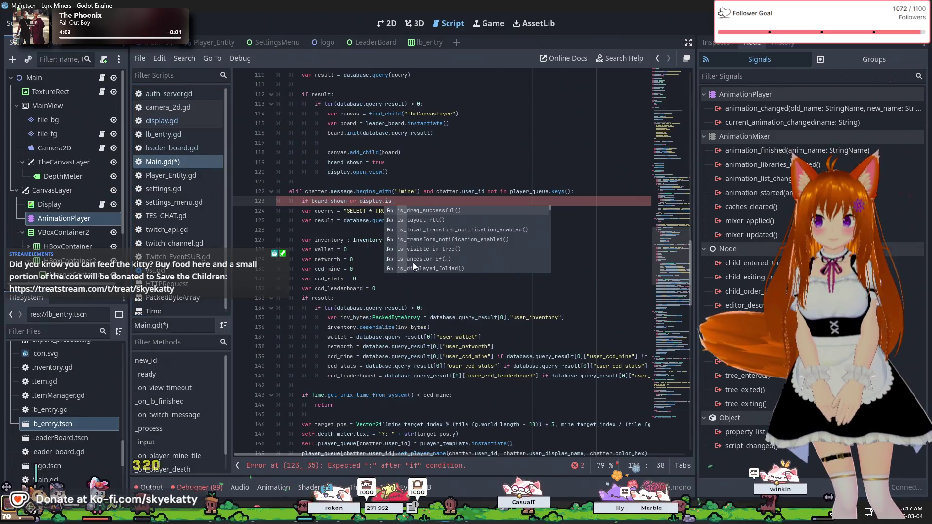
Step: Change line 123 to 'if board_shown or display.is_transition:' and add 'await display.transition_finished' beneath it
{"action": "type", "text": "or is_transition"}
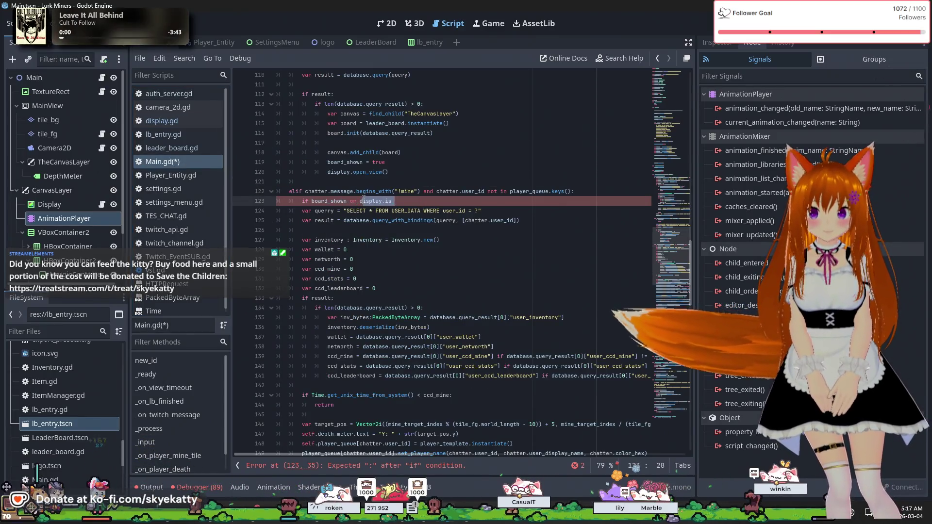
{"action": "key", "text": "ctrl+Left"}
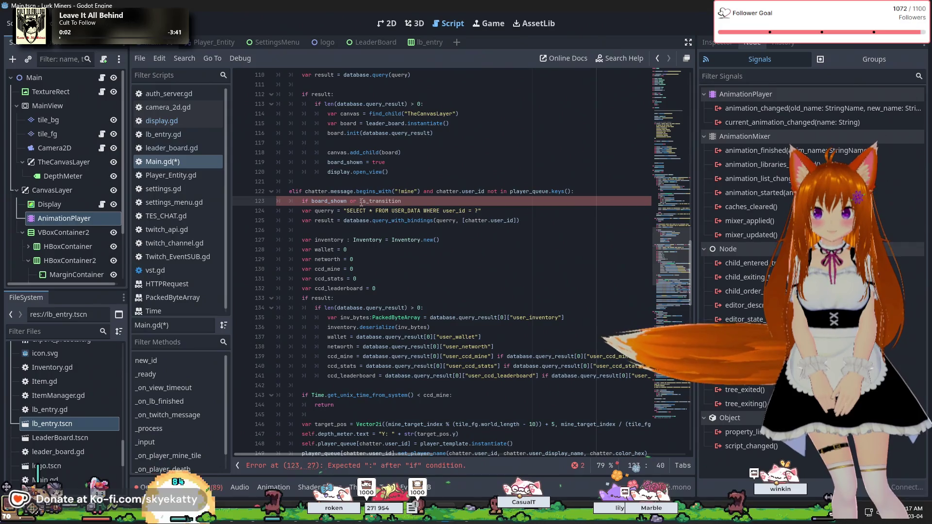
{"action": "type", "text": "display"}
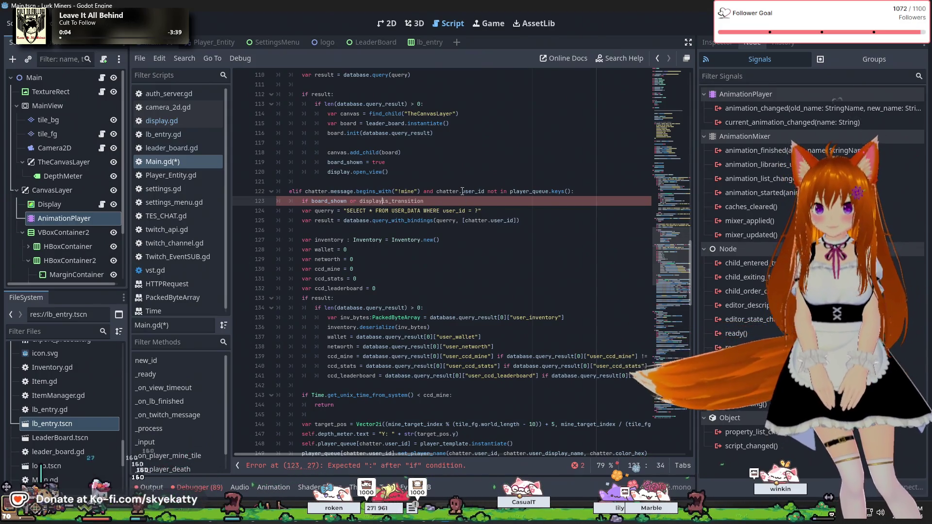
{"action": "type", "text": "."}
{"action": "key", "text": "End"}
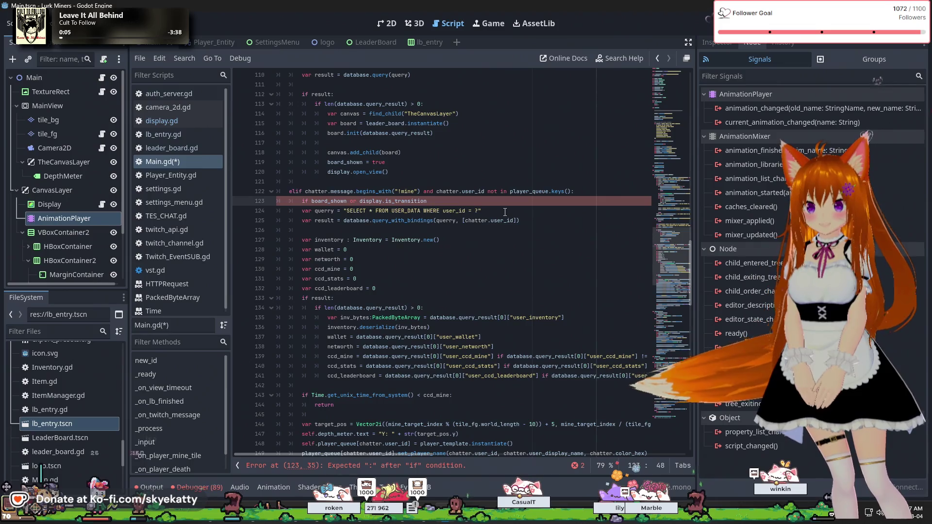
{"action": "type", "text": ":"}
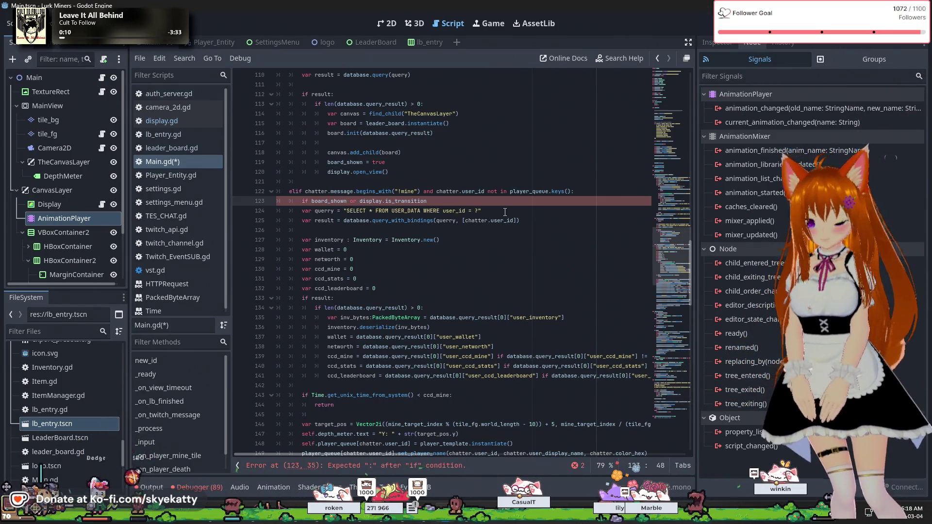
{"action": "key", "text": "Return"}
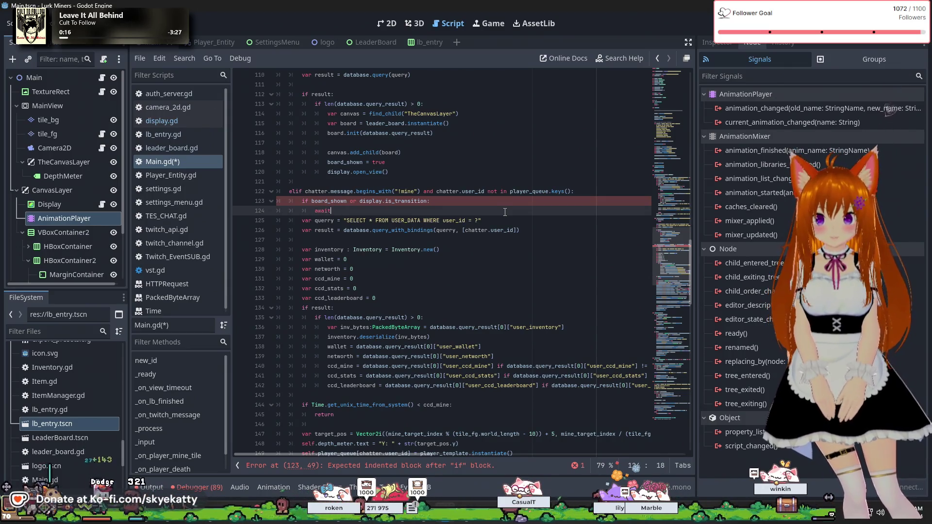
{"action": "type", "text": "await display"}
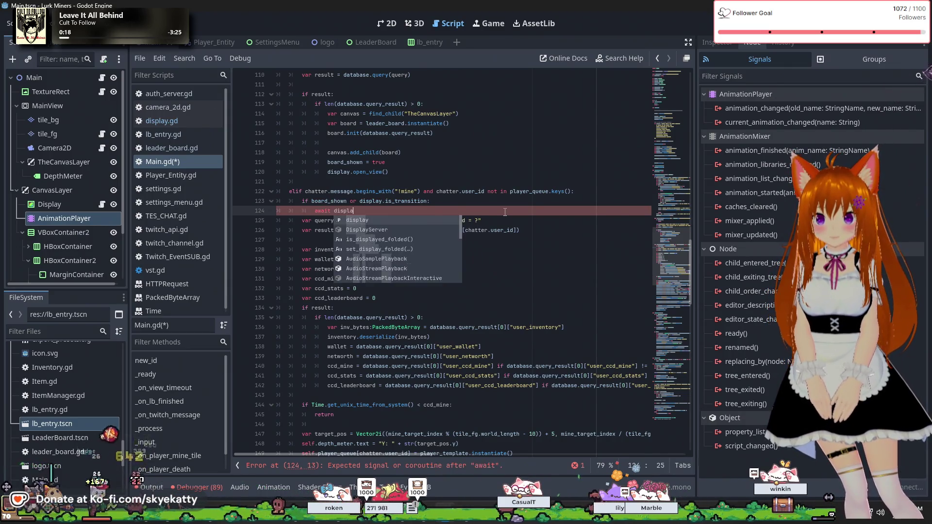
{"action": "type", "text": "."}
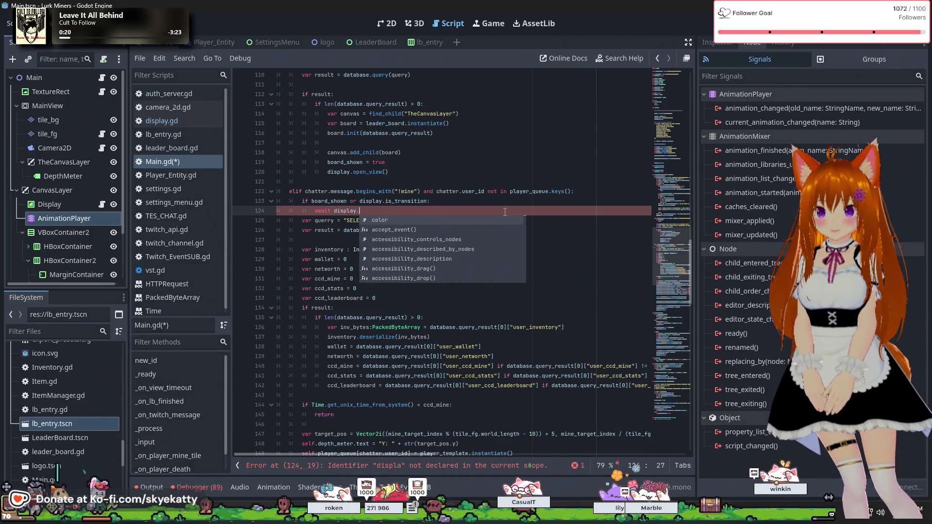
{"action": "type", "text": "transition"}
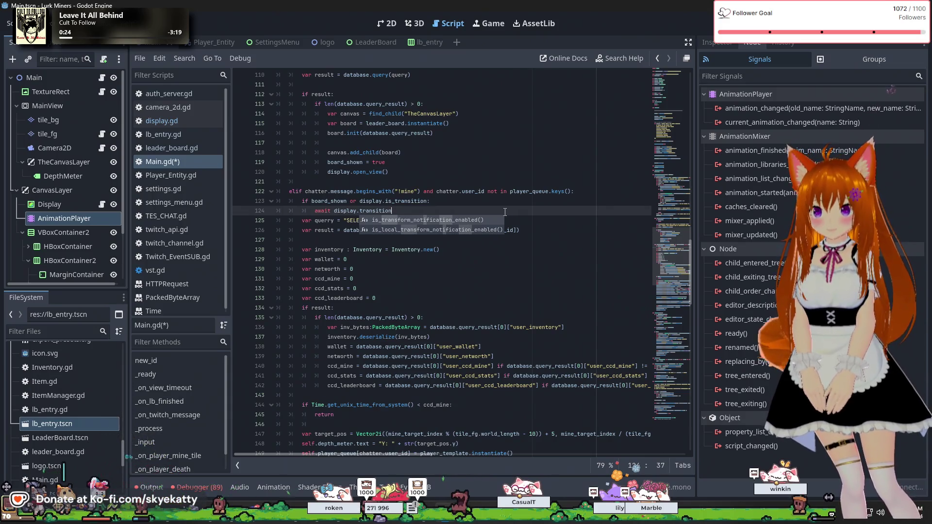
{"action": "type", "text": "_fin"}
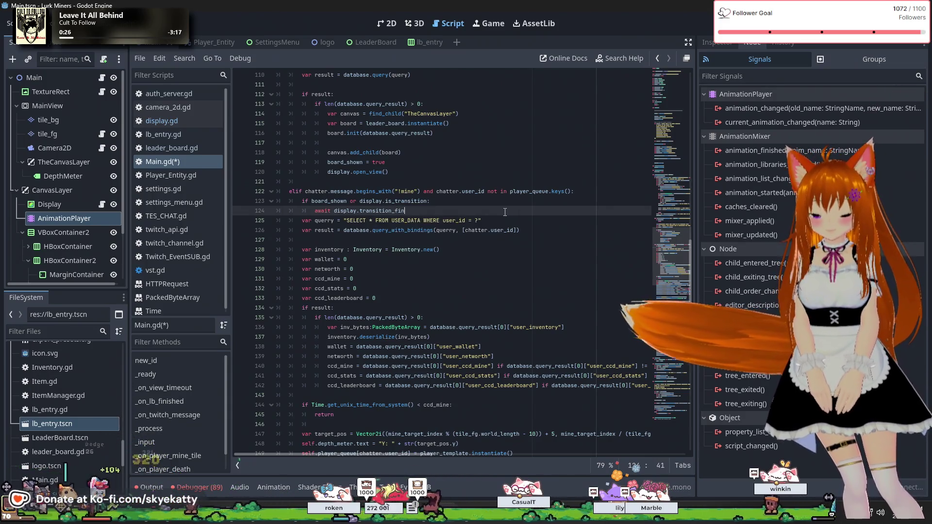
{"action": "type", "text": "ished"}
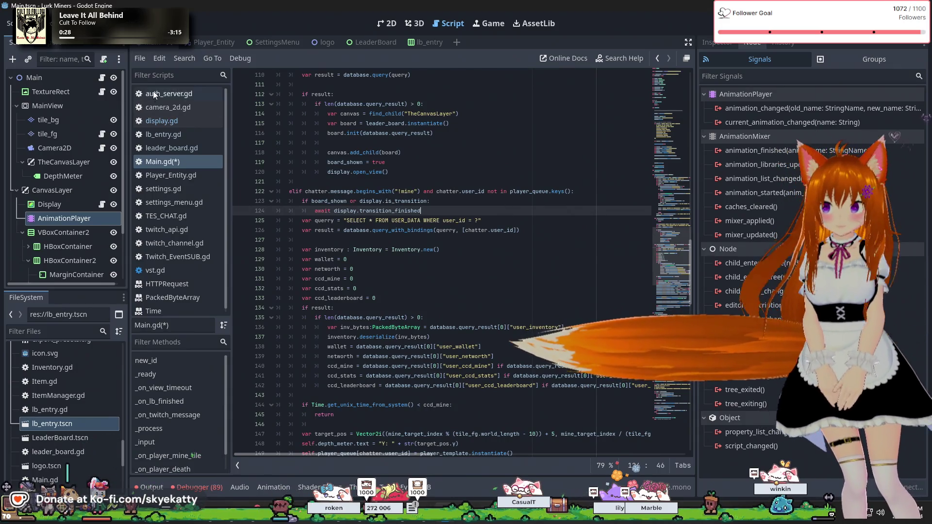
{"action": "left_click", "coordinate": [178, 98]}
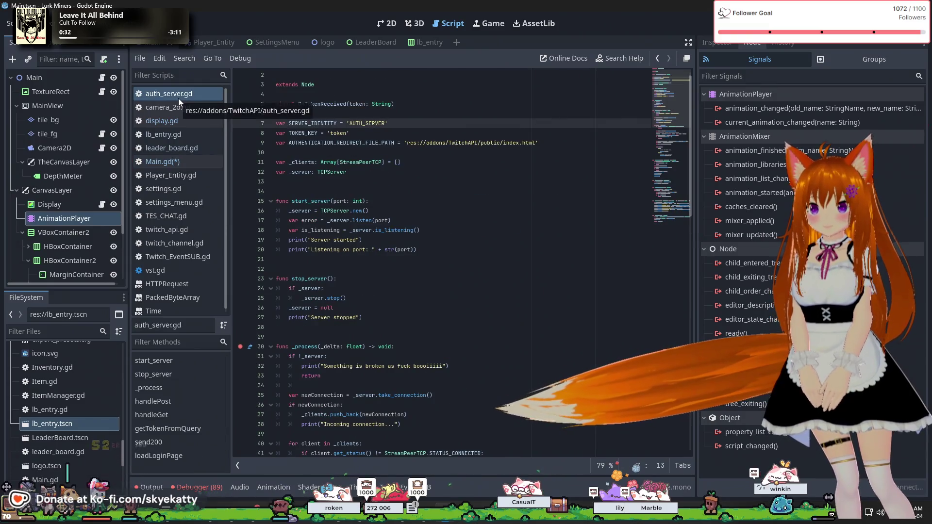
{"action": "left_click", "coordinate": [174, 122]}
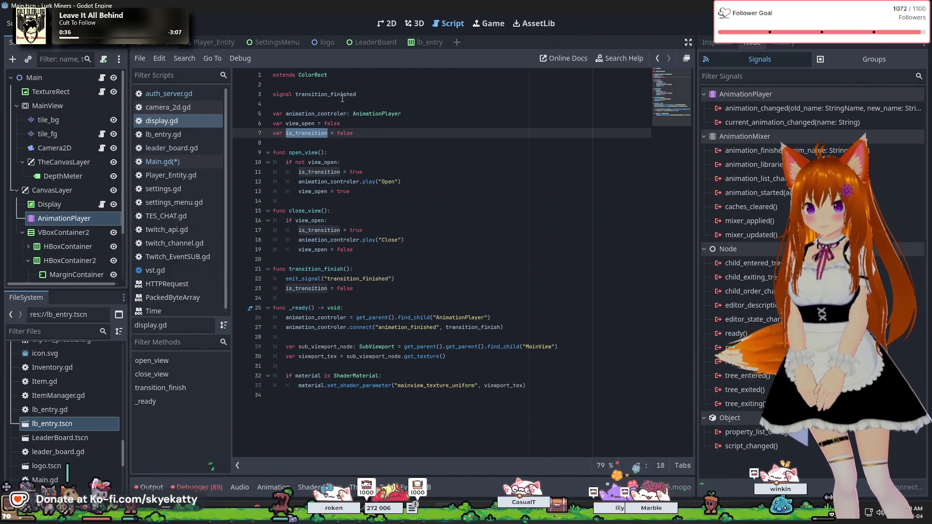
{"action": "double_click", "coordinate": [342, 95]}
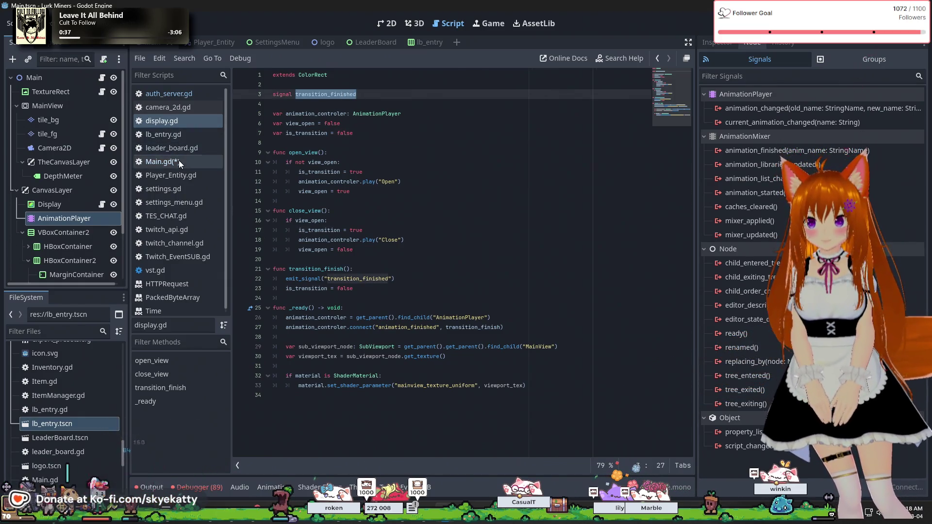
{"action": "left_click", "coordinate": [179, 162]}
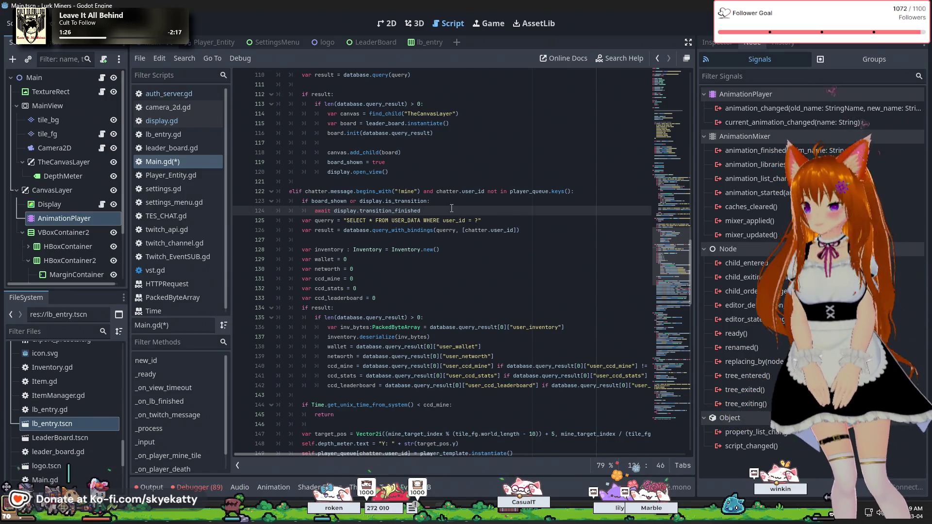
{"action": "key", "text": "Return"}
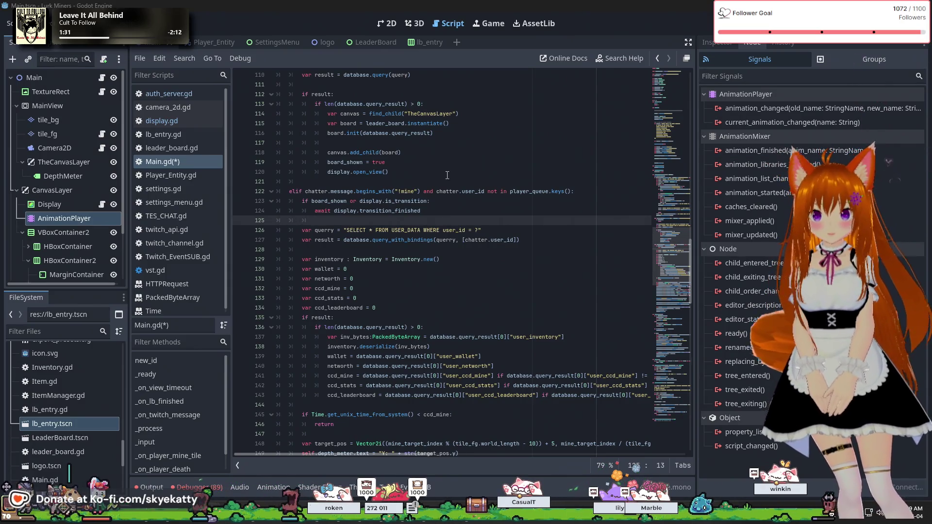
Step: Scroll through Main.gd reviewing the close_view call and the board_shown = true line
{"action": "scroll", "coordinate": [458, 178], "scroll_direction": "up", "scroll_amount": 5}
{"action": "scroll", "coordinate": [458, 178], "scroll_direction": "up", "scroll_amount": 2}
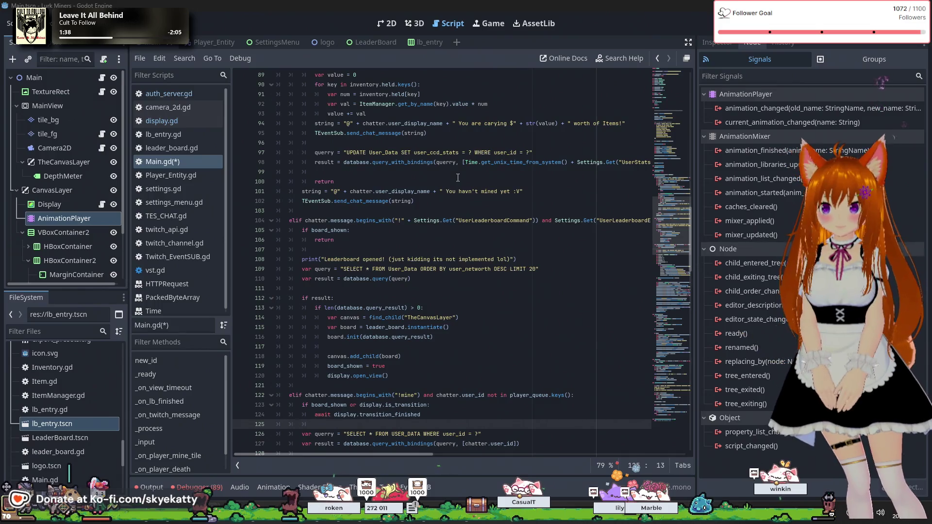
{"action": "scroll", "coordinate": [458, 178], "scroll_direction": "up", "scroll_amount": 12}
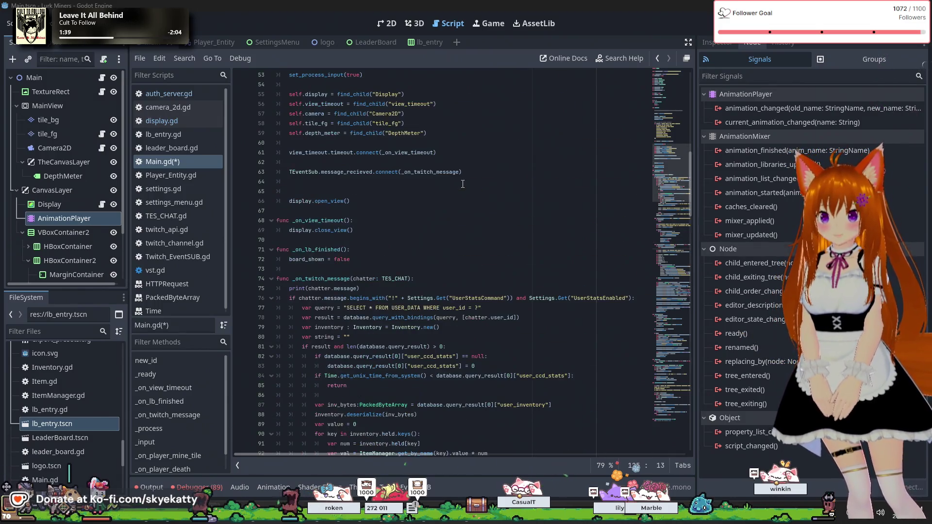
{"action": "scroll", "coordinate": [462, 184], "scroll_direction": "up", "scroll_amount": 13}
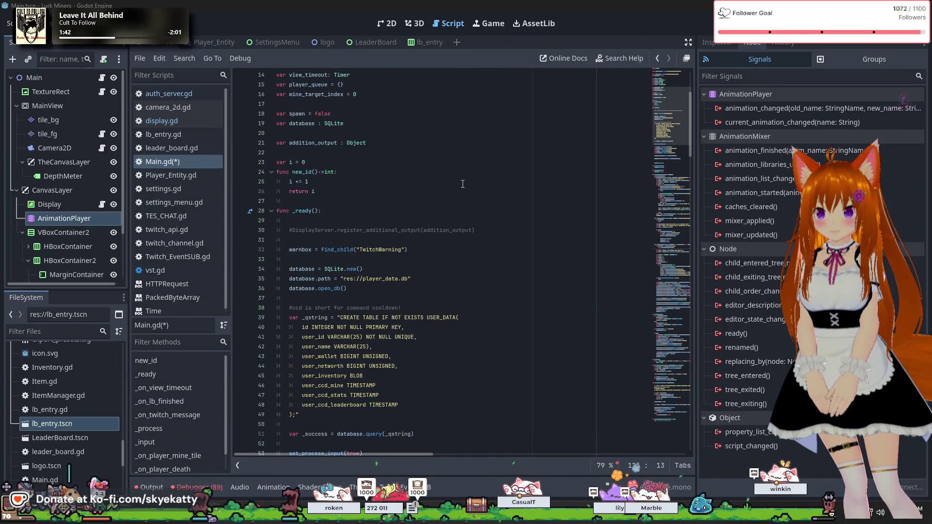
{"action": "scroll", "coordinate": [461, 183], "scroll_direction": "down", "scroll_amount": 15}
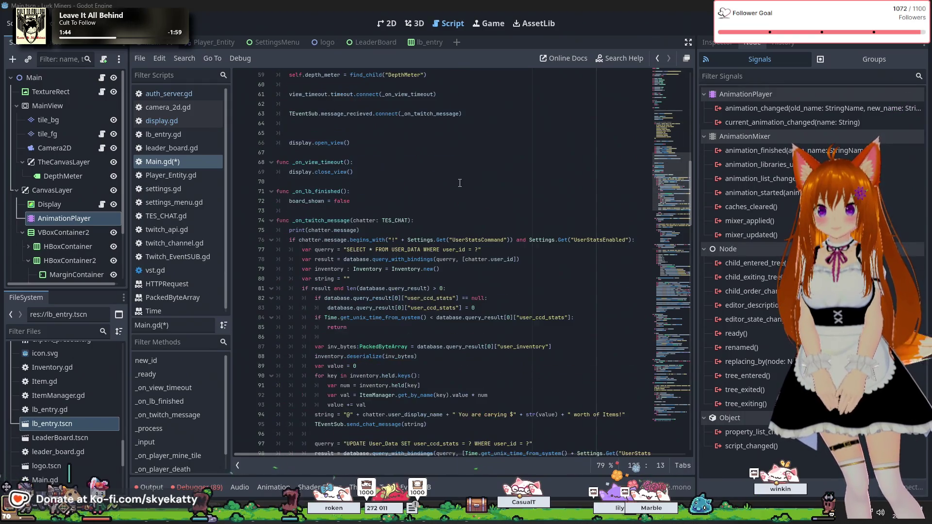
{"action": "left_click", "coordinate": [314, 176]}
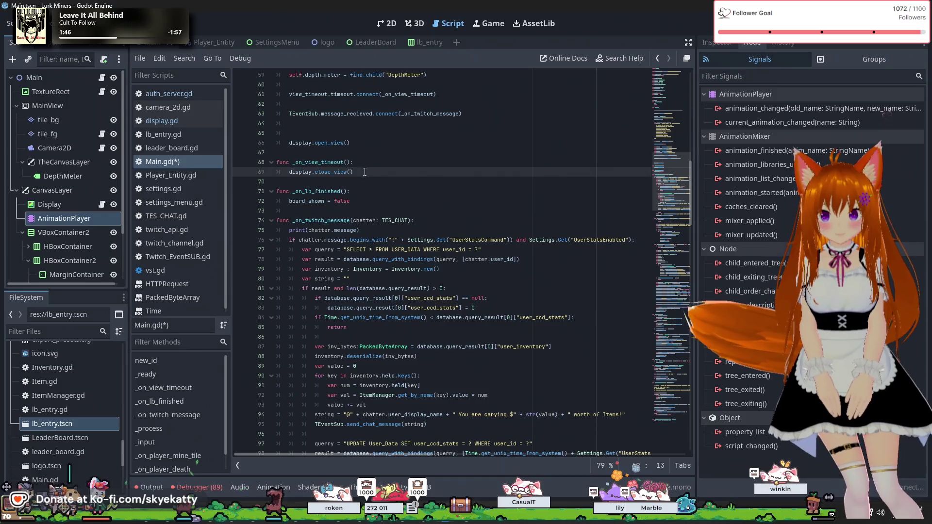
{"action": "scroll", "coordinate": [364, 176], "scroll_direction": "down", "scroll_amount": 7}
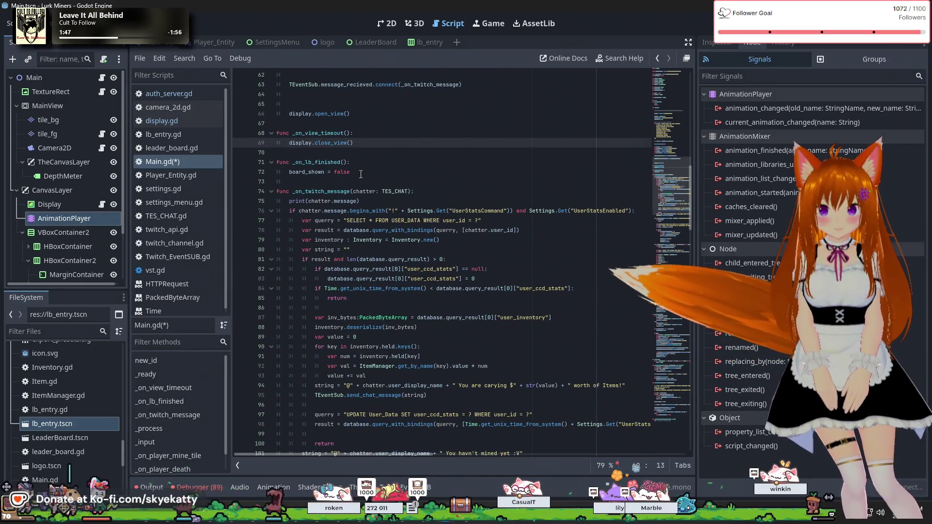
{"action": "scroll", "coordinate": [339, 175], "scroll_direction": "down", "scroll_amount": 3}
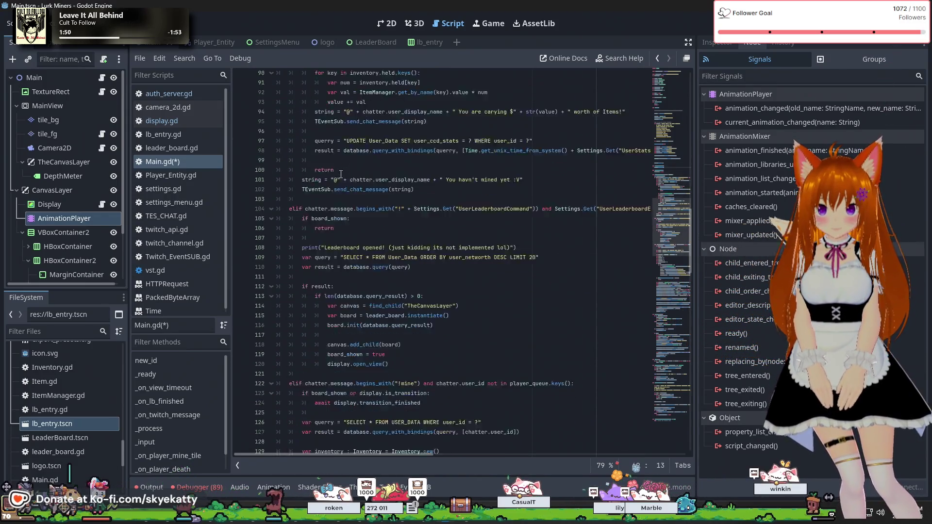
{"action": "scroll", "coordinate": [341, 174], "scroll_direction": "down", "scroll_amount": 5}
{"action": "scroll", "coordinate": [387, 235], "scroll_direction": "up", "scroll_amount": 2}
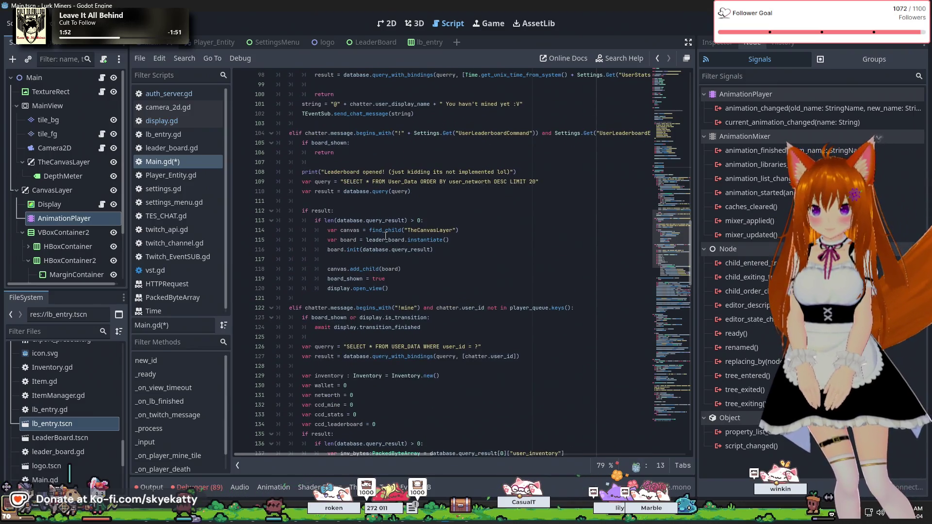
{"action": "left_click", "coordinate": [405, 278]}
Step: Review the open_view call and place the caret at the end of the board.init line
{"action": "scroll", "coordinate": [421, 260], "scroll_direction": "up", "scroll_amount": 1}
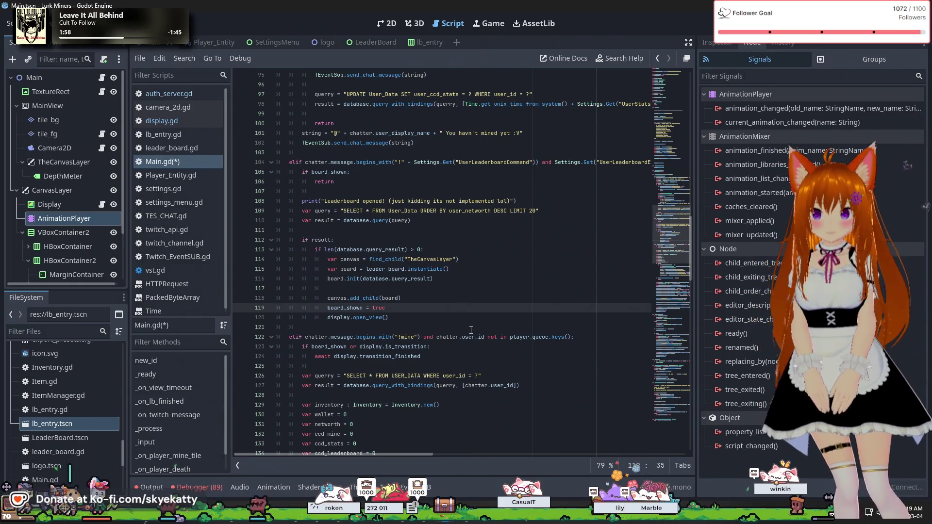
{"action": "left_click", "coordinate": [415, 317]}
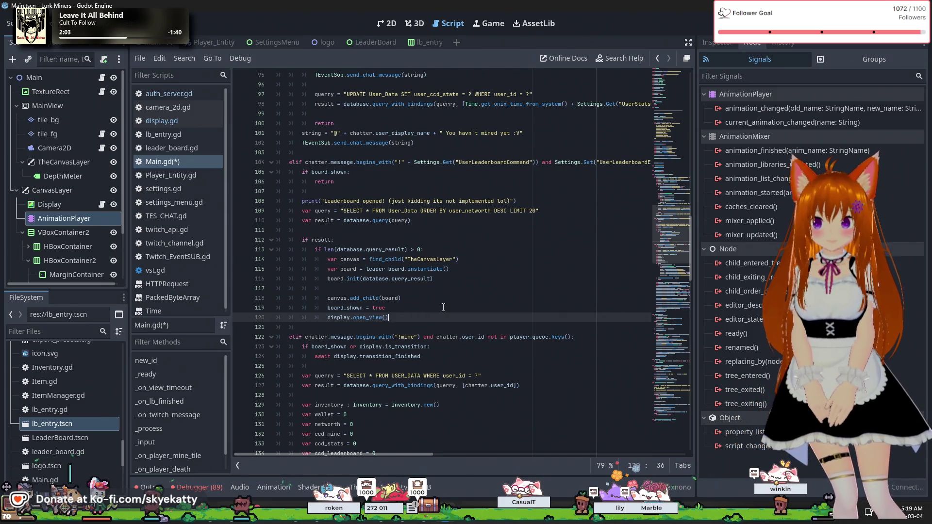
{"action": "scroll", "coordinate": [443, 307], "scroll_direction": "down", "scroll_amount": 2}
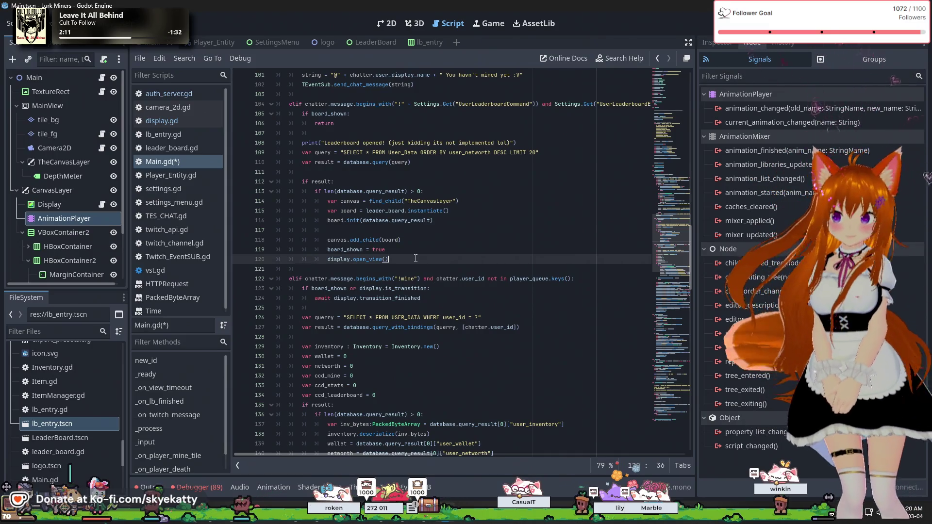
{"action": "scroll", "coordinate": [416, 255], "scroll_direction": "up", "scroll_amount": 1}
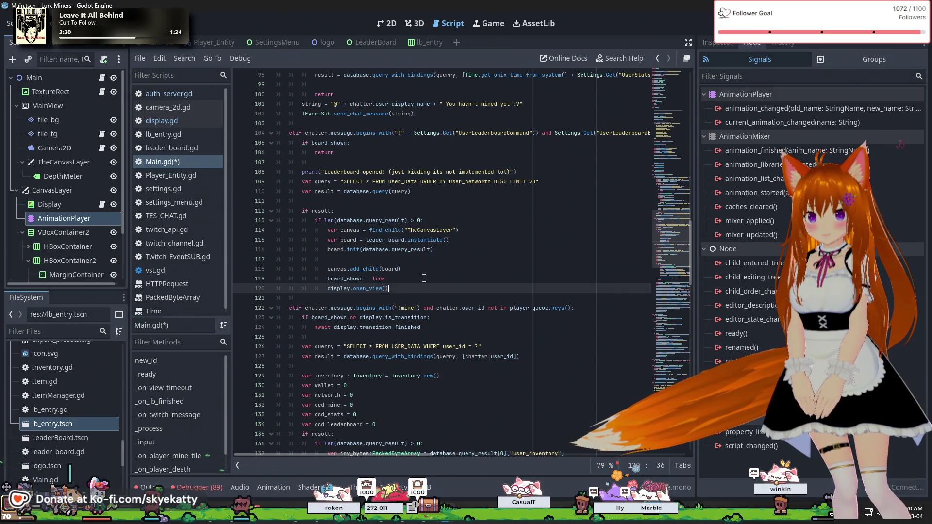
{"action": "scroll", "coordinate": [426, 276], "scroll_direction": "up", "scroll_amount": 1}
{"action": "left_click", "coordinate": [455, 277]}
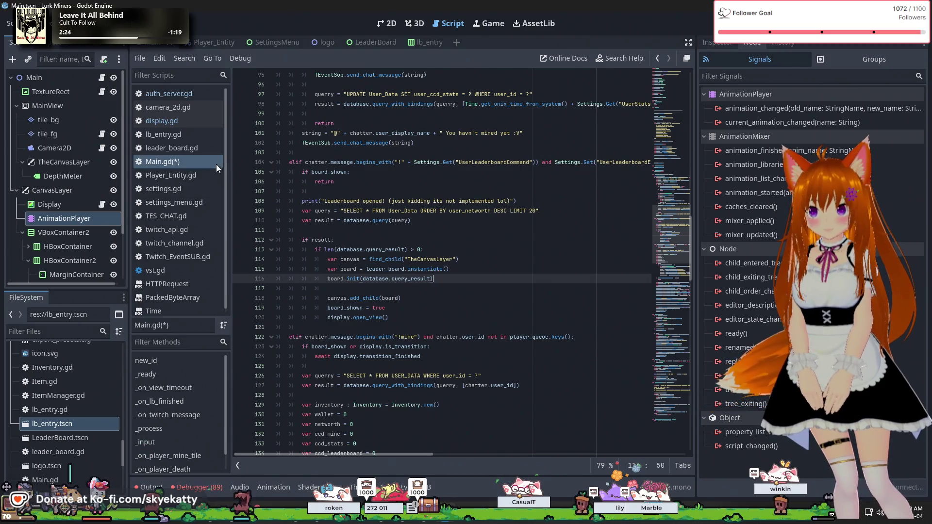
{"action": "scroll", "coordinate": [366, 275], "scroll_direction": "down", "scroll_amount": 4}
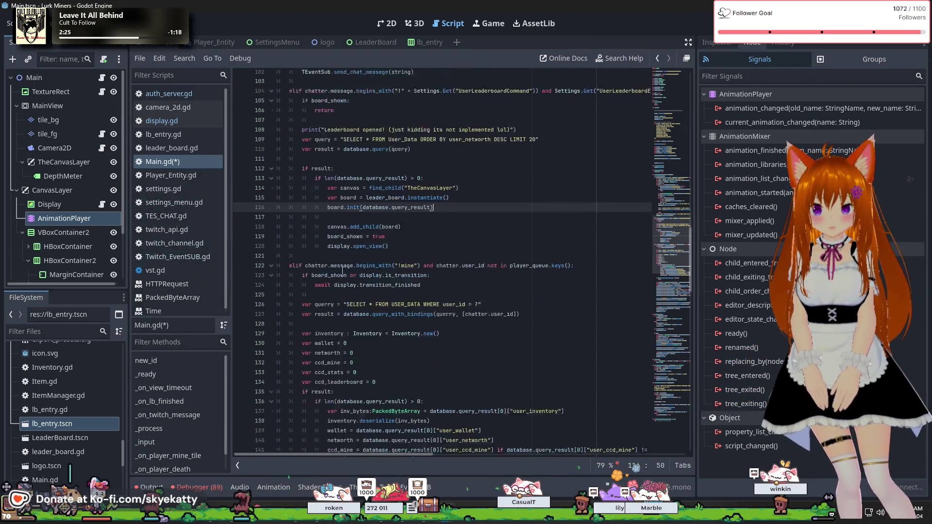
{"action": "scroll", "coordinate": [370, 271], "scroll_direction": "up", "scroll_amount": 1}
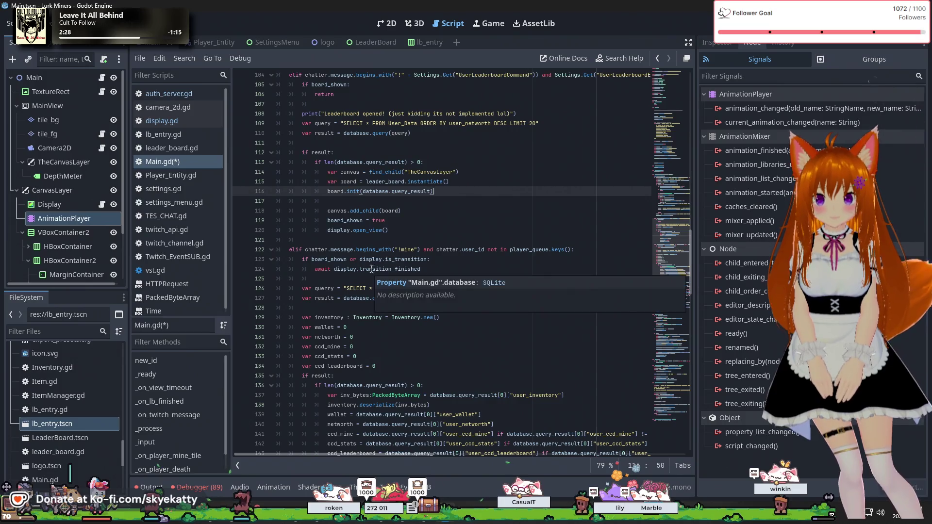
{"action": "scroll", "coordinate": [385, 199], "scroll_direction": "down", "scroll_amount": 14}
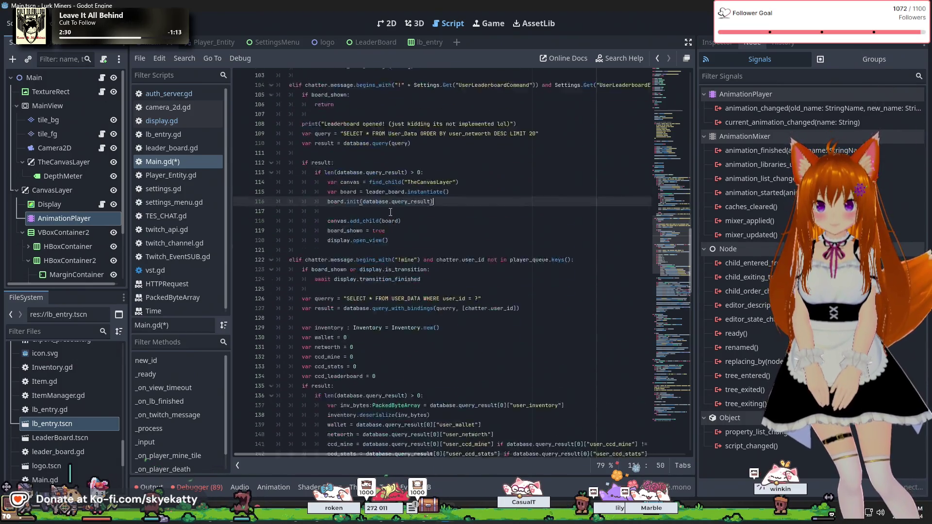
{"action": "scroll", "coordinate": [398, 207], "scroll_direction": "down", "scroll_amount": 1}
{"action": "scroll", "coordinate": [398, 206], "scroll_direction": "down", "scroll_amount": 1}
{"action": "scroll", "coordinate": [398, 207], "scroll_direction": "down", "scroll_amount": 3}
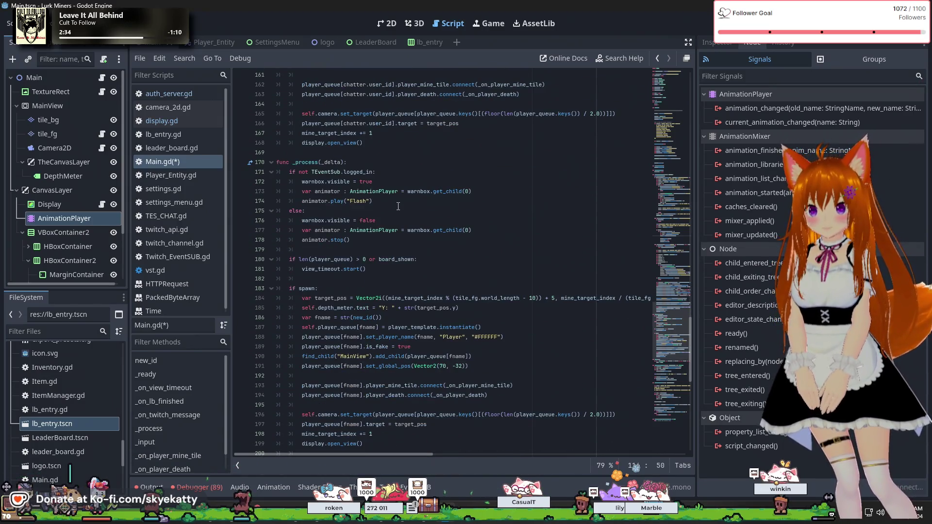
{"action": "scroll", "coordinate": [398, 206], "scroll_direction": "down", "scroll_amount": 3}
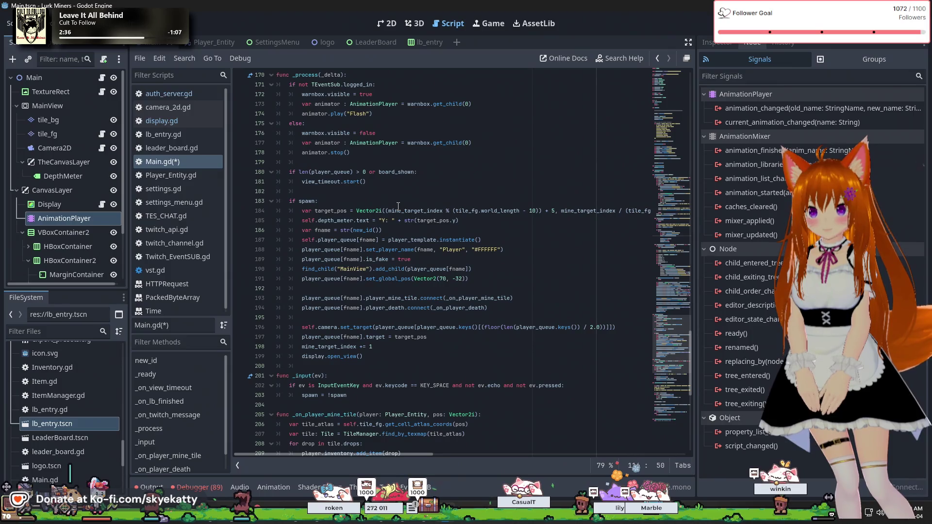
{"action": "scroll", "coordinate": [398, 207], "scroll_direction": "down", "scroll_amount": 1}
{"action": "scroll", "coordinate": [397, 206], "scroll_direction": "down", "scroll_amount": 1}
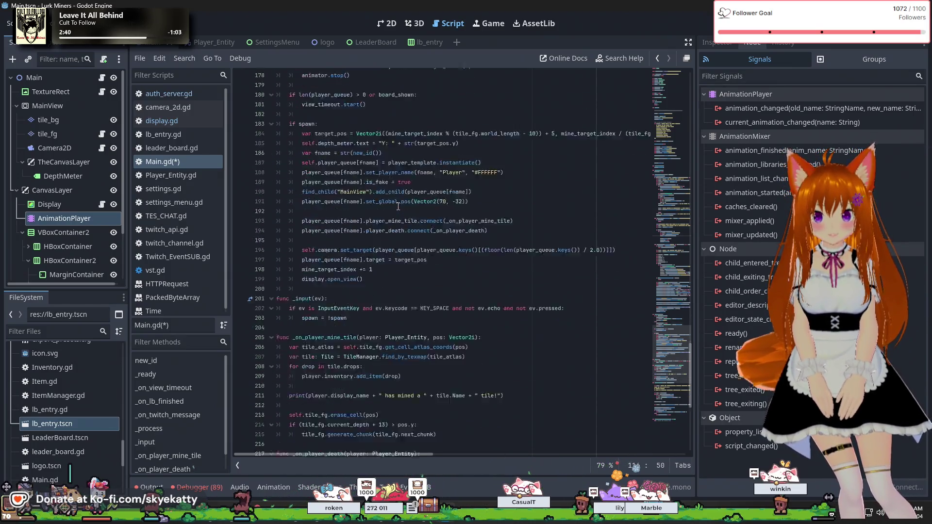
{"action": "scroll", "coordinate": [398, 206], "scroll_direction": "up", "scroll_amount": 19}
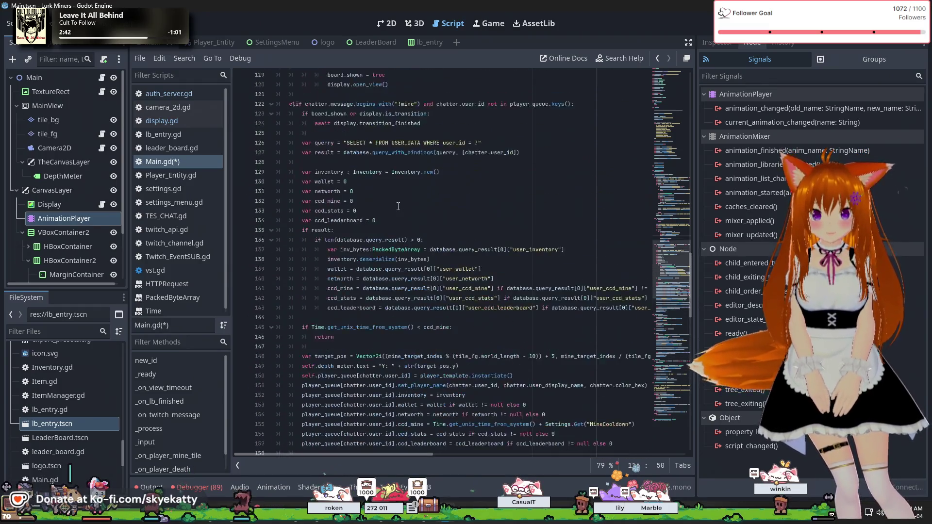
{"action": "scroll", "coordinate": [398, 206], "scroll_direction": "up", "scroll_amount": 8}
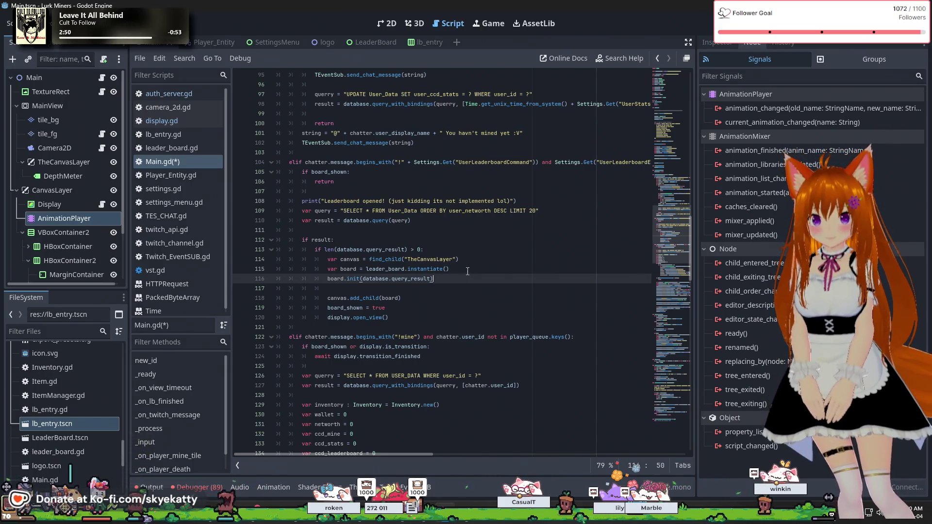
Step: Add board.connect("done", _on_lb_finished) after board.init, checking leader_board.gd for the signal name
{"action": "key", "text": "Return"}
{"action": "type", "text": "board"}
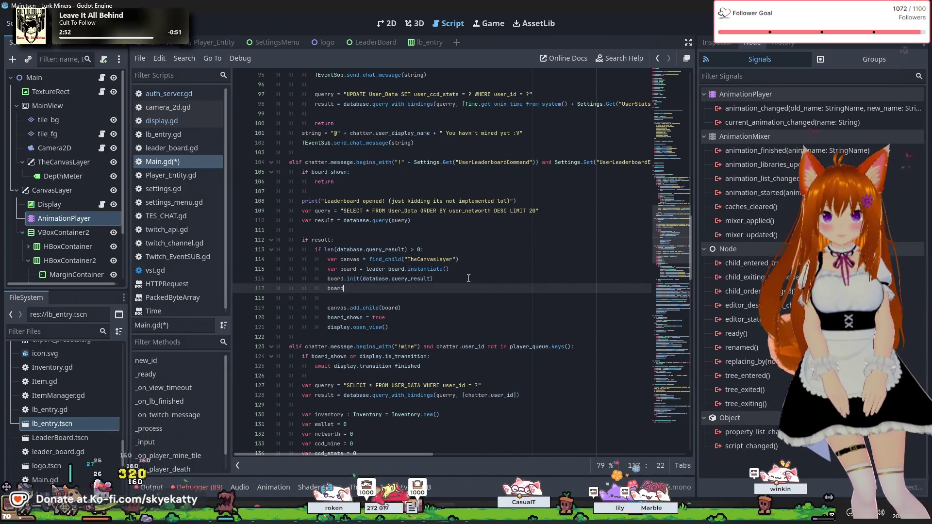
{"action": "type", "text": ".connect("}
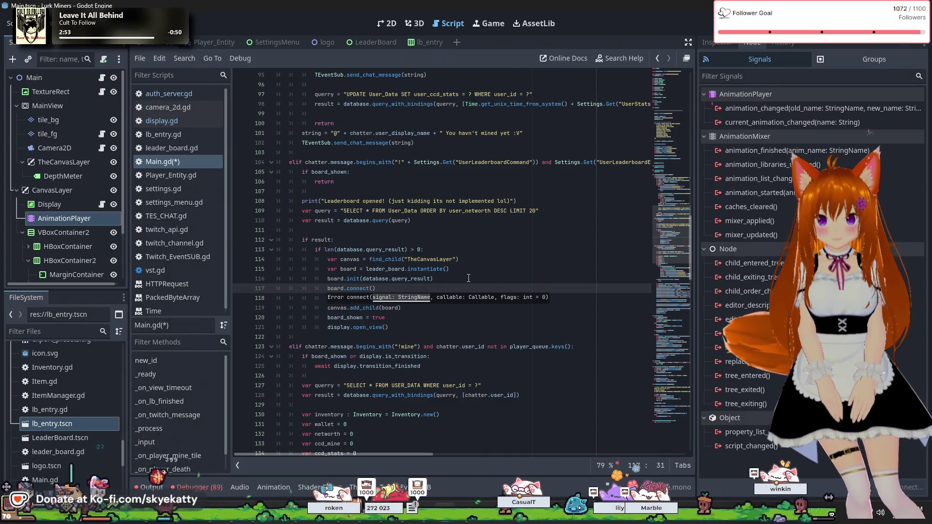
{"action": "type", "text": "\""}
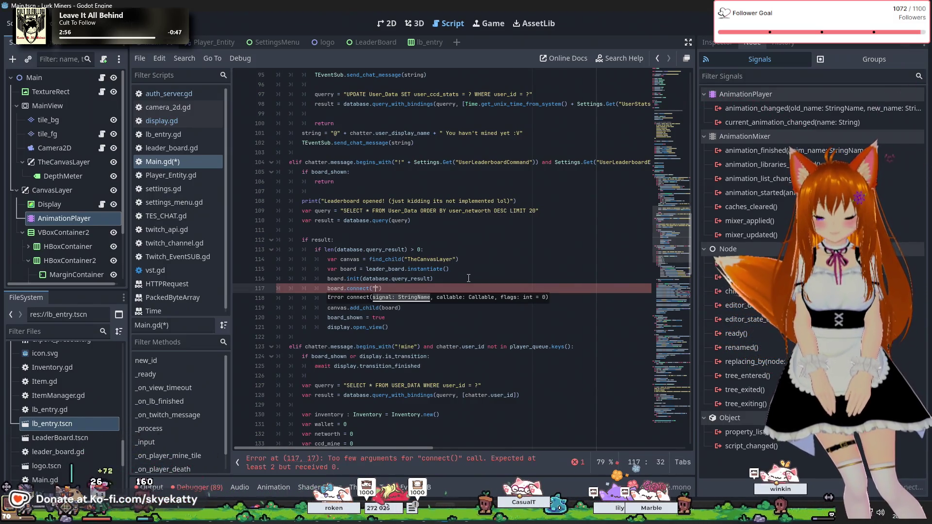
{"action": "left_click", "coordinate": [190, 148]}
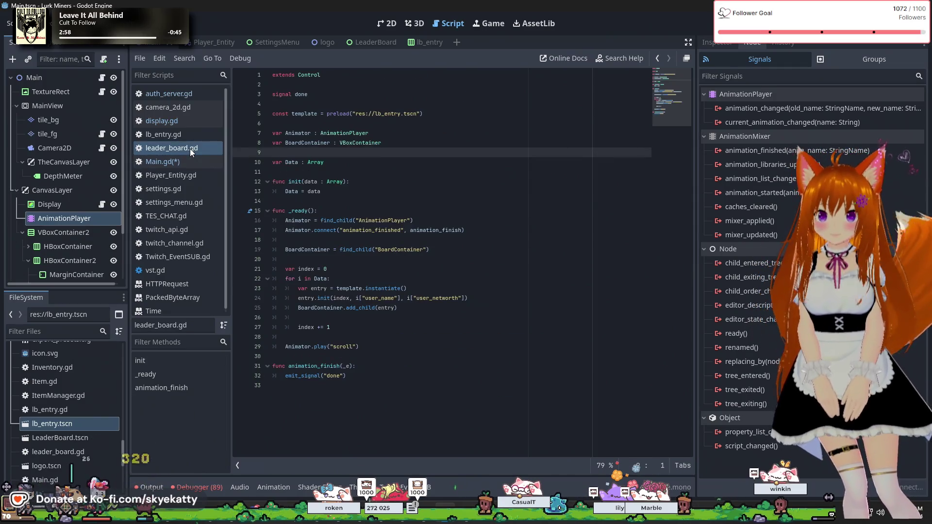
{"action": "left_click", "coordinate": [189, 163]}
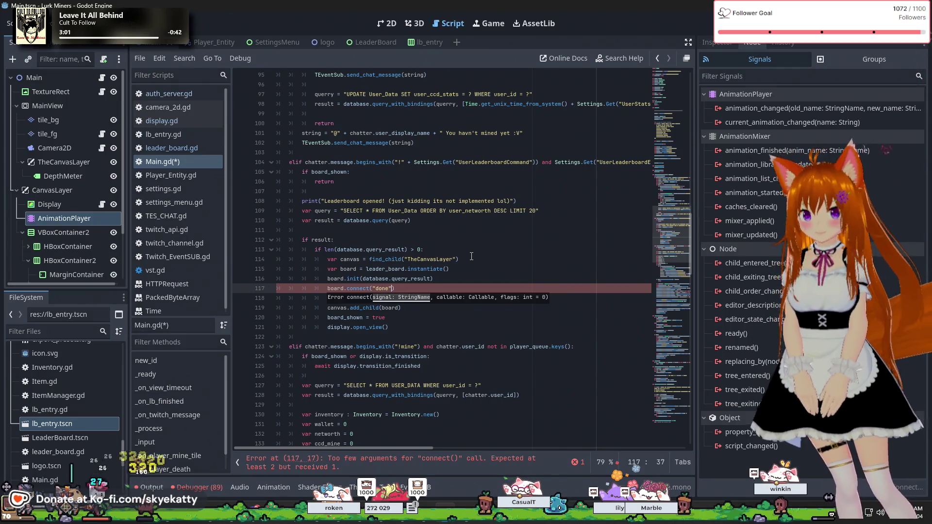
{"action": "type", "text": ", "}
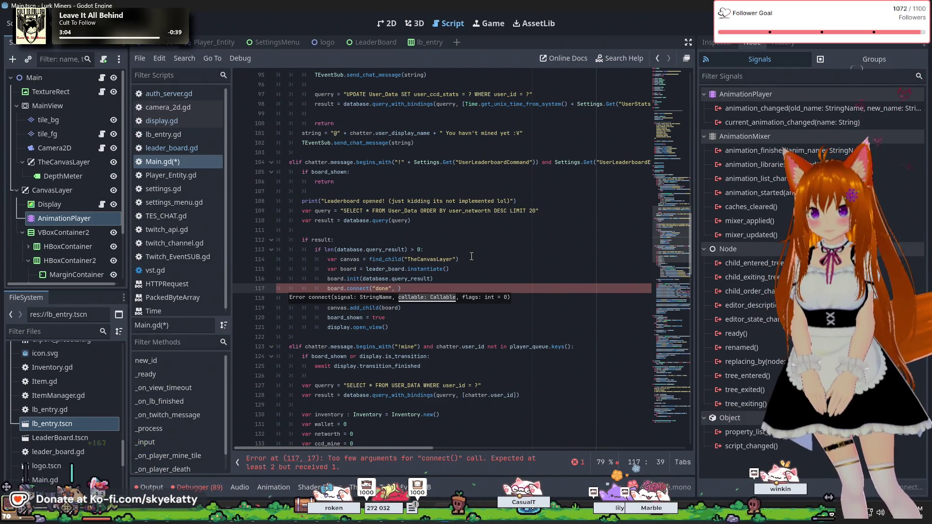
{"action": "type", "text": "on"}
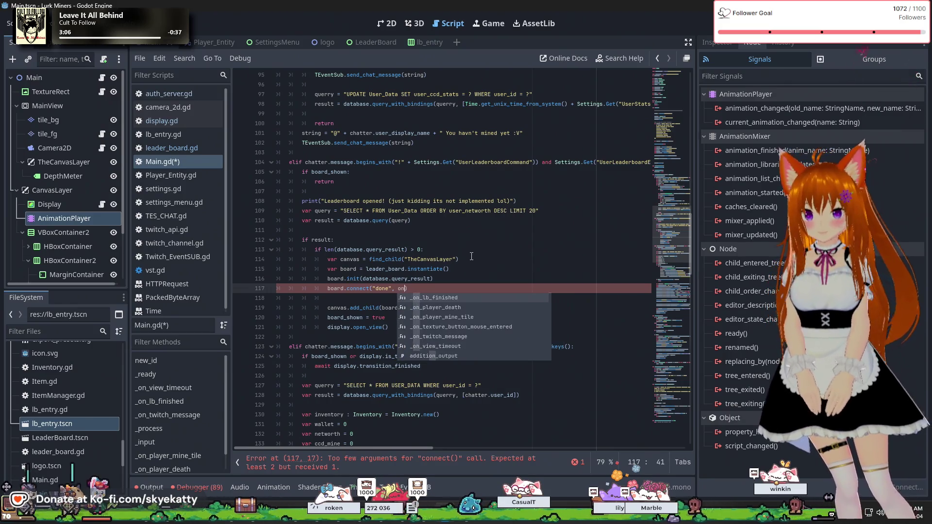
{"action": "key", "text": "Return"}
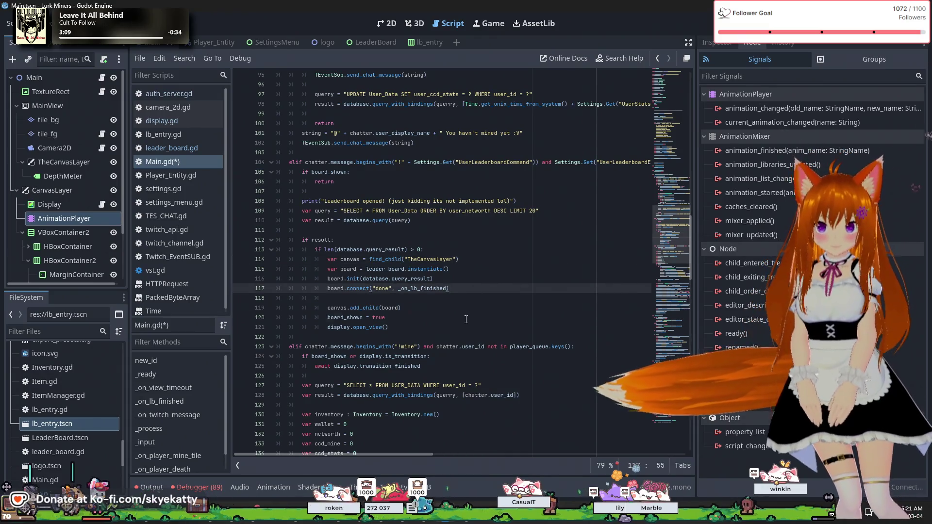
Step: Review the new connect line, then save and run the project with F5
{"action": "left_click", "coordinate": [490, 319]}
{"action": "key", "text": "Up"}
{"action": "key", "text": "Up"}
{"action": "scroll", "coordinate": [492, 324], "scroll_direction": "up", "scroll_amount": 12}
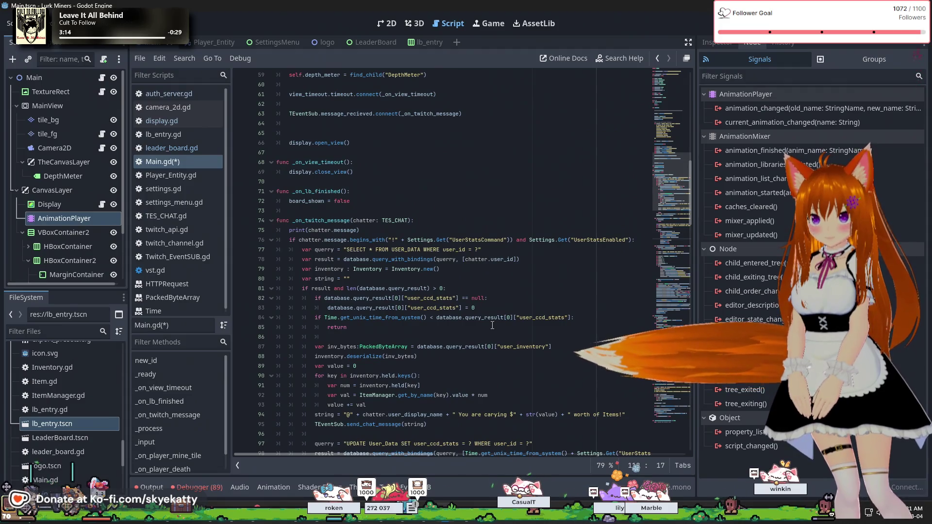
{"action": "scroll", "coordinate": [492, 325], "scroll_direction": "down", "scroll_amount": 8}
{"action": "scroll", "coordinate": [491, 325], "scroll_direction": "down", "scroll_amount": 3}
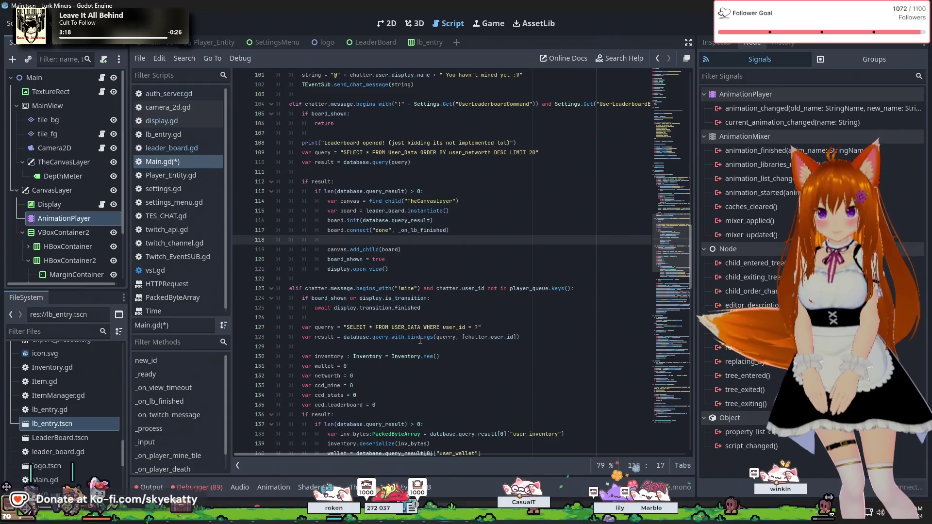
{"action": "mouse_move", "coordinate": [420, 340]}
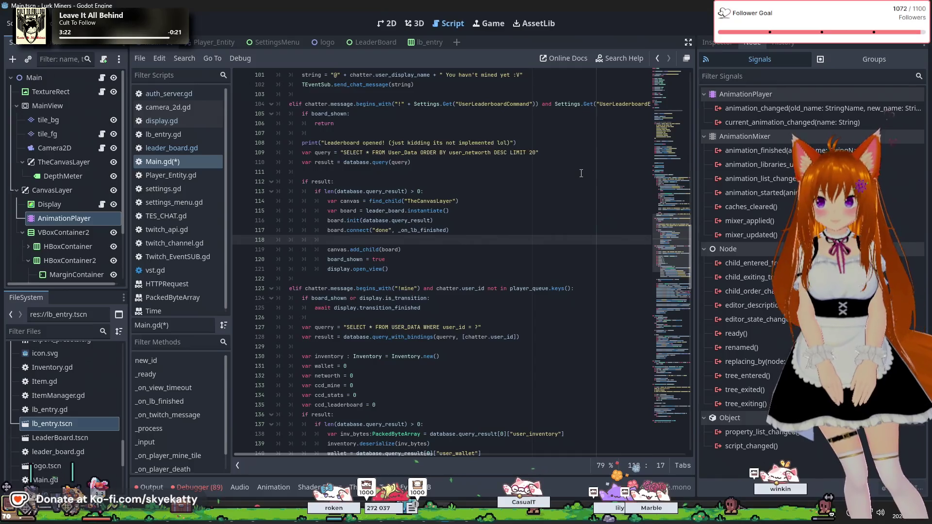
{"action": "scroll", "coordinate": [580, 173], "scroll_direction": "down", "scroll_amount": 6}
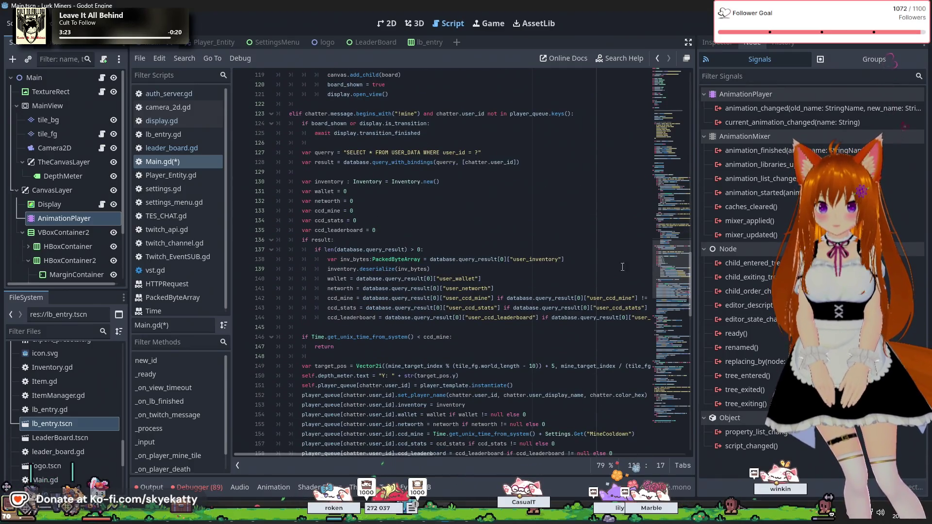
{"action": "key", "text": "F5"}
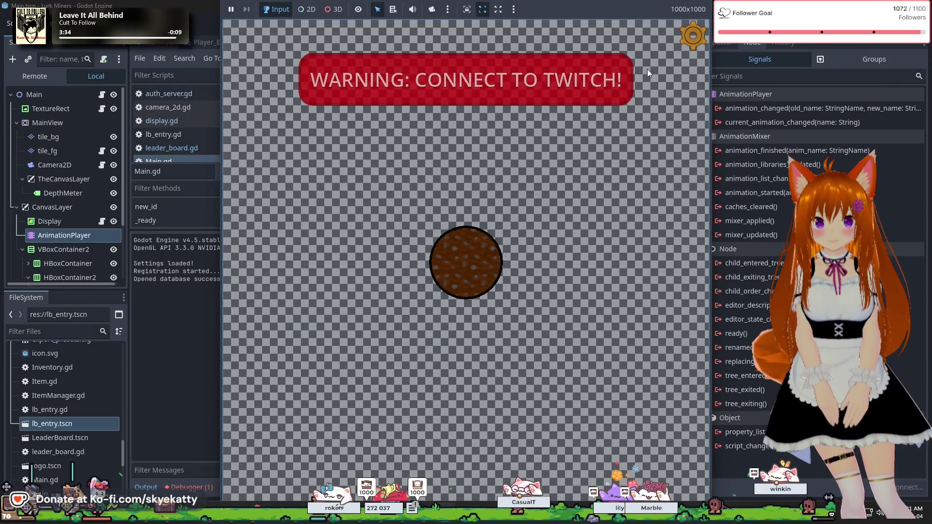
Step: Connect the running game to Twitch, remove the line 83 breakpoint, resume, and close Settings
{"action": "left_click", "coordinate": [692, 35]}
{"action": "left_click", "coordinate": [558, 316]}
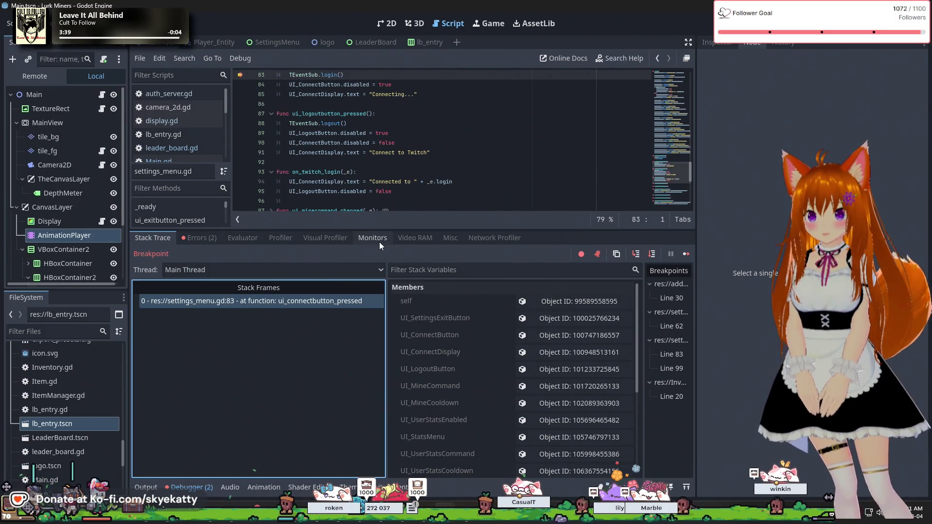
{"action": "left_click", "coordinate": [244, 77]}
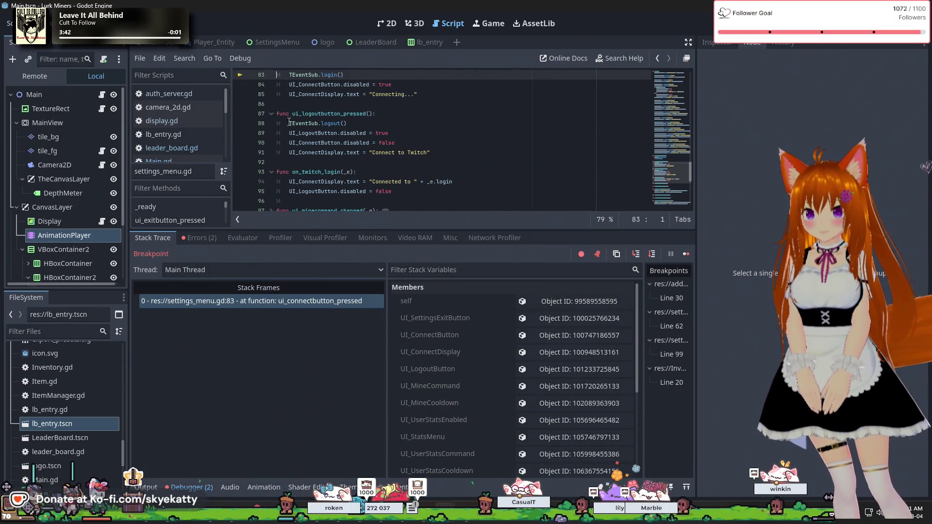
{"action": "left_click", "coordinate": [685, 259]}
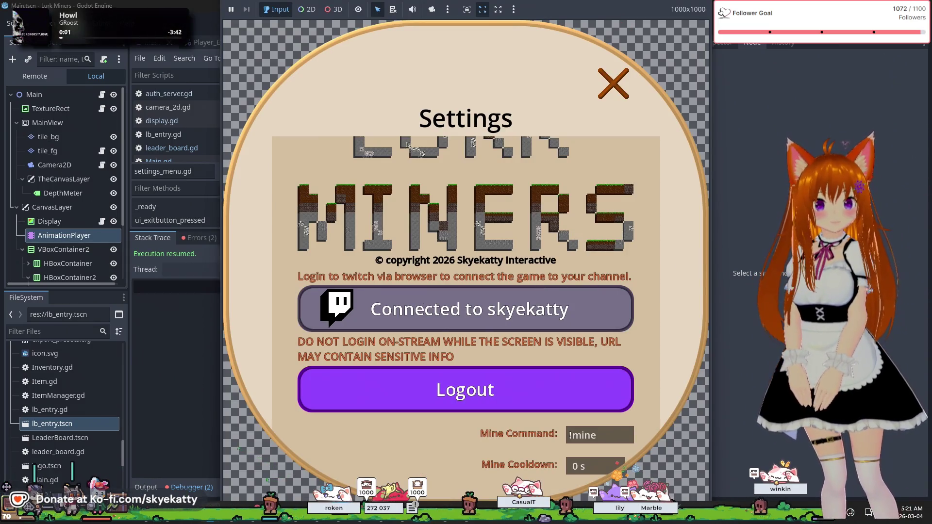
{"action": "scroll", "coordinate": [625, 150], "scroll_direction": "up", "scroll_amount": 2}
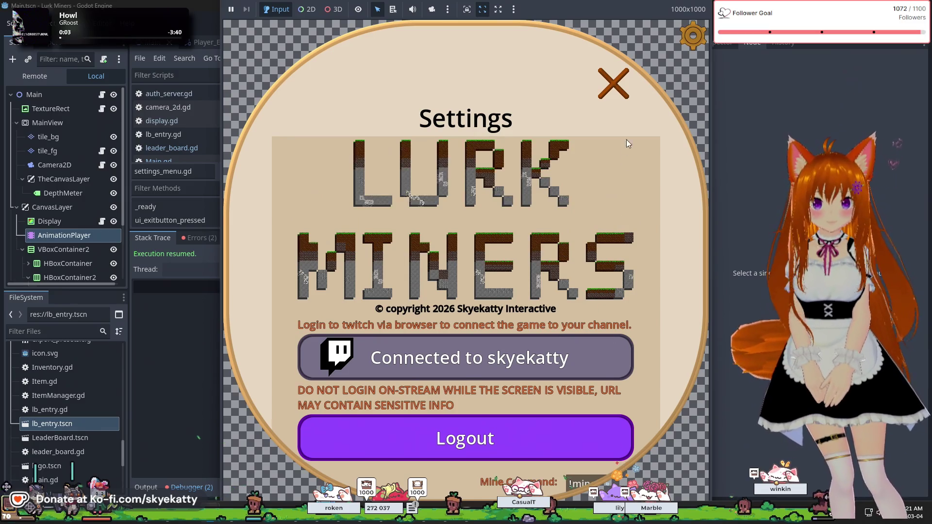
{"action": "left_click", "coordinate": [614, 84]}
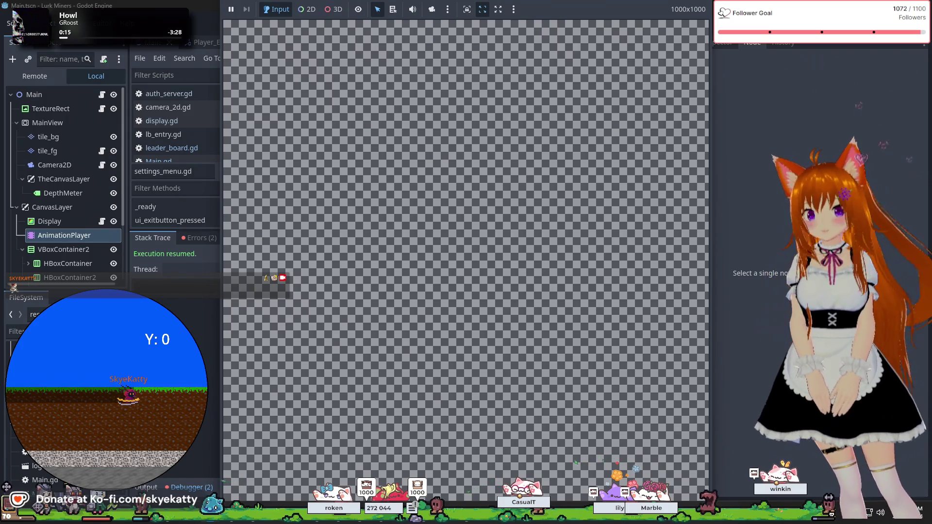
{"action": "left_click", "coordinate": [201, 237]}
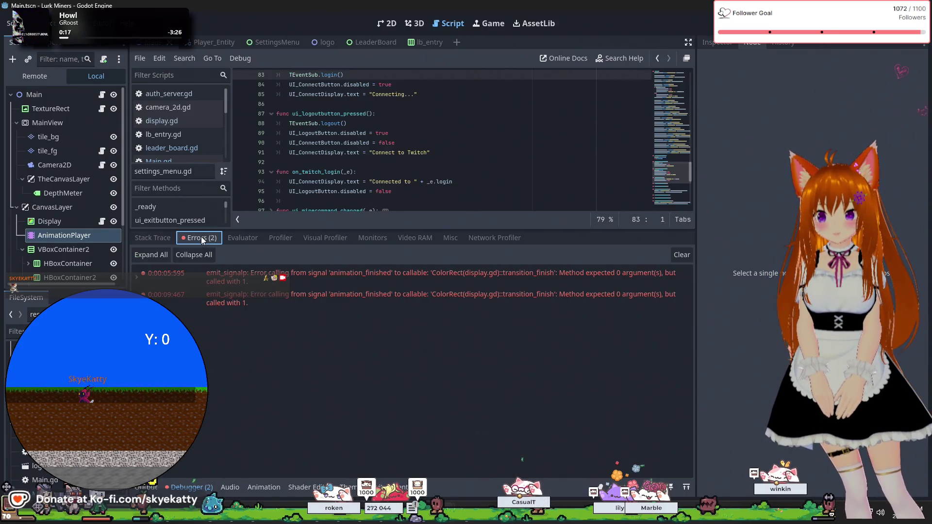
{"action": "left_click", "coordinate": [251, 286]}
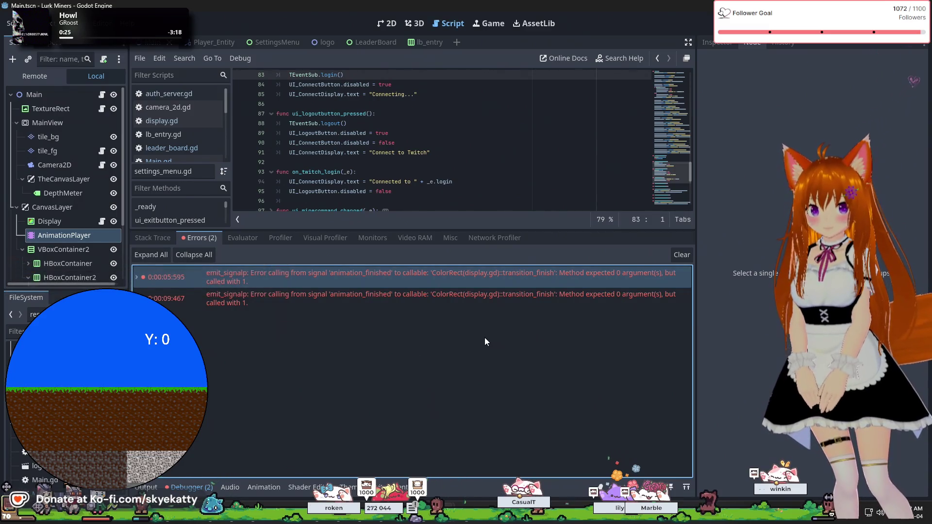
{"action": "double_click", "coordinate": [480, 280]}
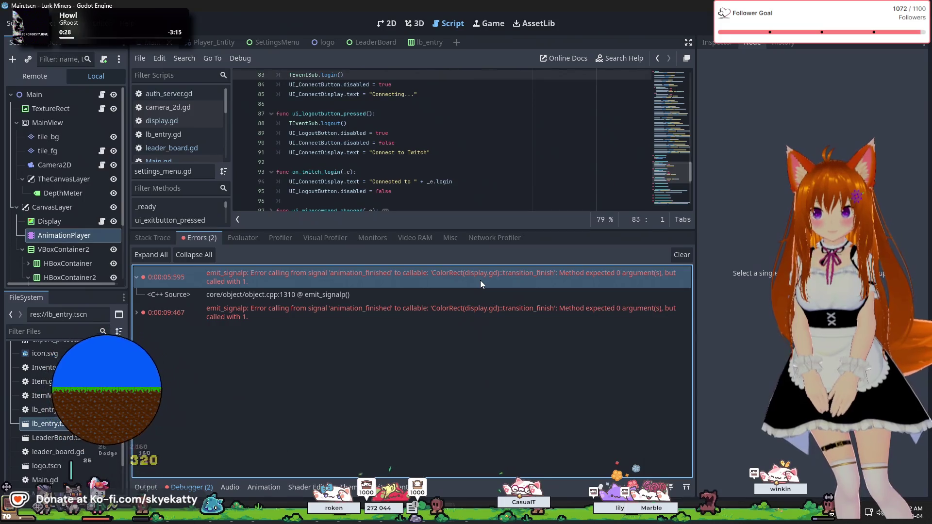
{"action": "double_click", "coordinate": [480, 281]}
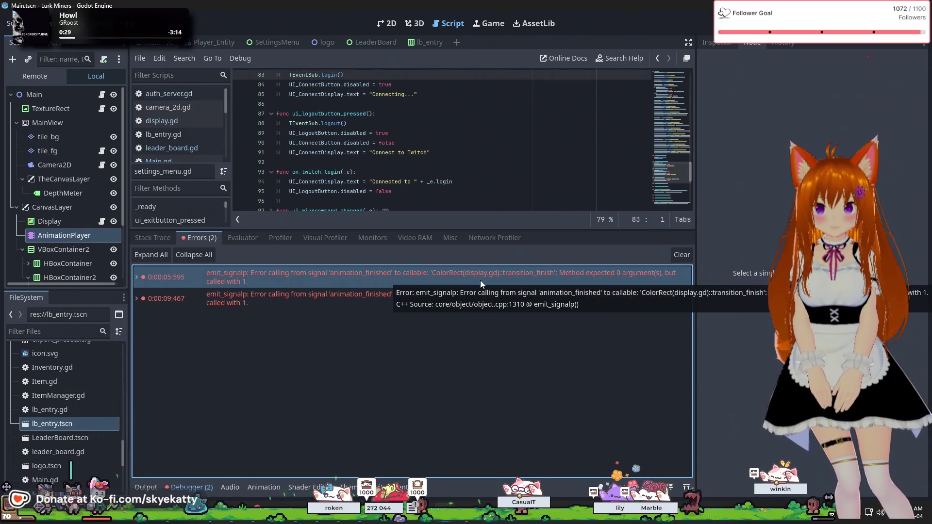
{"action": "double_click", "coordinate": [327, 292]}
{"action": "double_click", "coordinate": [339, 284]}
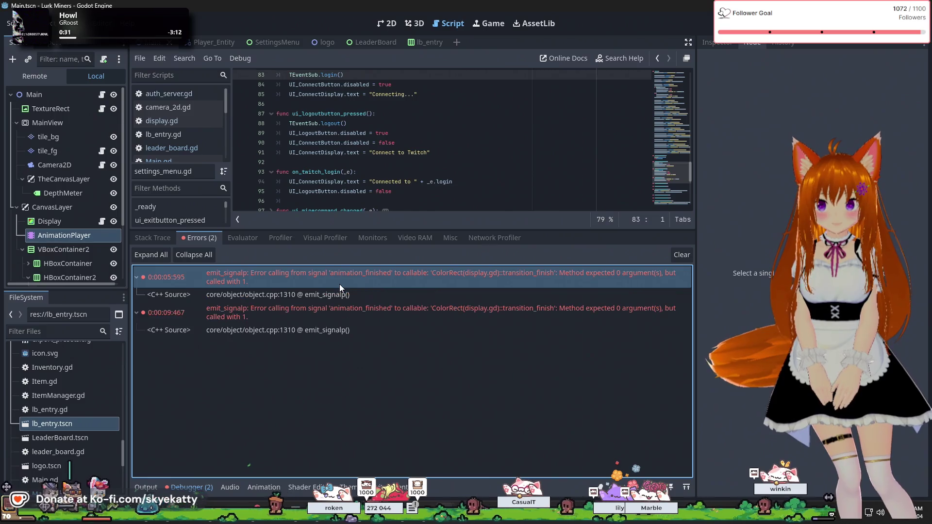
{"action": "left_click", "coordinate": [330, 301]}
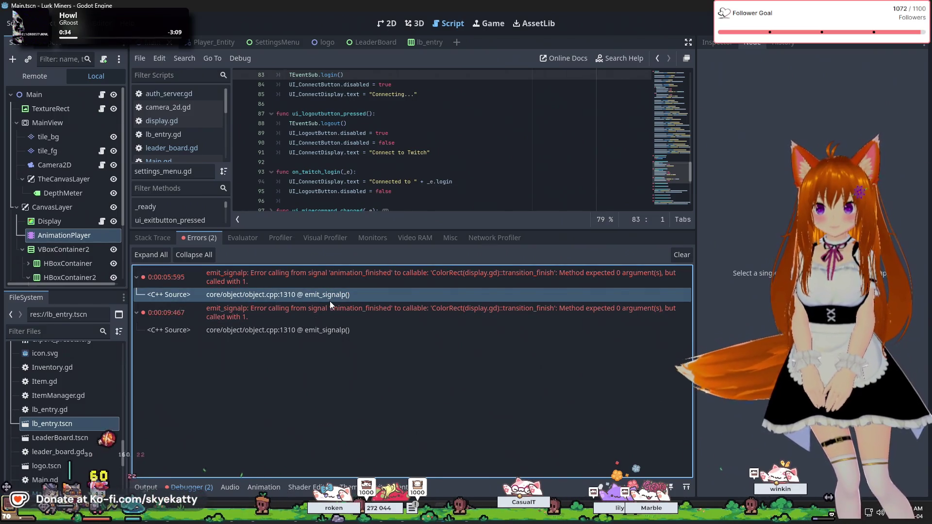
{"action": "double_click", "coordinate": [346, 287]}
{"action": "double_click", "coordinate": [340, 297]}
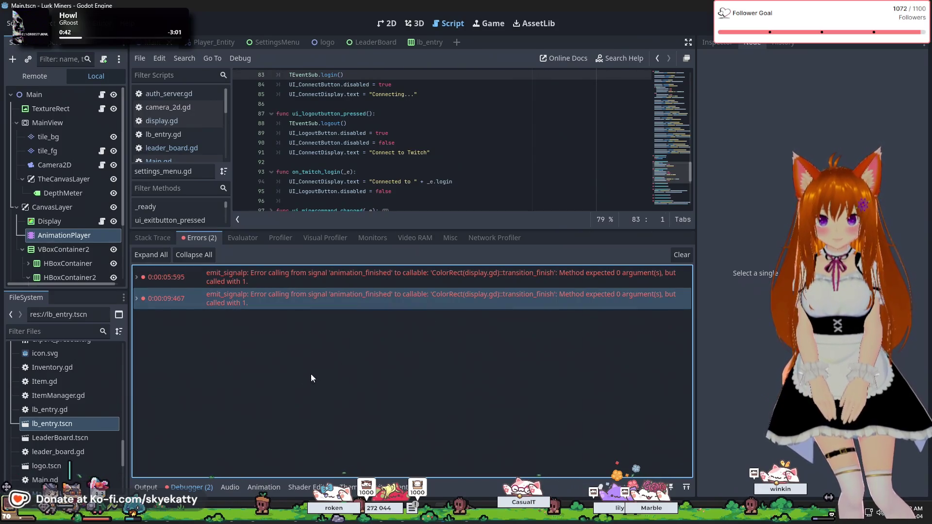
Step: Add an _e parameter to transition_finish() in display.gd, then save and relaunch the game with F5
{"action": "left_click", "coordinate": [171, 124]}
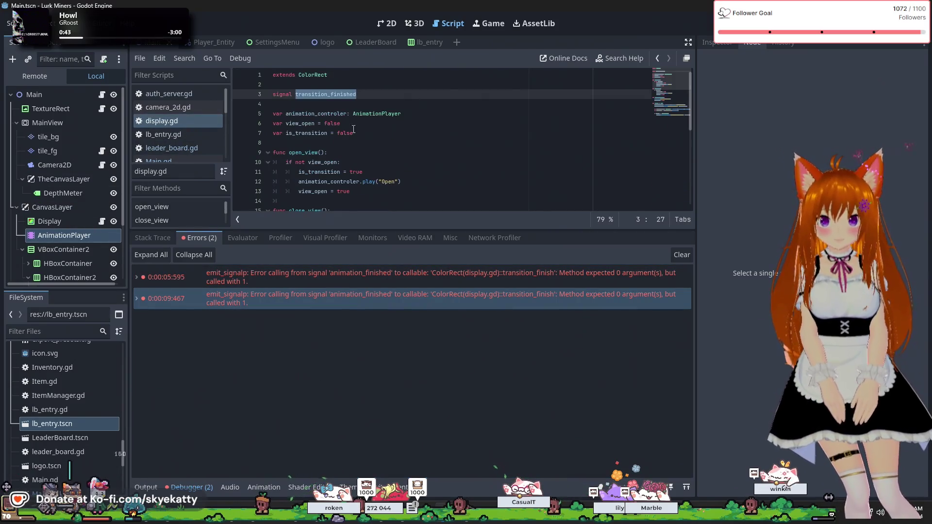
{"action": "scroll", "coordinate": [400, 132], "scroll_direction": "down", "scroll_amount": 1}
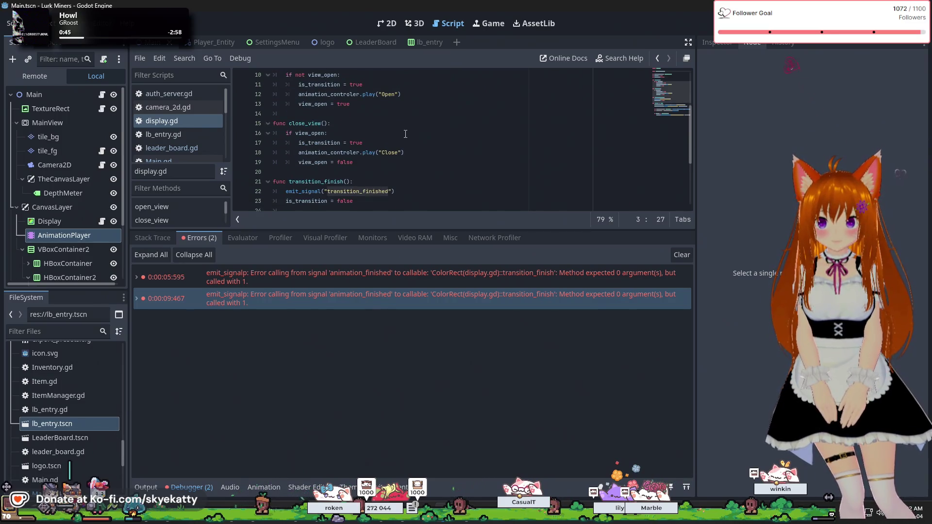
{"action": "scroll", "coordinate": [406, 134], "scroll_direction": "down", "scroll_amount": 1}
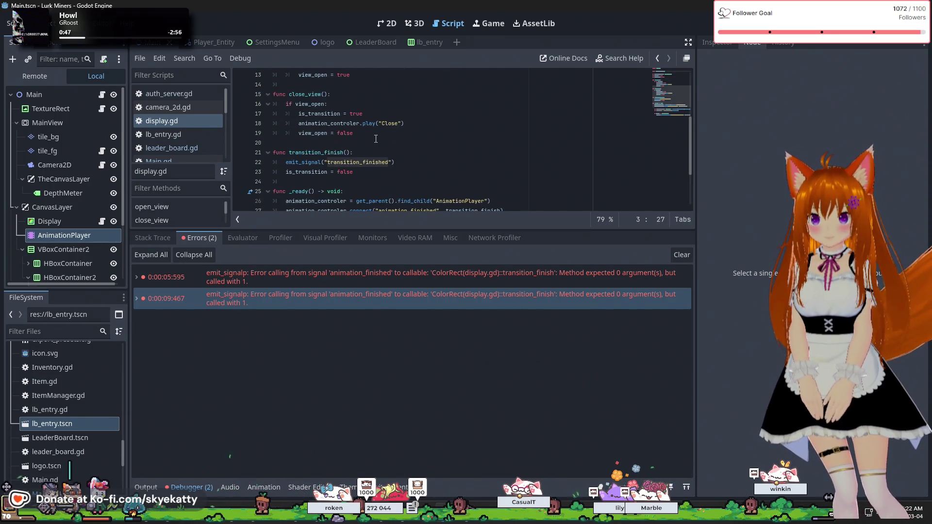
{"action": "left_click", "coordinate": [345, 153]}
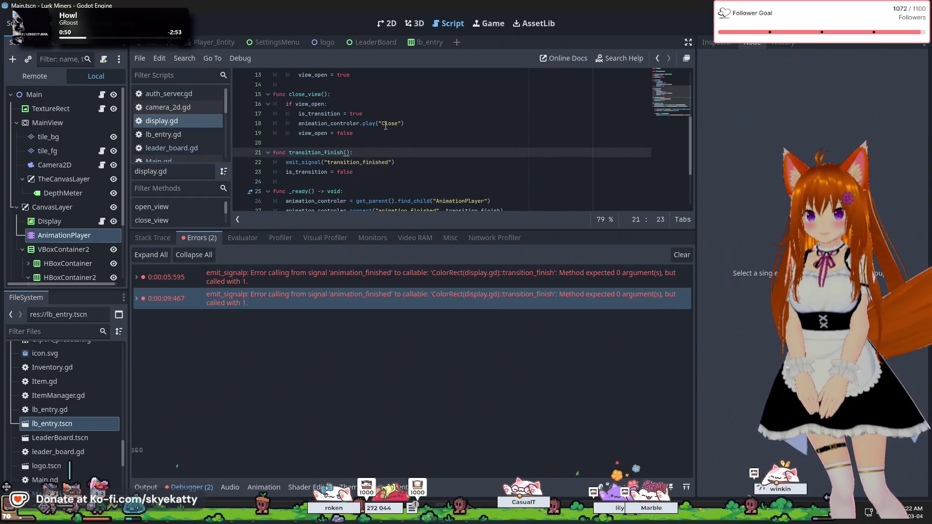
{"action": "scroll", "coordinate": [376, 132], "scroll_direction": "up", "scroll_amount": 4}
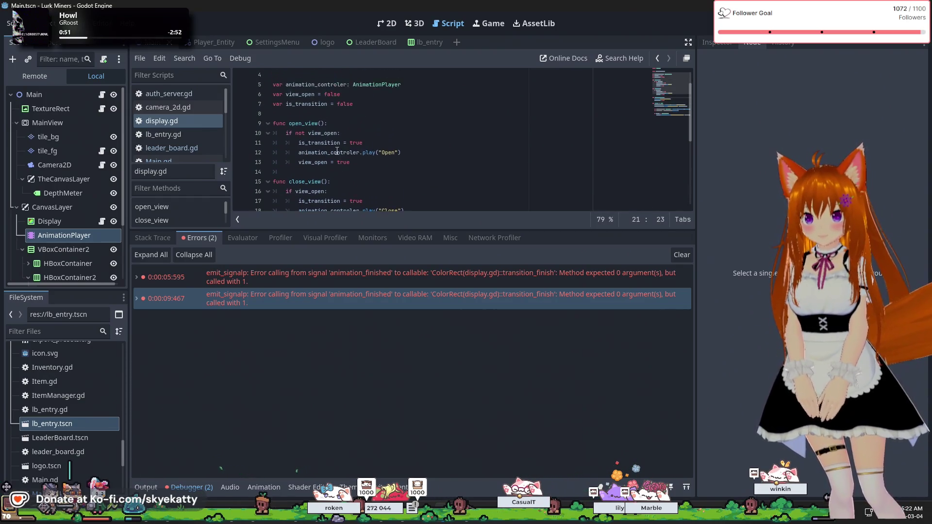
{"action": "scroll", "coordinate": [335, 150], "scroll_direction": "down", "scroll_amount": 6}
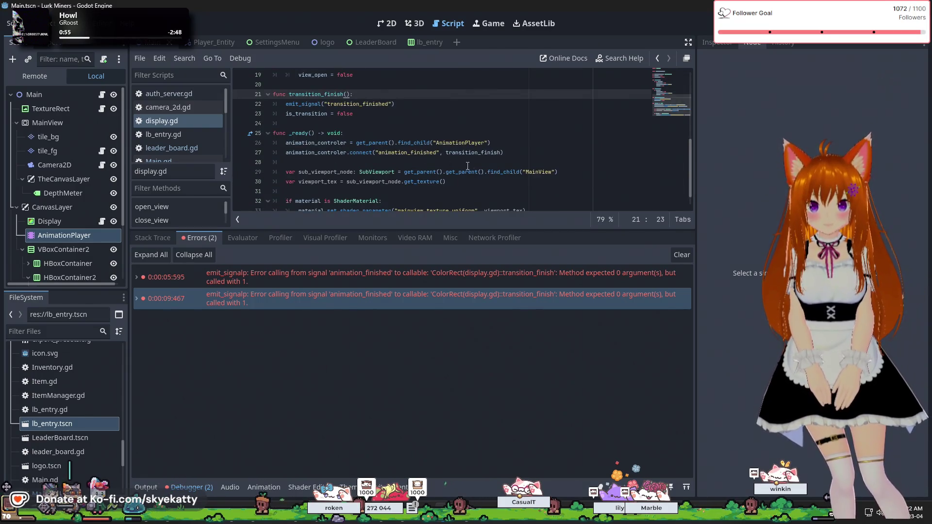
{"action": "type", "text": "_e"}
{"action": "left_click", "coordinate": [475, 126]}
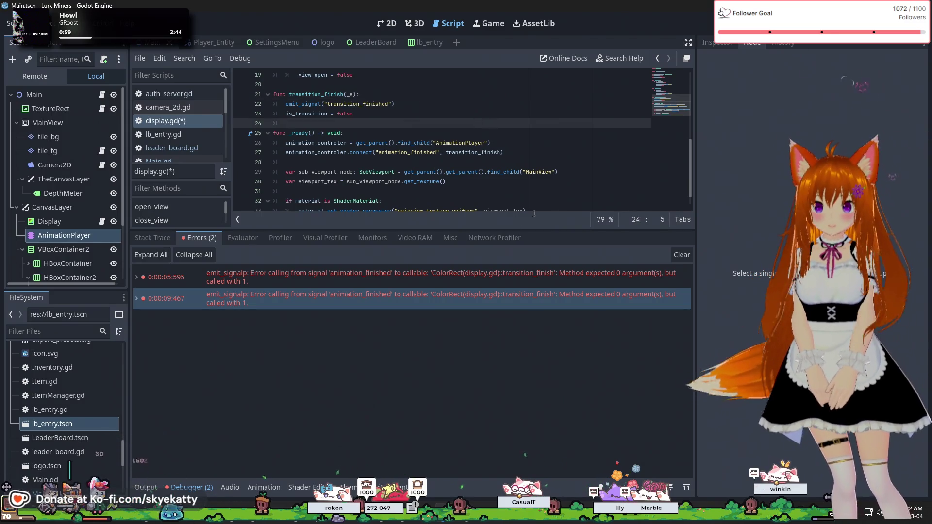
{"action": "key", "text": "F5"}
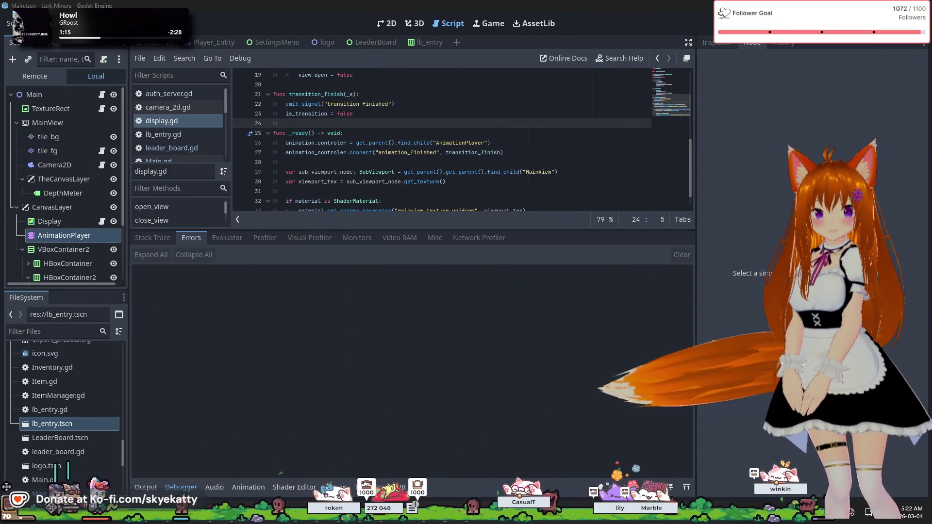
{"action": "key", "text": "F5"}
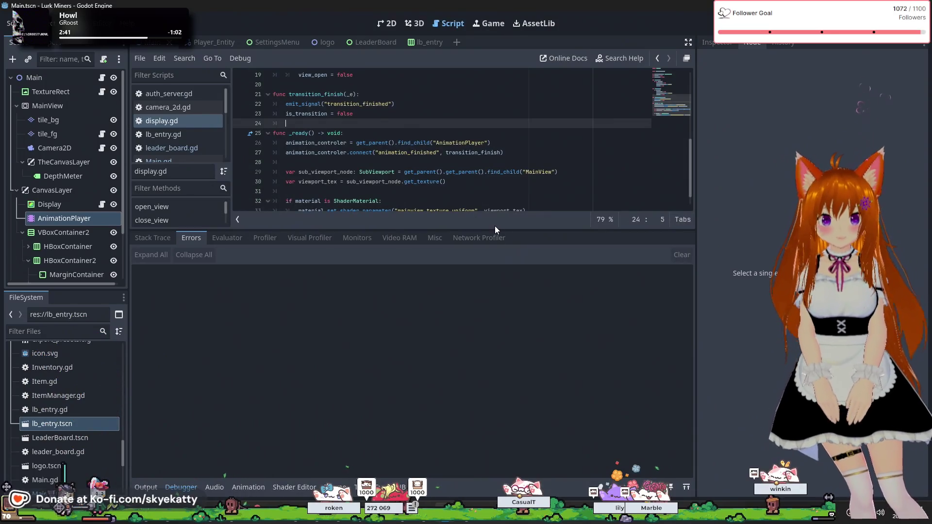
{"action": "left_click_drag", "start_coordinate": [494, 226], "coordinate": [496, 365]}
Step: Scroll through display.gd and return the caret to empty line 24
{"action": "scroll", "coordinate": [383, 172], "scroll_direction": "up", "scroll_amount": 3}
{"action": "scroll", "coordinate": [385, 170], "scroll_direction": "down", "scroll_amount": 3}
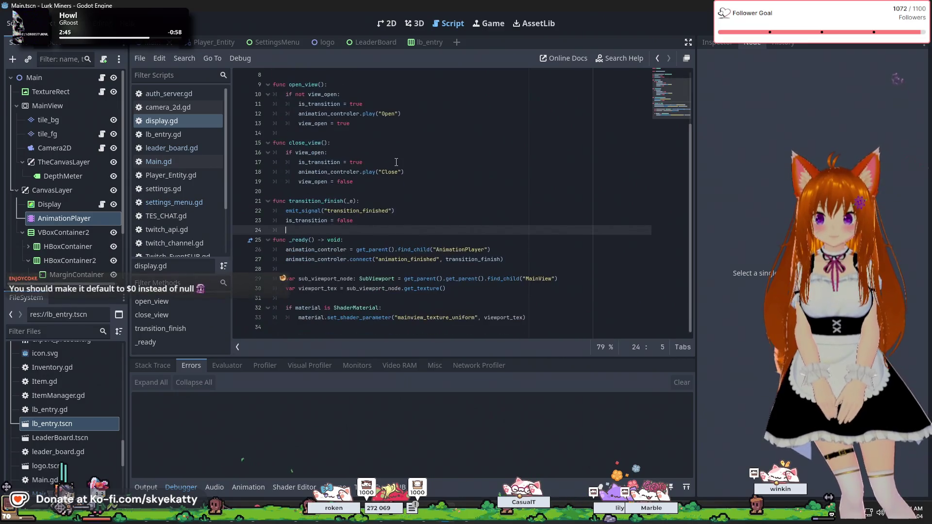
{"action": "scroll", "coordinate": [396, 162], "scroll_direction": "up", "scroll_amount": 3}
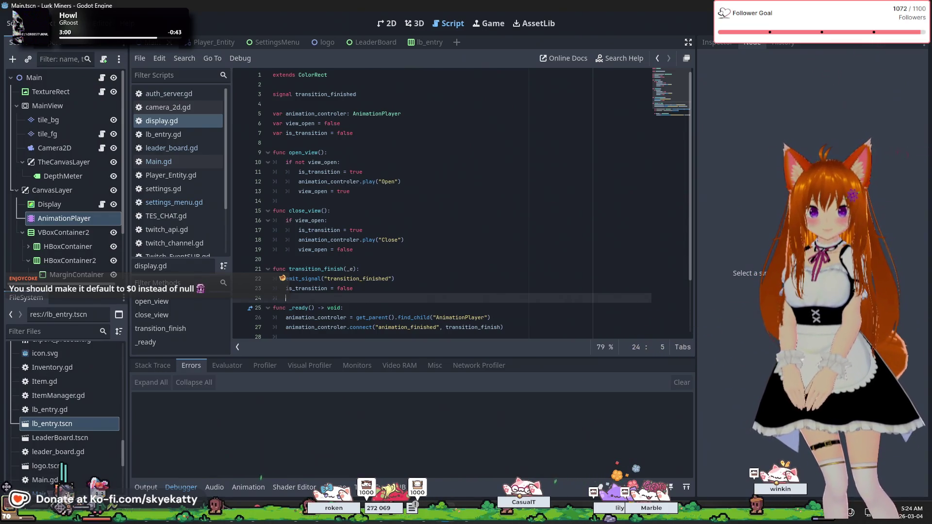
{"action": "scroll", "coordinate": [383, 242], "scroll_direction": "down", "scroll_amount": 1}
{"action": "scroll", "coordinate": [383, 242], "scroll_direction": "down", "scroll_amount": 2}
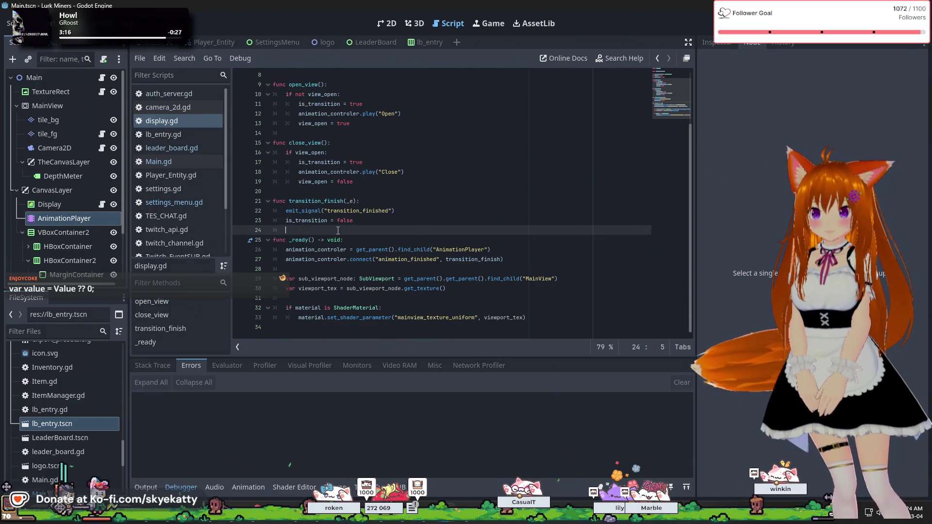
{"action": "left_click", "coordinate": [378, 221]}
{"action": "left_click", "coordinate": [378, 230]}
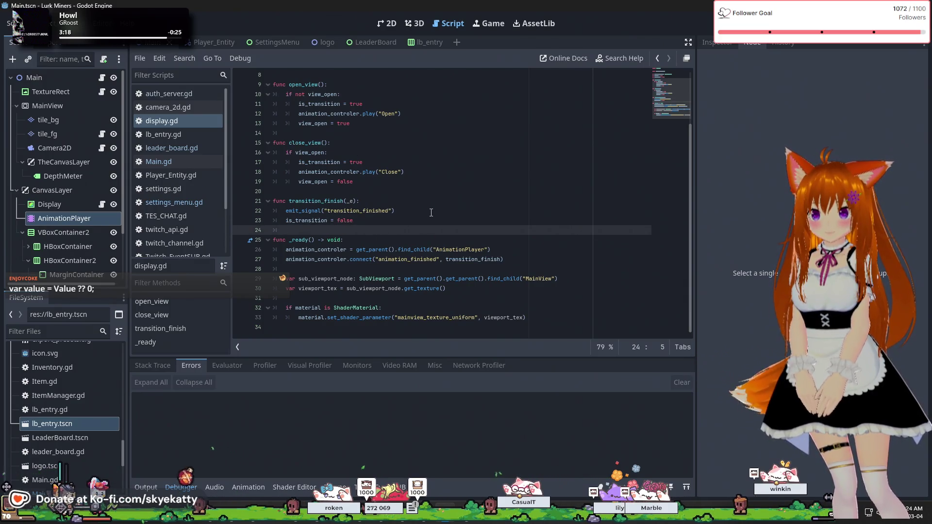
Step: Open Main.gd and scroll up to the leaderboard command handling near line 98
{"action": "left_click", "coordinate": [174, 160]}
{"action": "scroll", "coordinate": [408, 228], "scroll_direction": "up", "scroll_amount": 3}
{"action": "scroll", "coordinate": [408, 228], "scroll_direction": "up", "scroll_amount": 5}
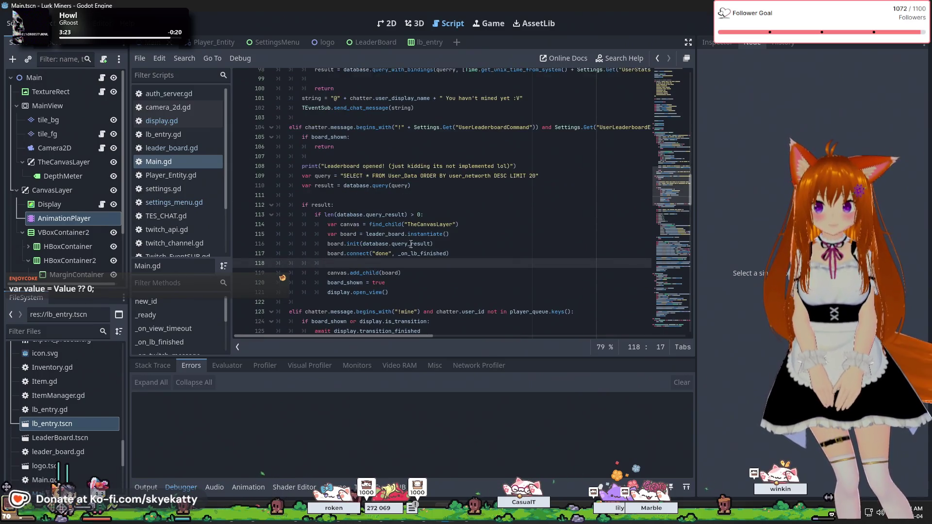
Step: Leave blank lines after display.open_view() on line 121, discarding a trial await line, then return to display.gd
{"action": "left_click", "coordinate": [423, 291]}
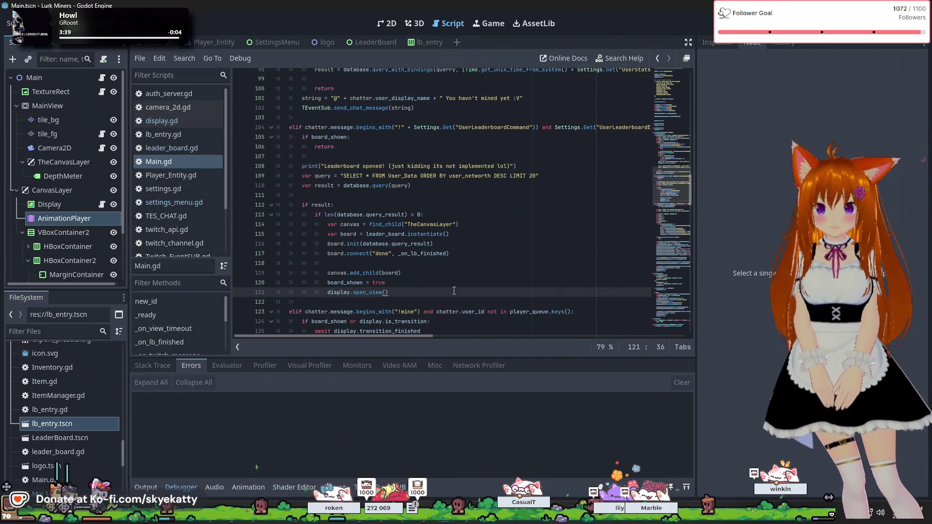
{"action": "key", "text": "Return"}
{"action": "key", "text": "Return"}
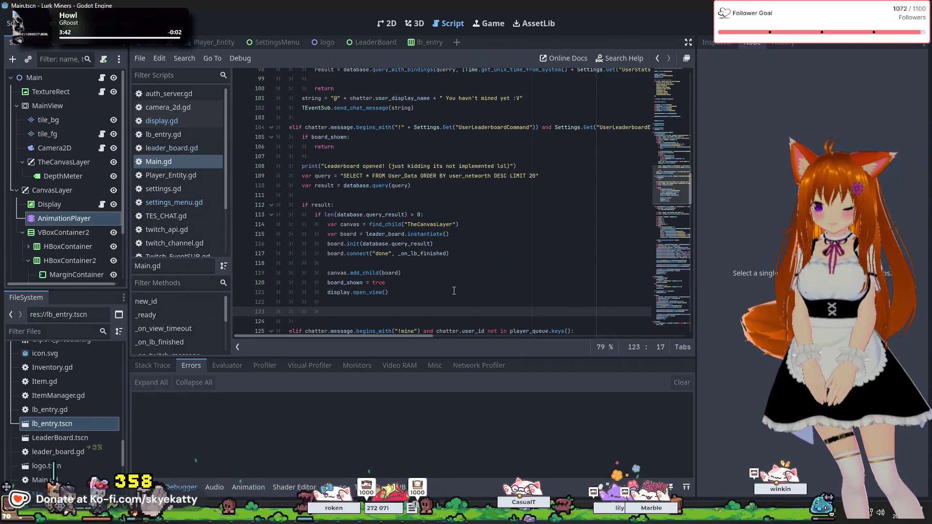
{"action": "type", "text": "await di"}
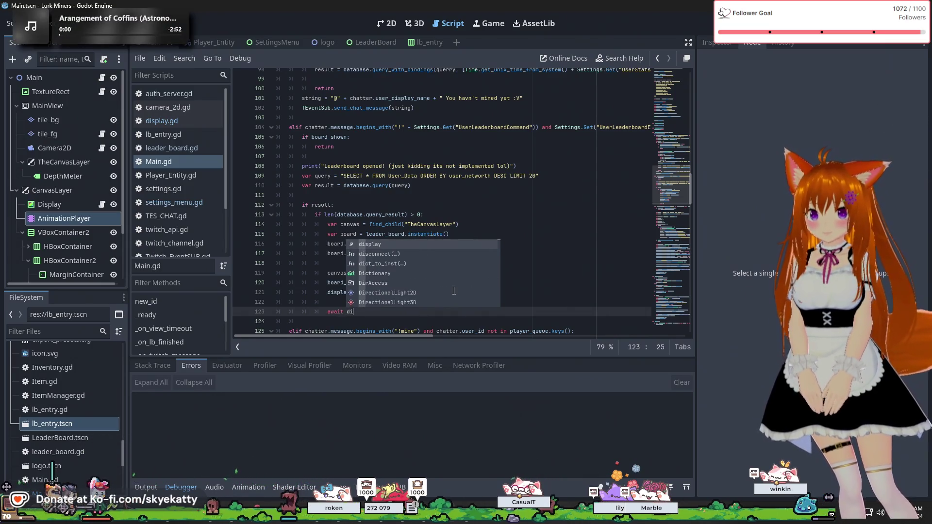
{"action": "type", "text": "splay.tr"}
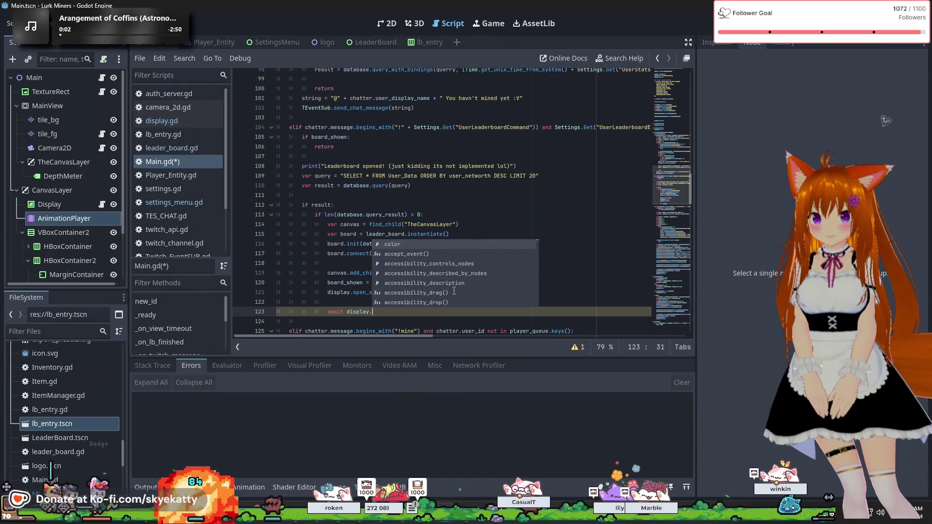
{"action": "type", "text": "e"}
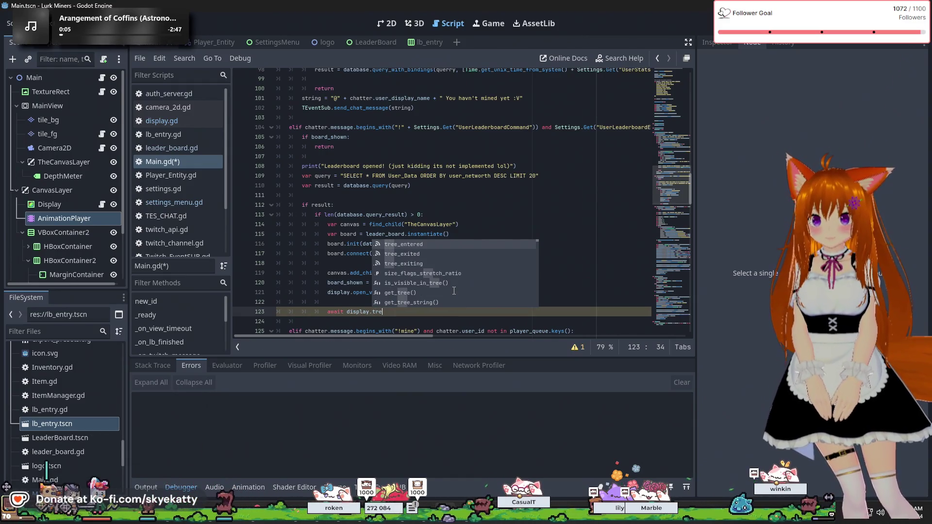
{"action": "key", "text": "BackSpace"}
{"action": "type", "text": "an"}
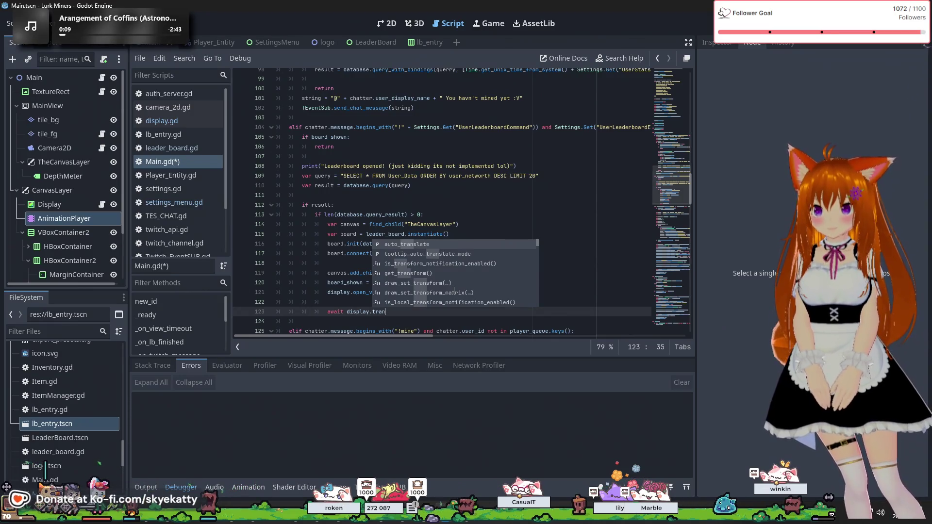
{"action": "key", "text": "BackSpace"}
{"action": "key", "text": "BackSpace"}
{"action": "key", "text": "BackSpace"}
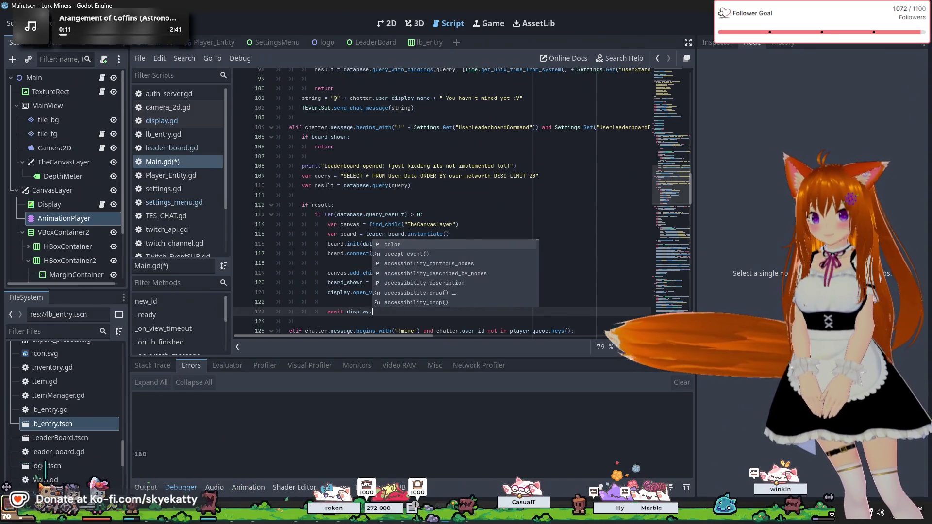
{"action": "key", "text": "BackSpace"}
{"action": "key", "text": "BackSpace"}
{"action": "key", "text": "BackSpace"}
{"action": "key", "text": "BackSpace"}
{"action": "key", "text": "BackSpace"}
{"action": "key", "text": "BackSpace"}
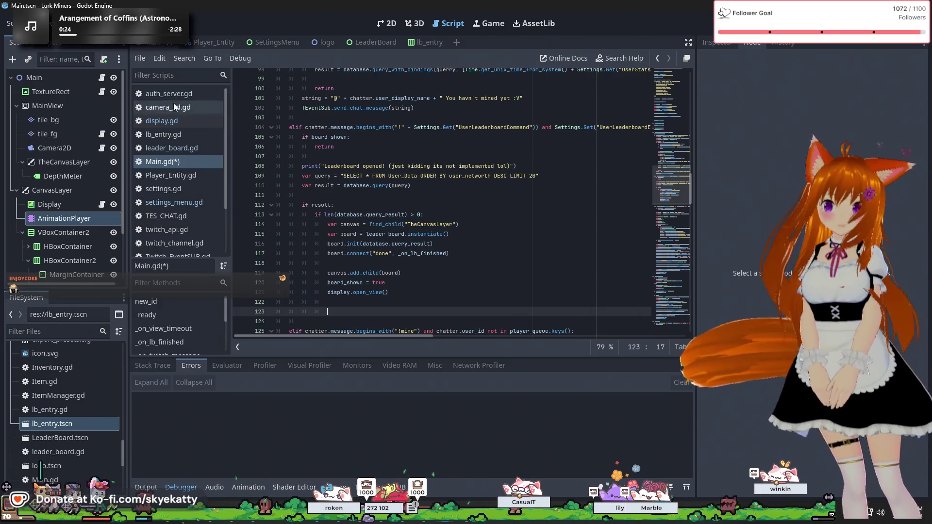
{"action": "left_click", "coordinate": [162, 122]}
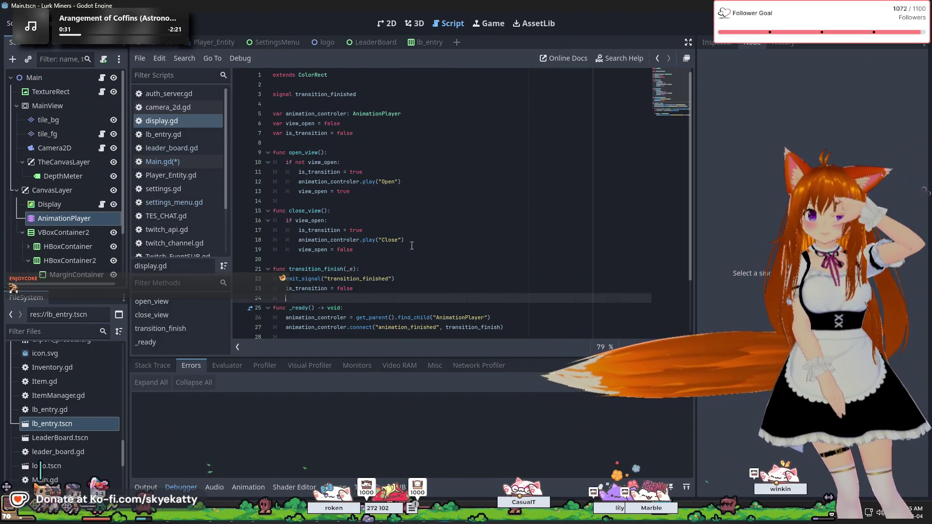
{"action": "scroll", "coordinate": [410, 245], "scroll_direction": "down", "scroll_amount": 2}
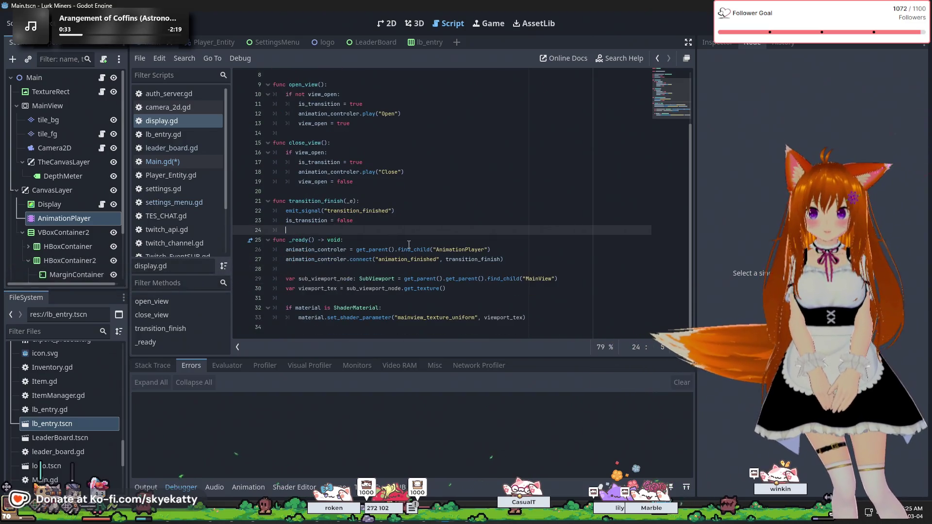
{"action": "scroll", "coordinate": [409, 245], "scroll_direction": "up", "scroll_amount": 2}
{"action": "left_click", "coordinate": [377, 91]}
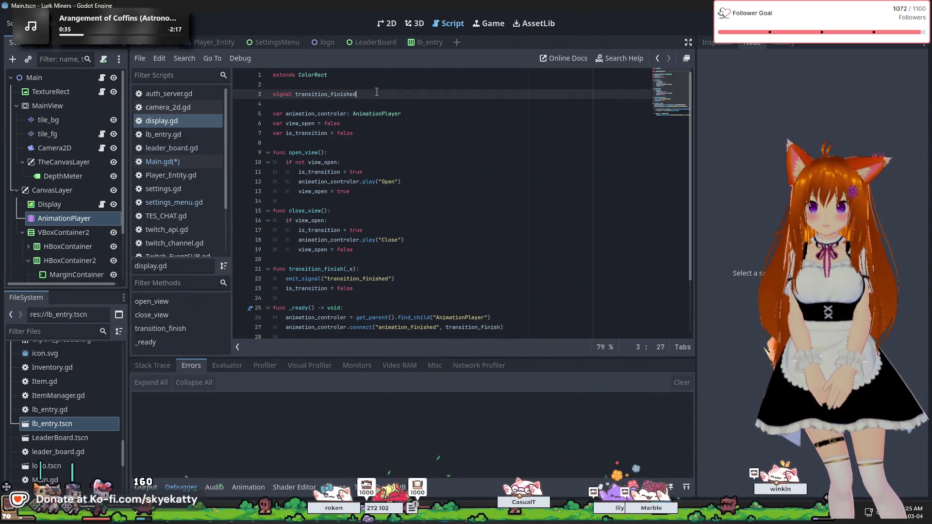
{"action": "key", "text": "Return"}
{"action": "type", "text": "signal"}
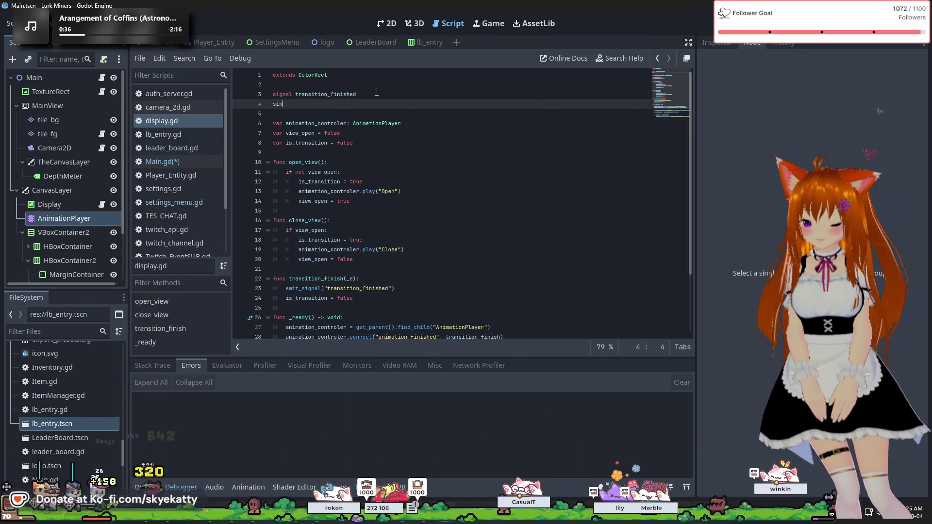
{"action": "type", "text": " op"}
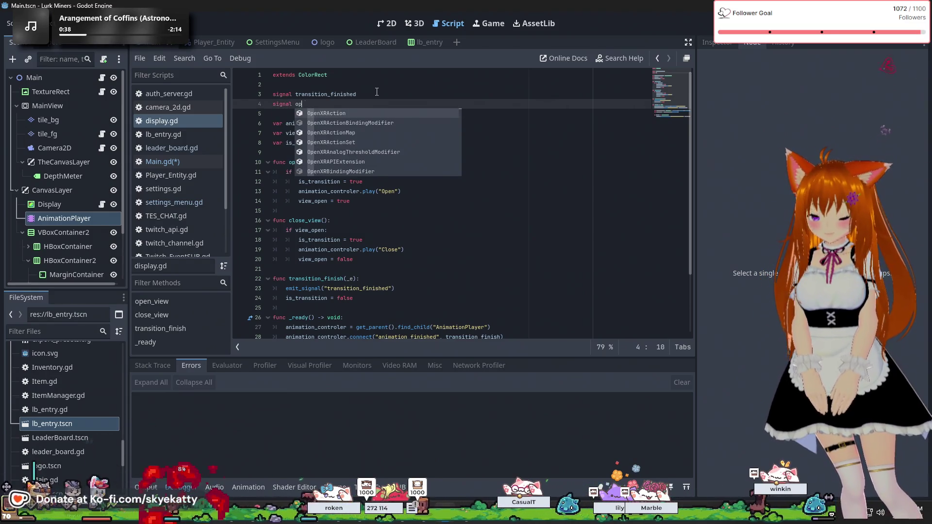
{"action": "type", "text": "en_di"}
{"action": "key", "text": "BackSpace"}
{"action": "key", "text": "BackSpace"}
{"action": "key", "text": "BackSpace"}
{"action": "type", "text": "finished"}
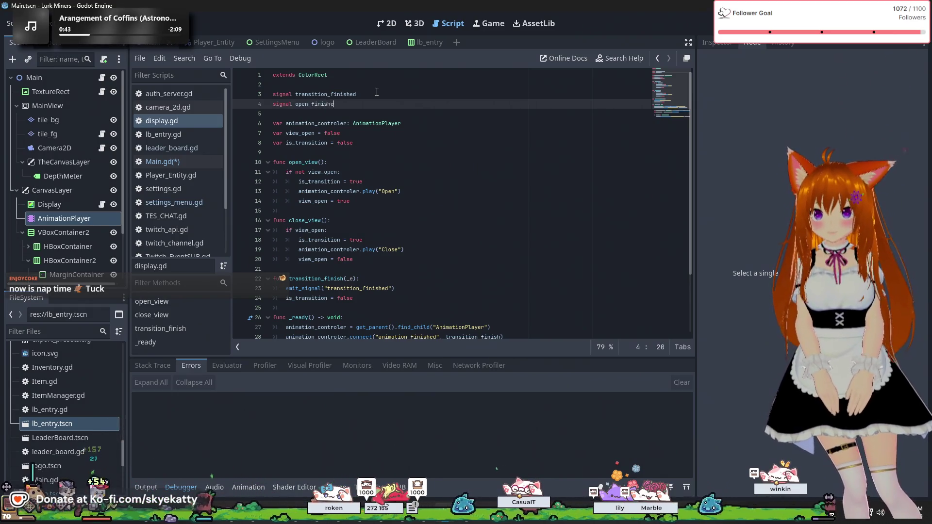
{"action": "key", "text": "Return"}
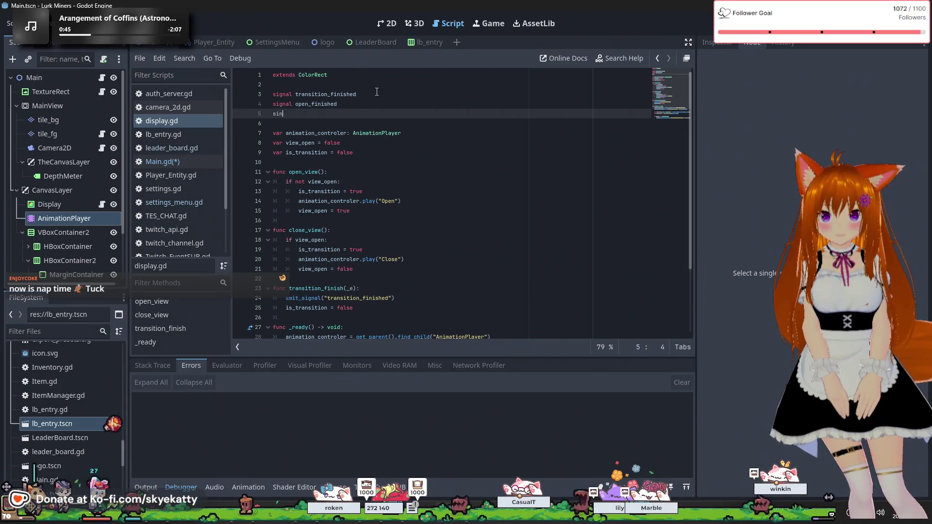
{"action": "type", "text": "signal close_"}
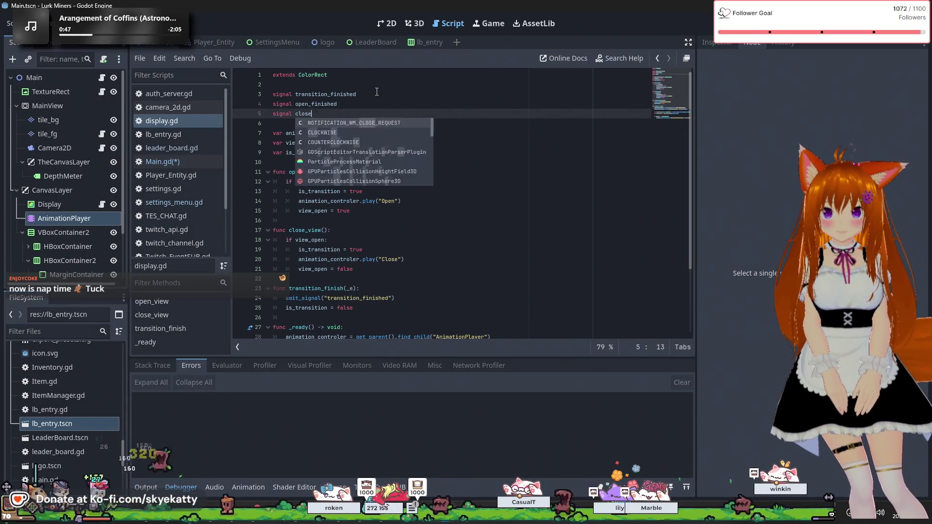
{"action": "type", "text": "finishe"}
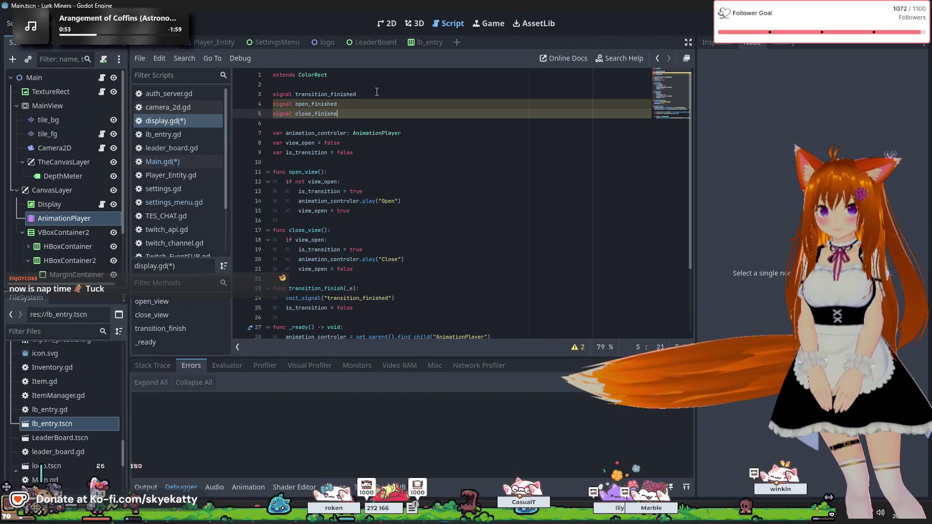
{"action": "key", "text": "BackSpace"}
{"action": "key", "text": "BackSpace"}
{"action": "key", "text": "BackSpace"}
{"action": "key", "text": "BackSpace"}
{"action": "key", "text": "BackSpace"}
{"action": "key", "text": "BackSpace"}
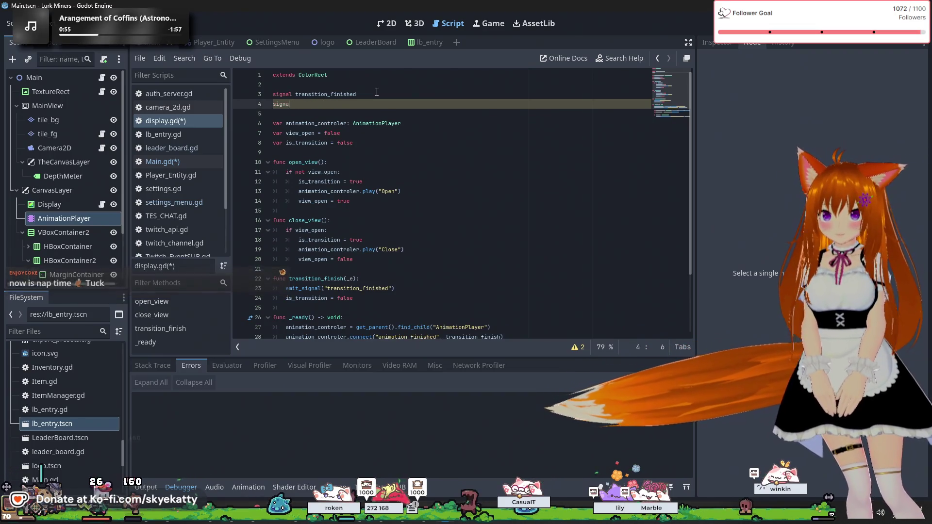
{"action": "key", "text": "BackSpace"}
Step: Change the signal to 'signal transition_finished(type)' and insert blank lines above it
{"action": "type", "text": "("}
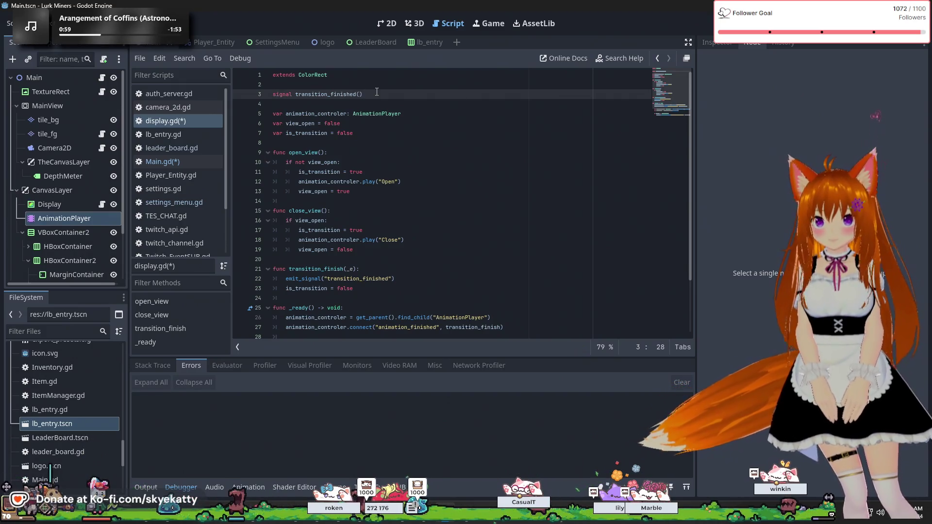
{"action": "type", "text": "e"}
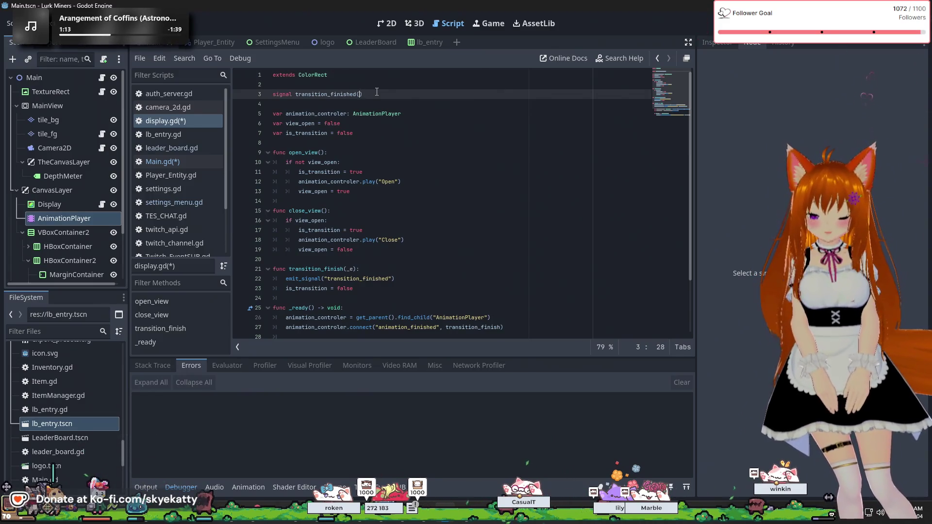
{"action": "type", "text": "ype"}
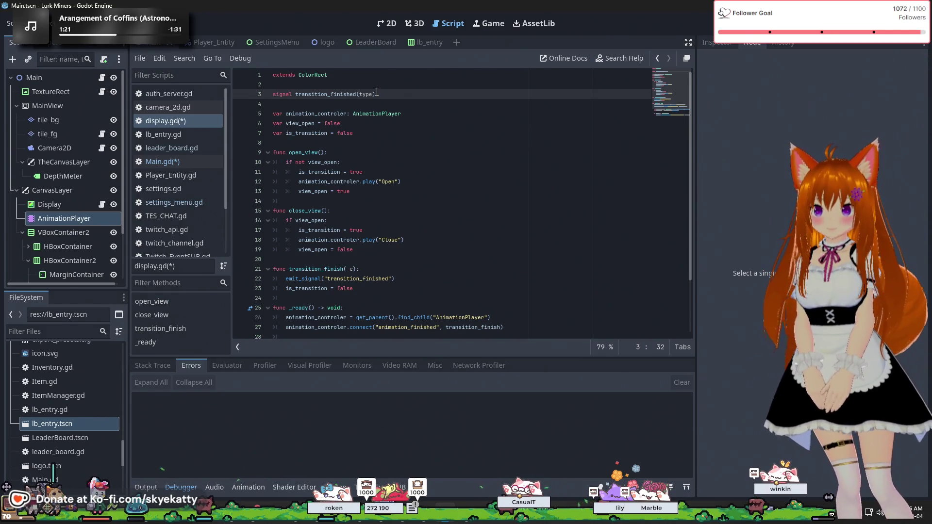
{"action": "key", "text": "Down"}
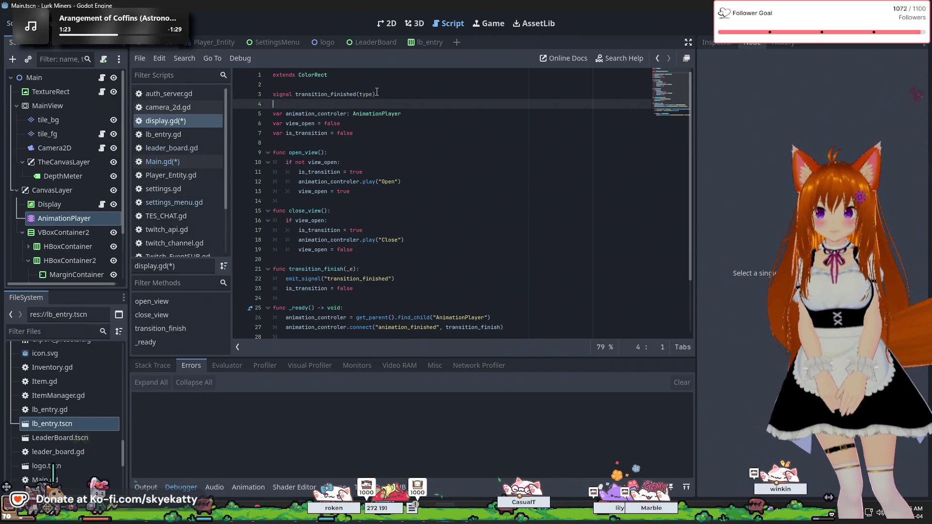
{"action": "key", "text": "Up"}
{"action": "key", "text": "Up"}
{"action": "key", "text": "Return"}
{"action": "key", "text": "Up"}
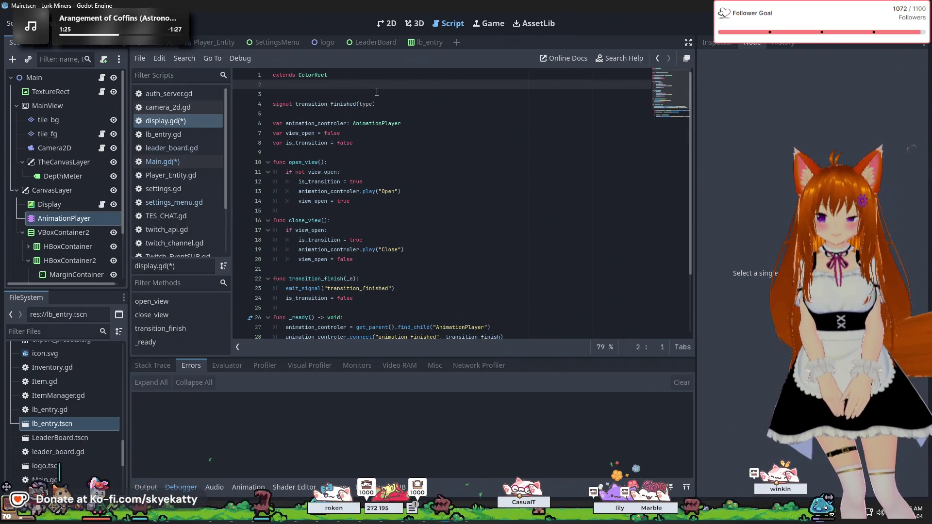
{"action": "key", "text": "Return"}
Step: Discard a first enum attempt and open a fresh line above the signal declaration
{"action": "key", "text": "BackSpace"}
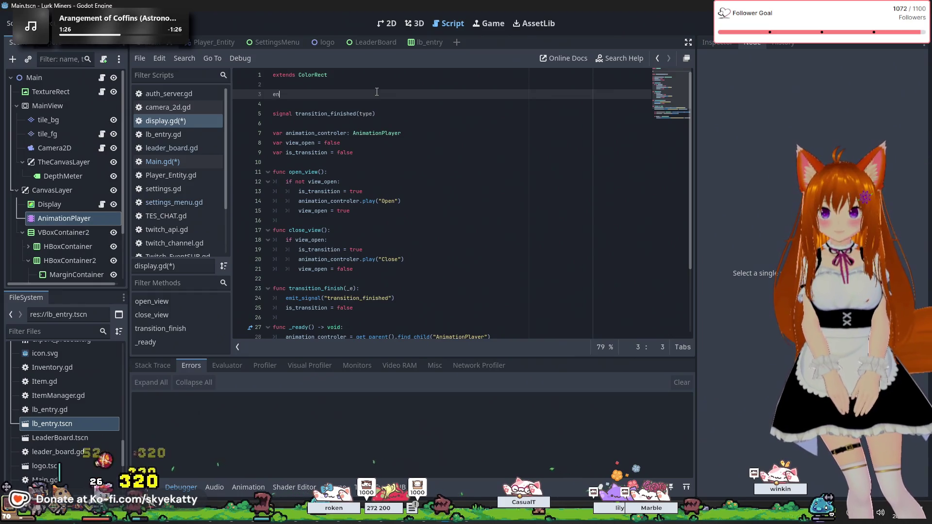
{"action": "type", "text": "enum"}
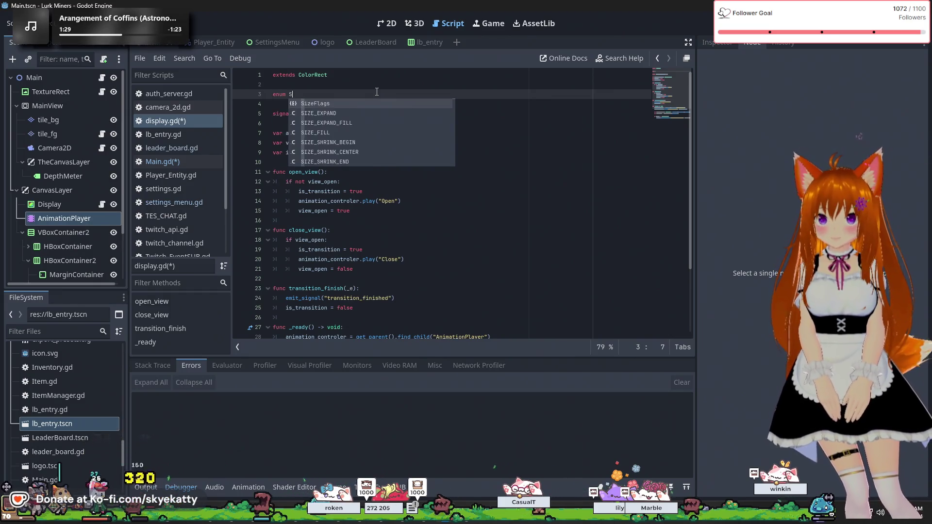
{"action": "key", "text": "Escape"}
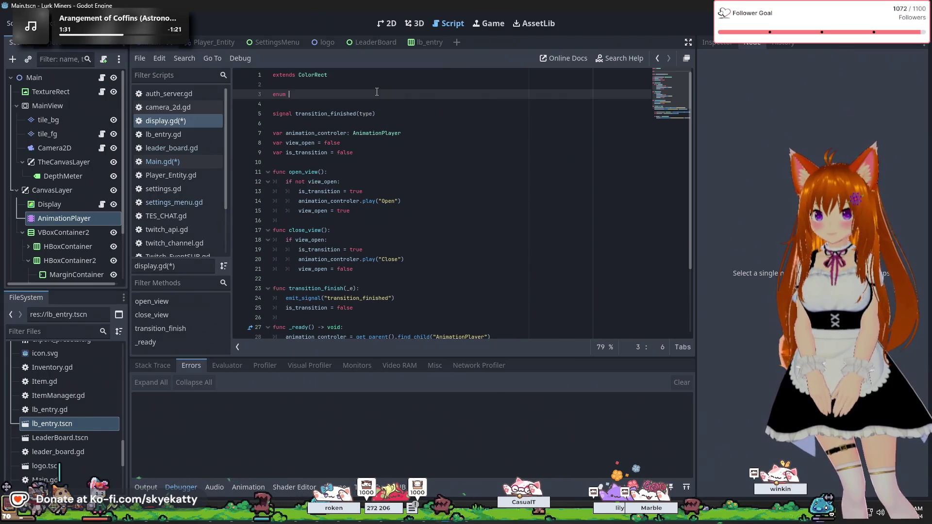
{"action": "key", "text": "ctrl+x"}
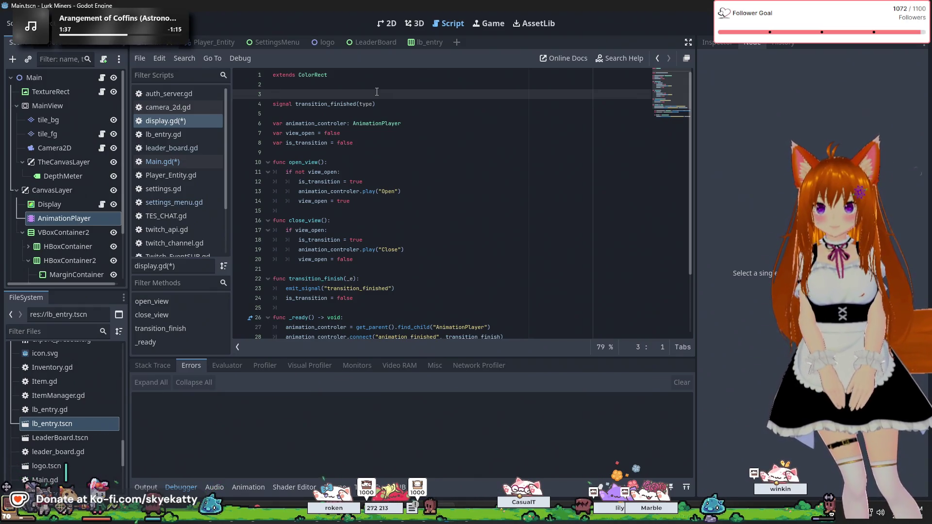
{"action": "key", "text": "BackSpace"}
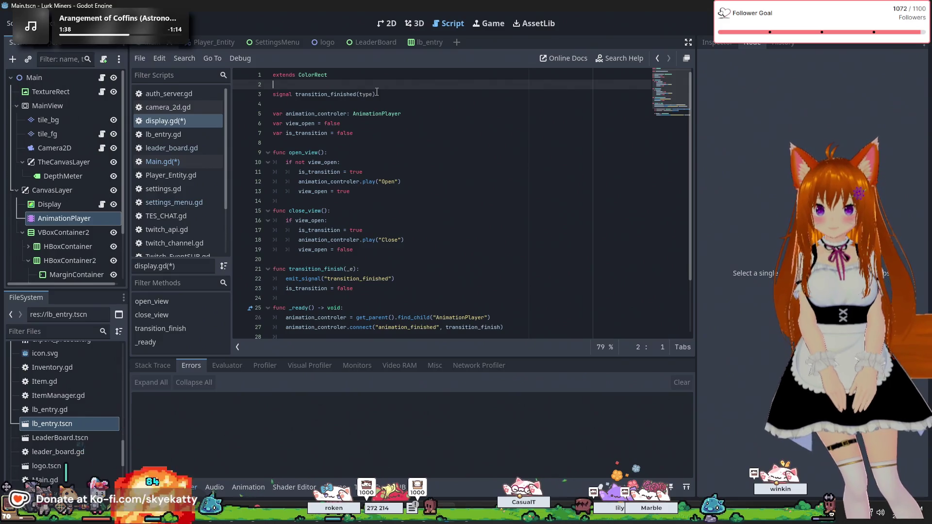
{"action": "key", "text": "Down"}
{"action": "key", "text": "Right"}
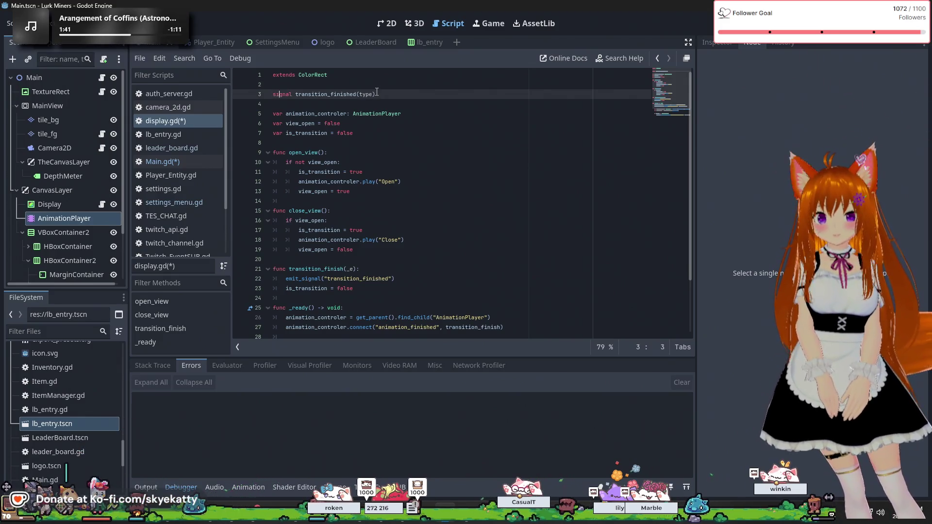
{"action": "key", "text": "Up"}
{"action": "key", "text": "Return"}
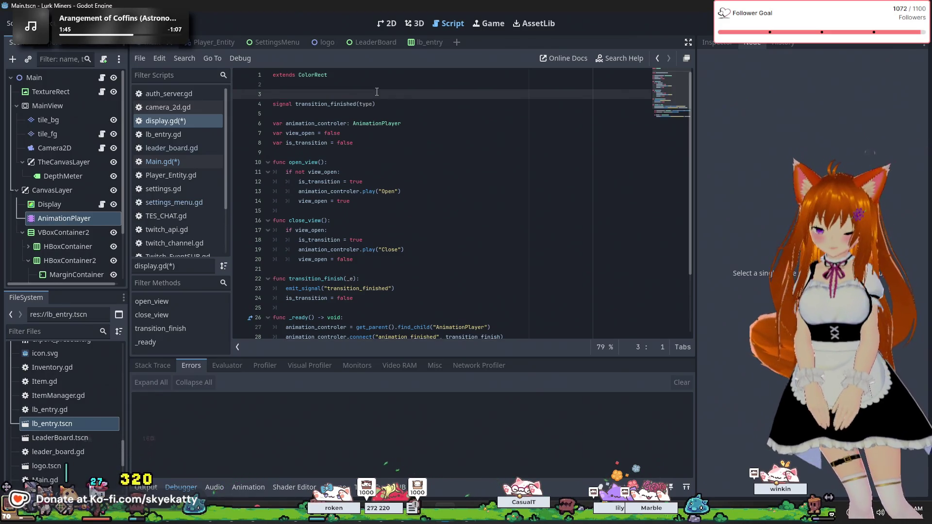
Step: Write 'enum [TRANS_OPEN, TRANS_CLOSE]' on line 3, without the semicolon, followed by a blank line
{"action": "type", "text": "enum "}
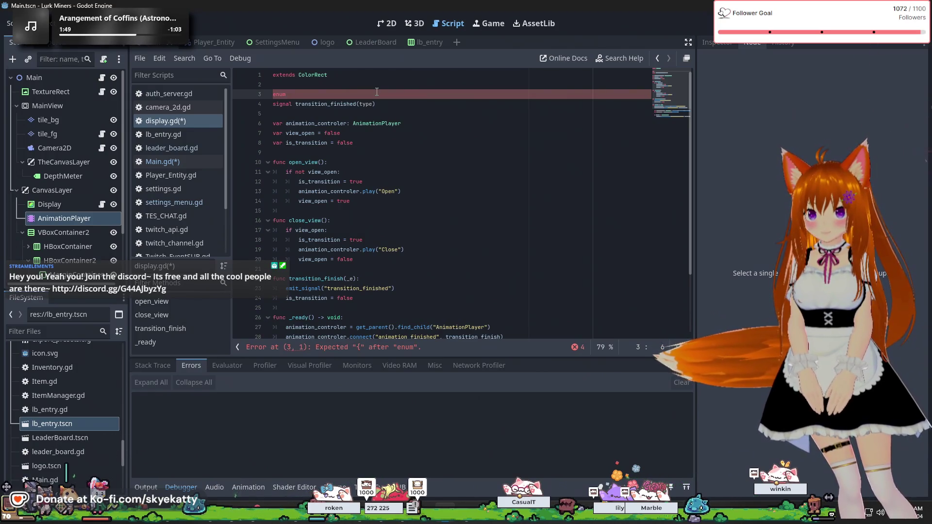
{"action": "type", "text": "trans"}
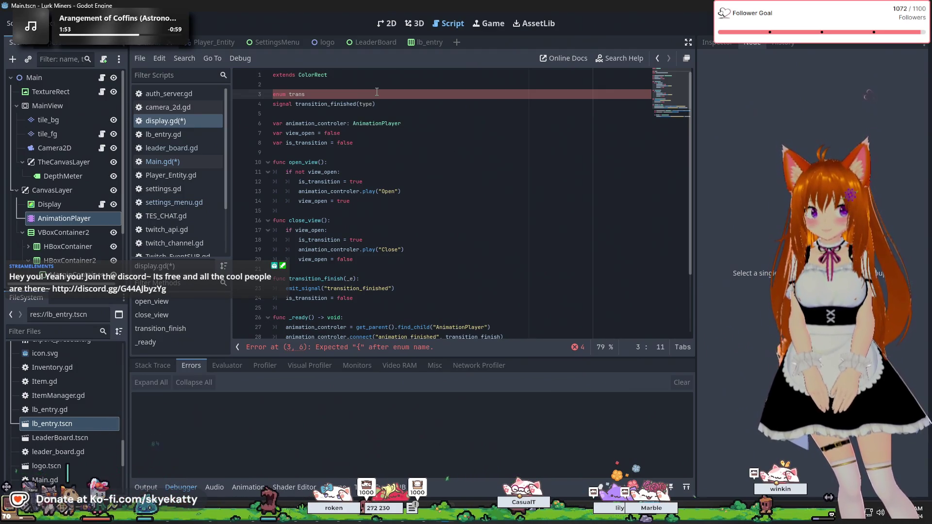
{"action": "key", "text": "BackSpace"}
{"action": "key", "text": "BackSpace"}
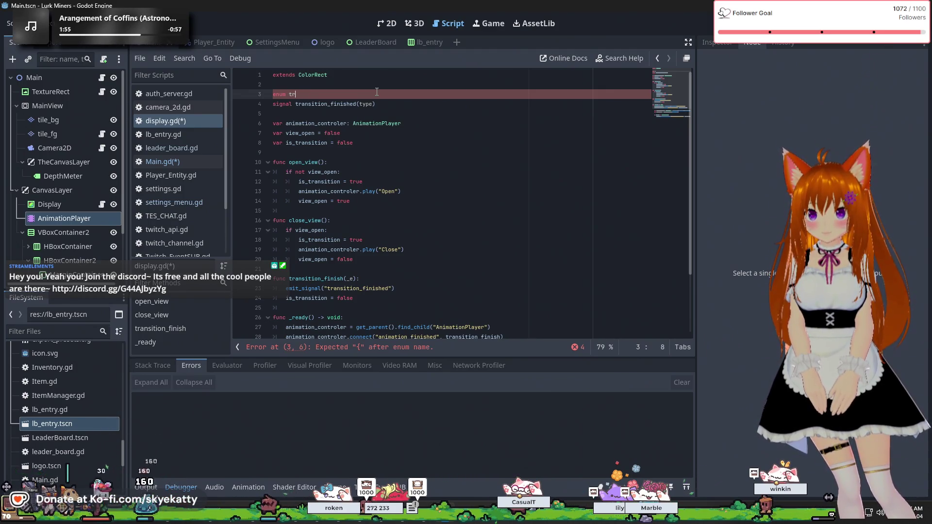
{"action": "key", "text": "BackSpace"}
{"action": "key", "text": "BackSpace"}
{"action": "type", "text": "T"}
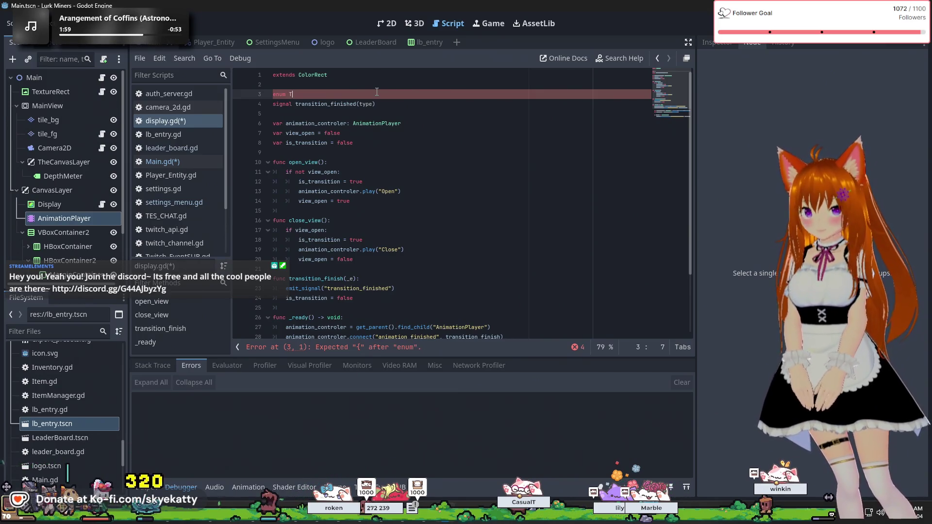
{"action": "type", "text": "YPE"}
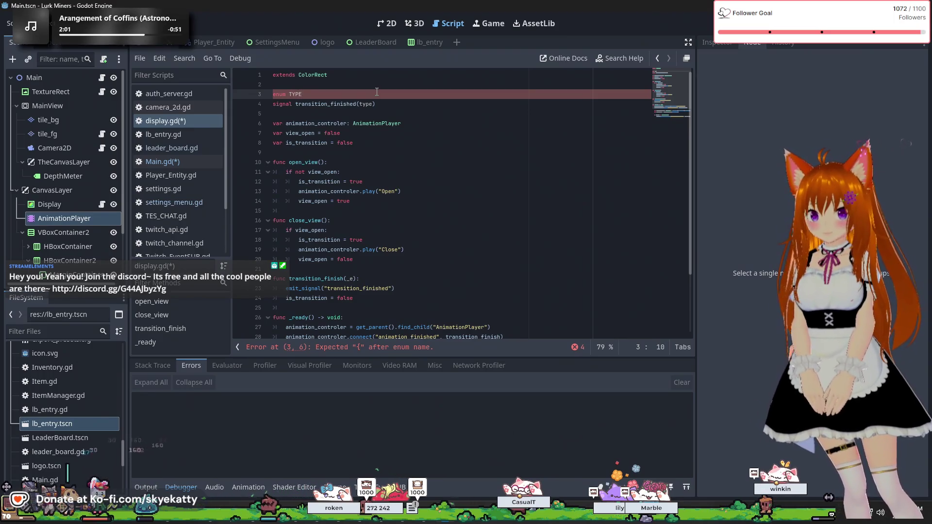
{"action": "key", "text": "BackSpace"}
{"action": "key", "text": "BackSpace"}
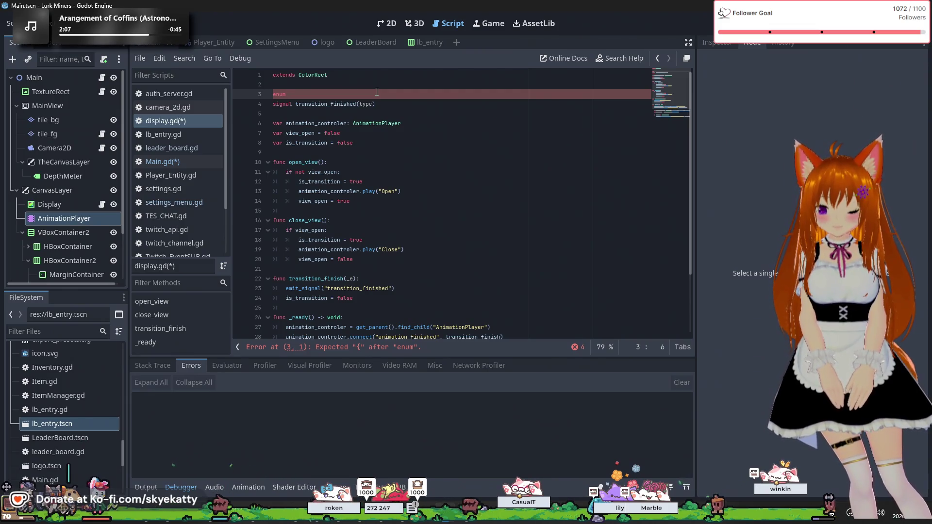
{"action": "type", "text": "T"}
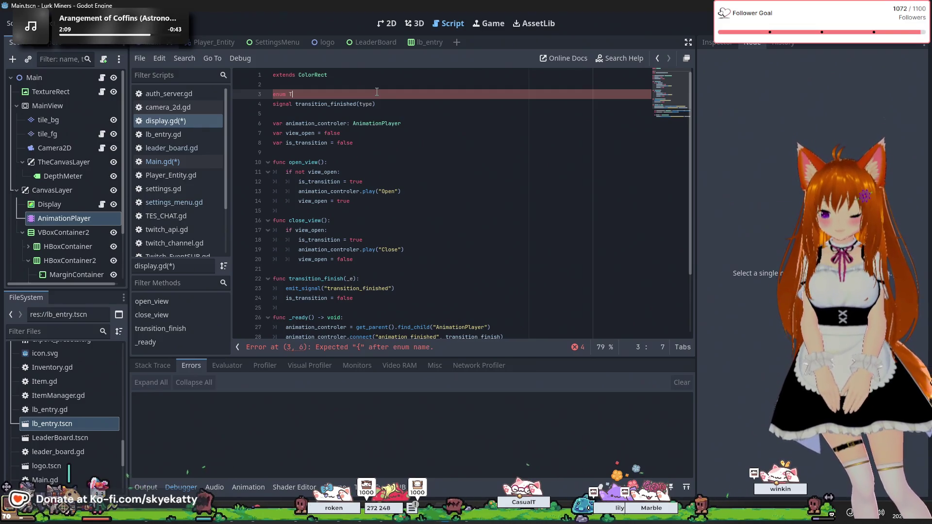
{"action": "type", "text": "RANS_OP"}
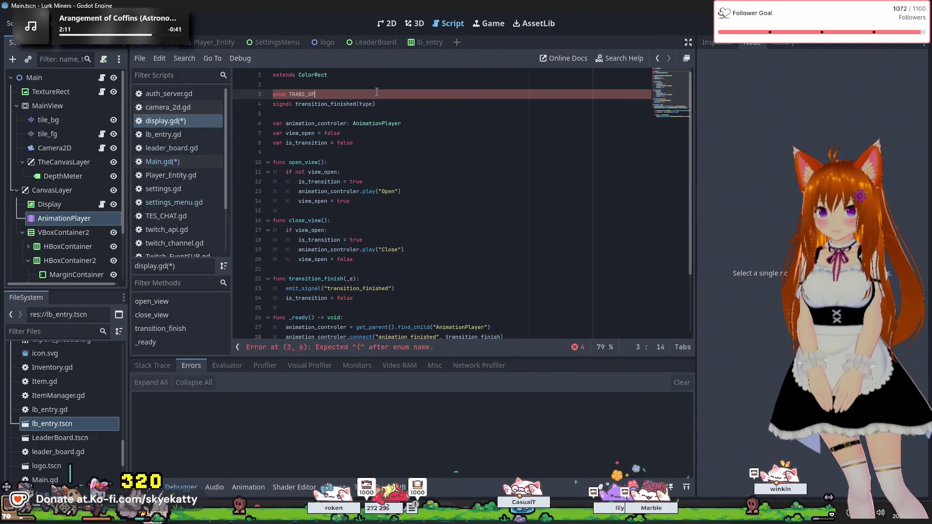
{"action": "type", "text": "EN, "}
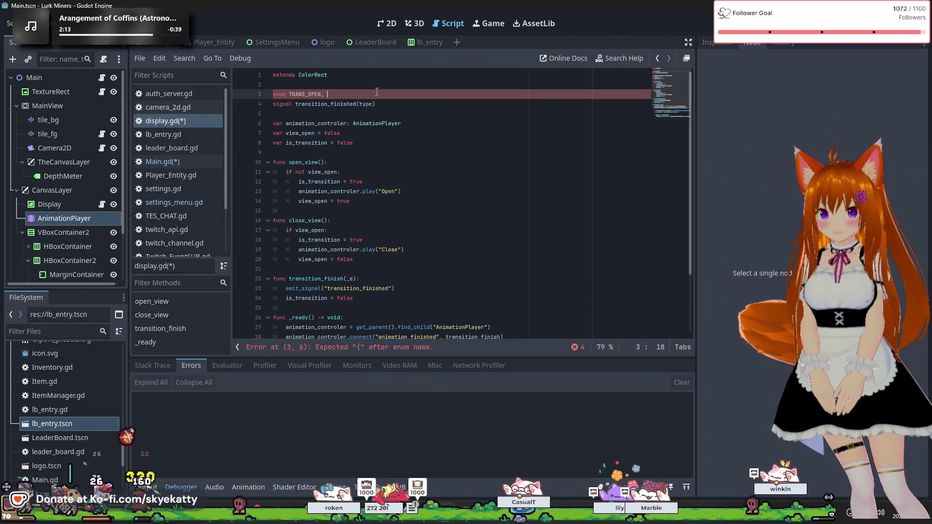
{"action": "type", "text": "TRANS"}
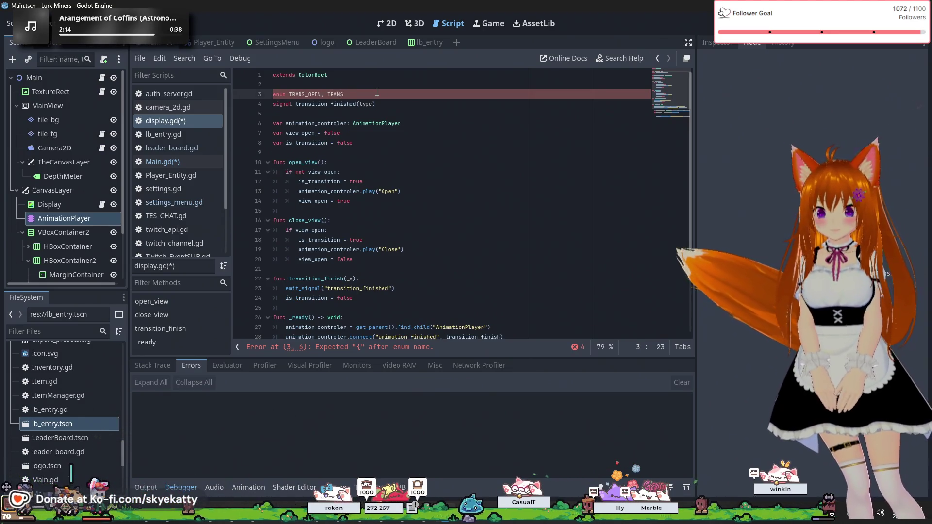
{"action": "type", "text": "_CLOSE;"}
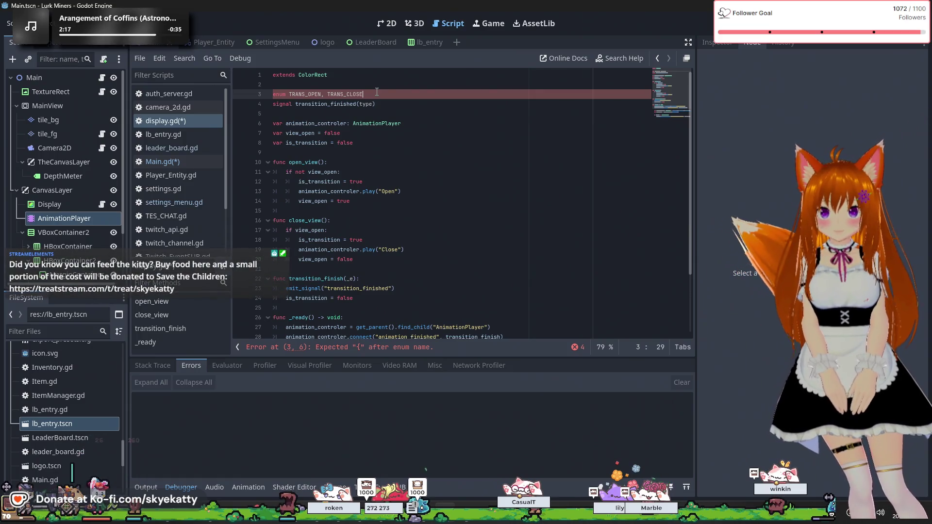
{"action": "key", "text": "BackSpace"}
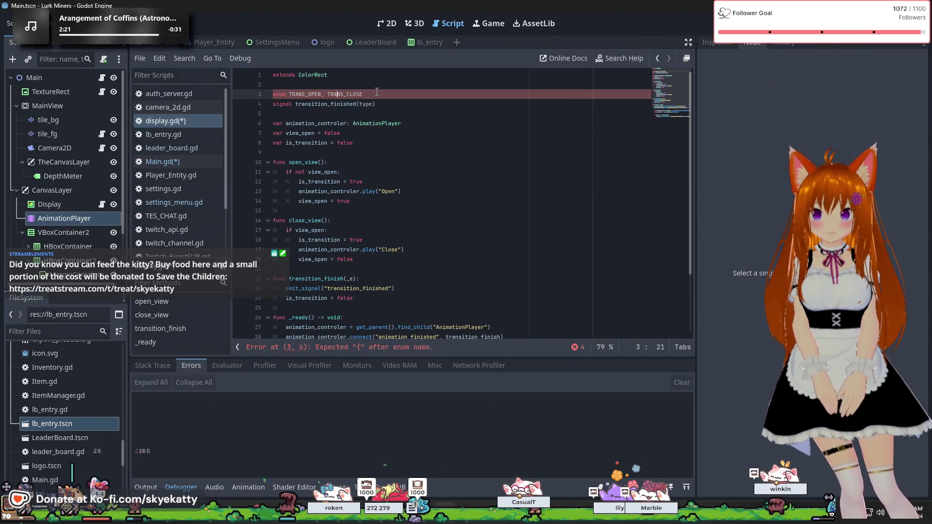
{"action": "key", "text": "Right"}
{"action": "type", "text": "["}
{"action": "key", "text": "Right"}
{"action": "key", "text": "End"}
{"action": "type", "text": "]"}
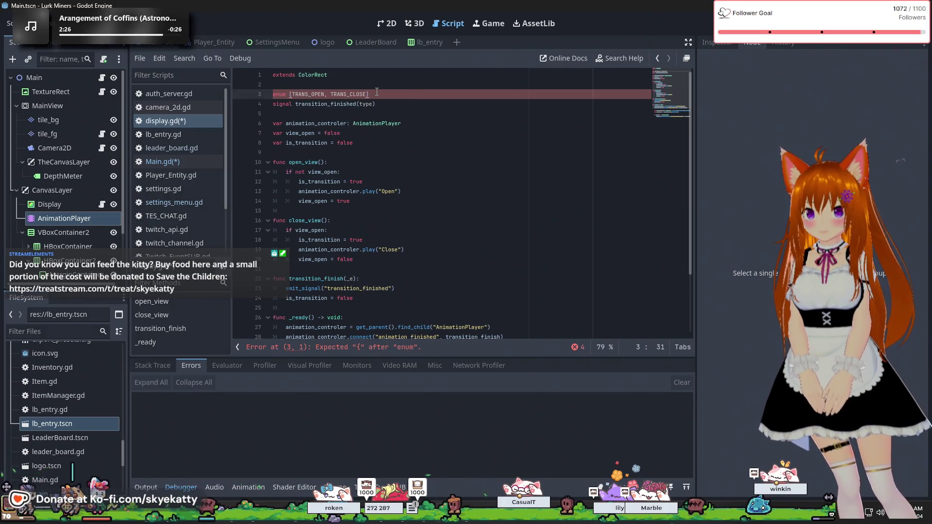
{"action": "key", "text": "Return"}
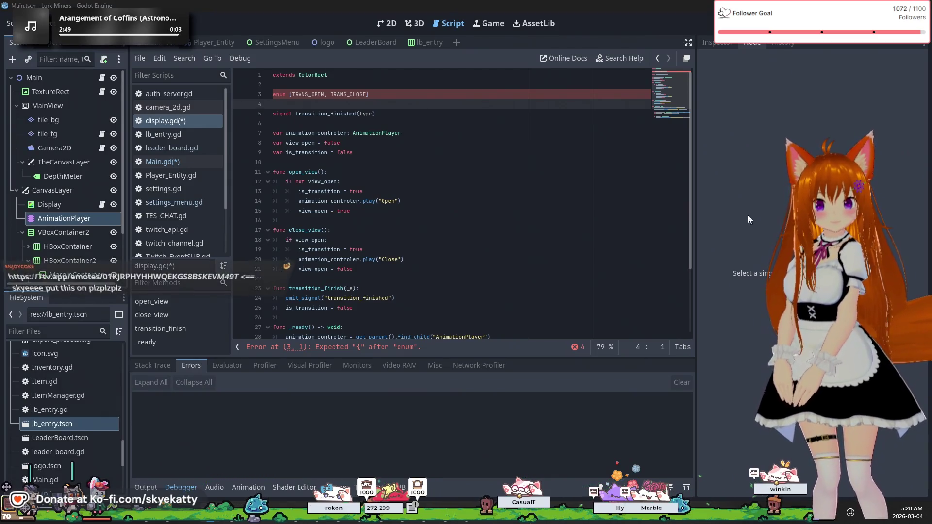
Step: Replace the enum's square brackets with braces: {TRANS_OPEN, TRANS_CLOSE}
{"action": "left_click", "coordinate": [291, 94]}
{"action": "key", "text": "BackSpace"}
{"action": "type", "text": "{"}
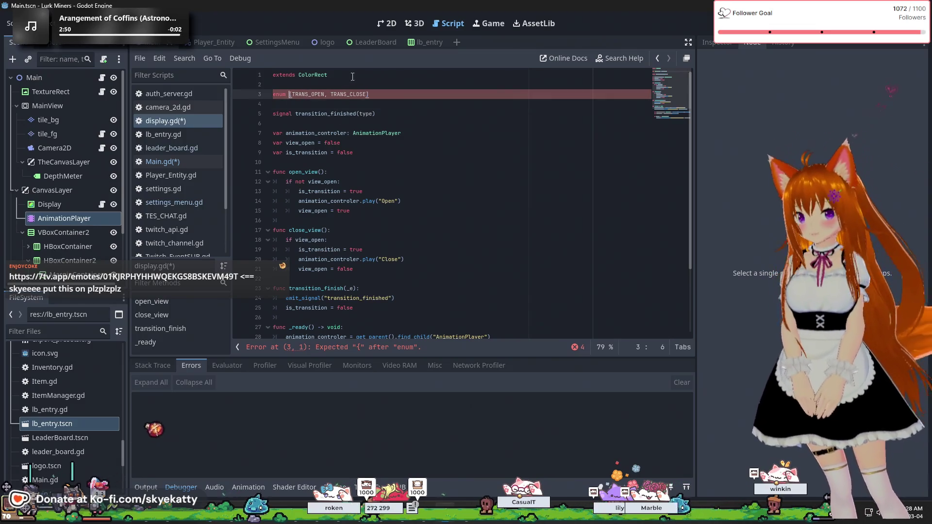
{"action": "key", "text": "End"}
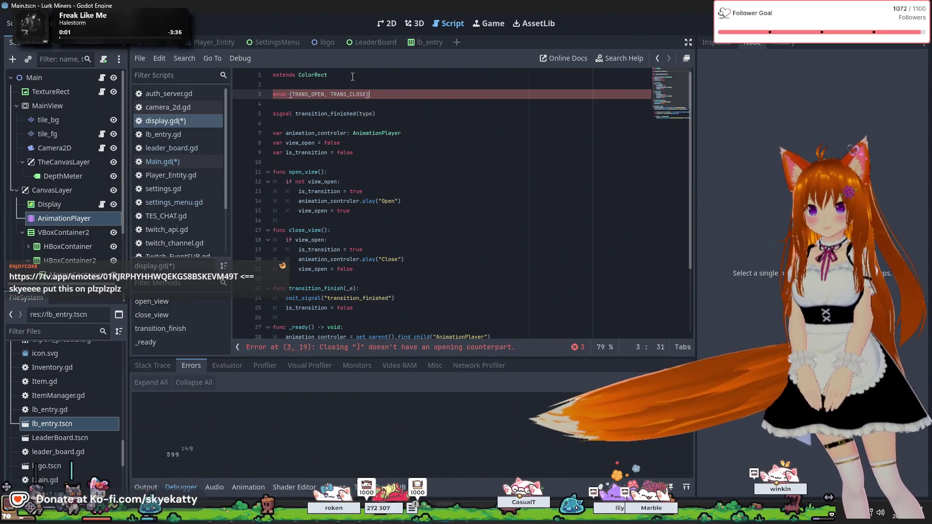
{"action": "key", "text": "BackSpace"}
{"action": "type", "text": "}"}
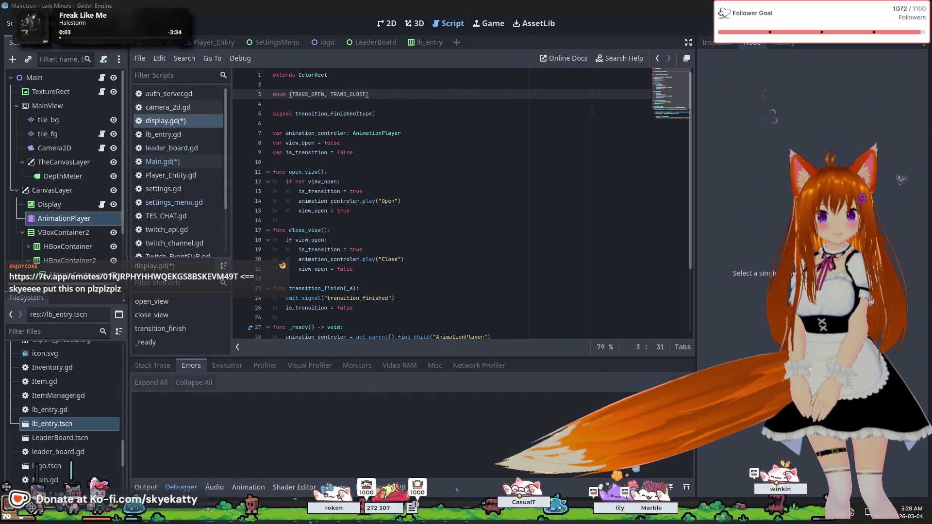
Step: Name the enum 'transition' and type the signal parameter as 'type : transition'
{"action": "left_click", "coordinate": [369, 152]}
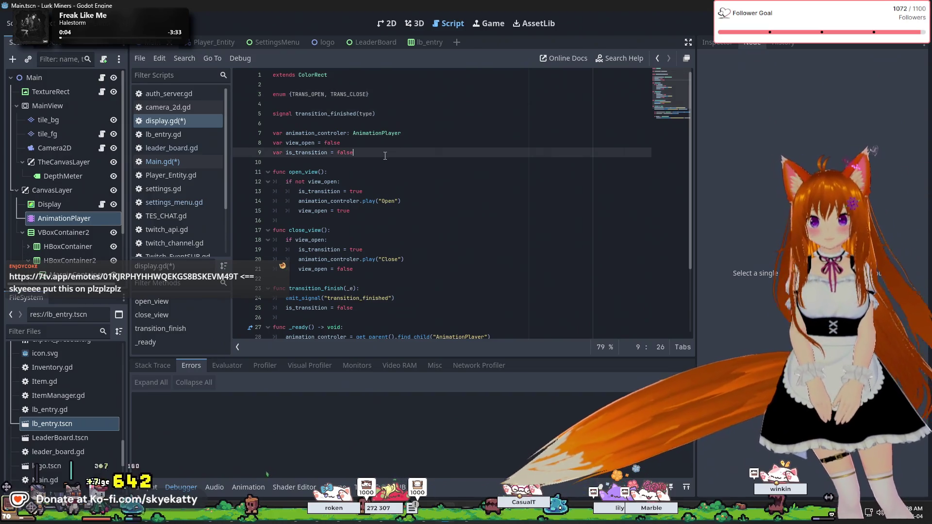
{"action": "left_click", "coordinate": [398, 113]}
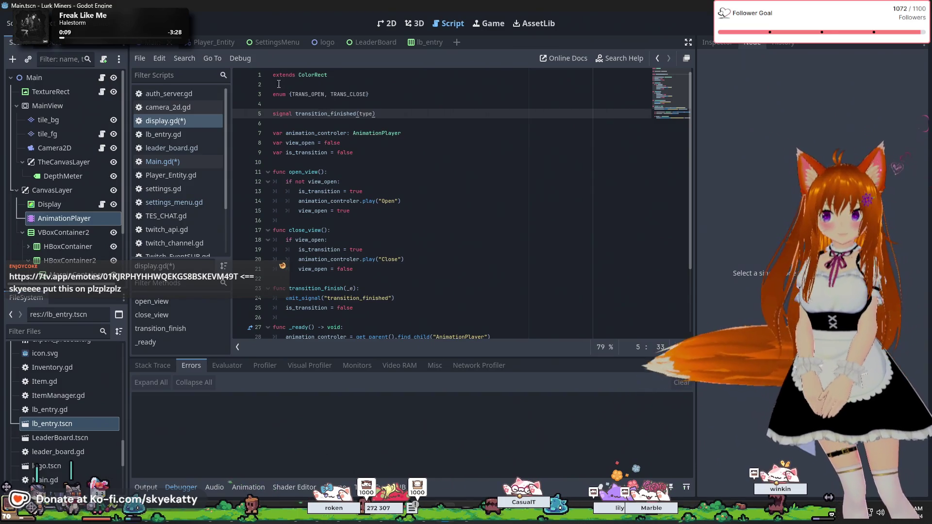
{"action": "left_click", "coordinate": [289, 94]}
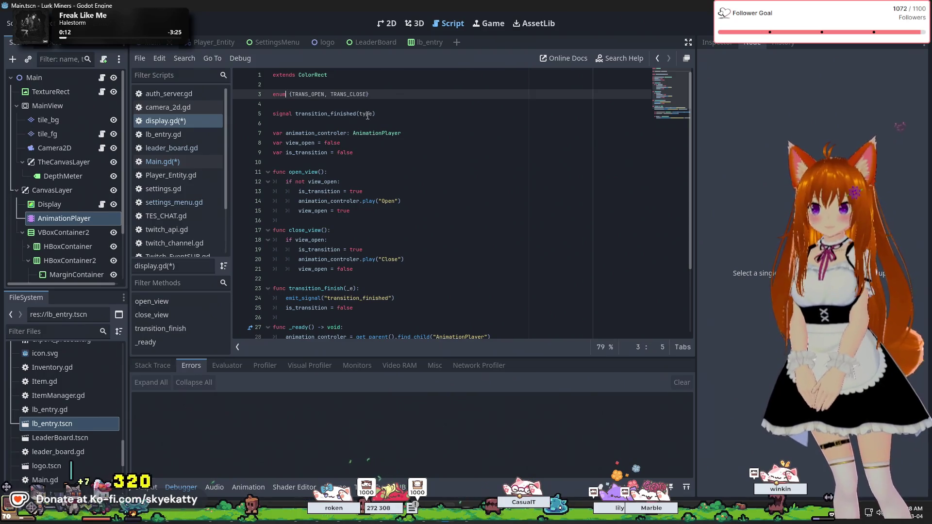
{"action": "type", "text": "trans"}
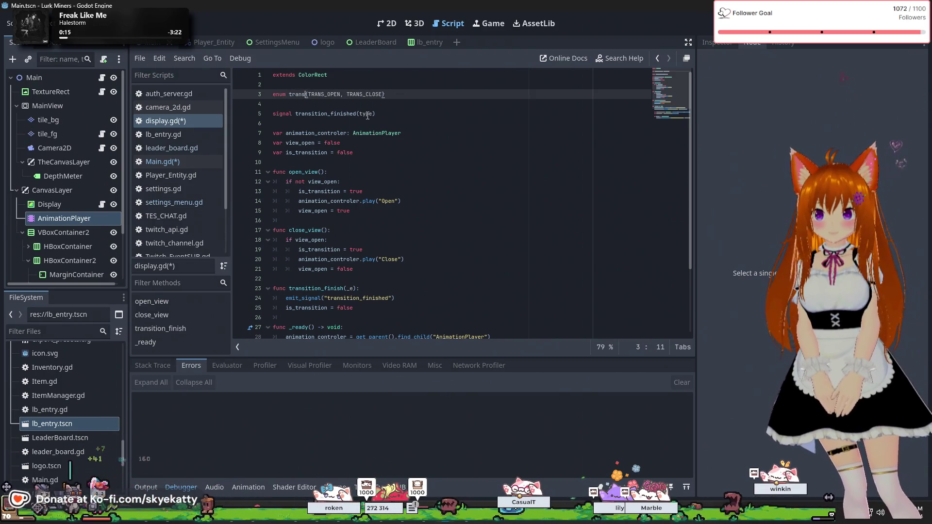
{"action": "type", "text": "ition"}
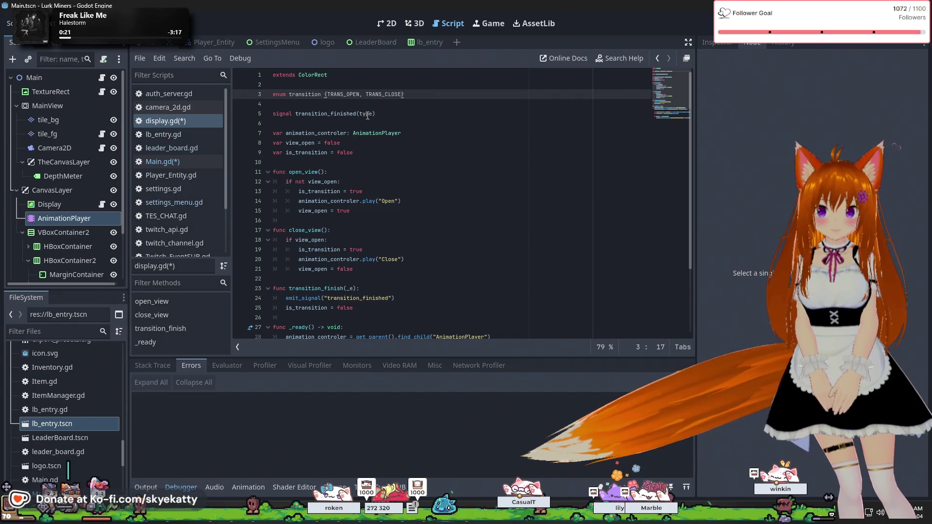
{"action": "left_click", "coordinate": [375, 115]}
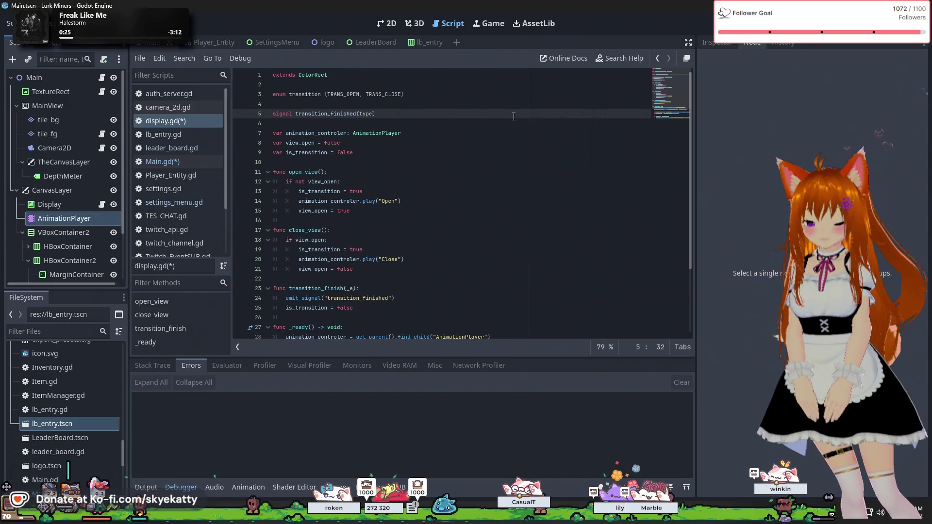
{"action": "type", "text": ": transition"}
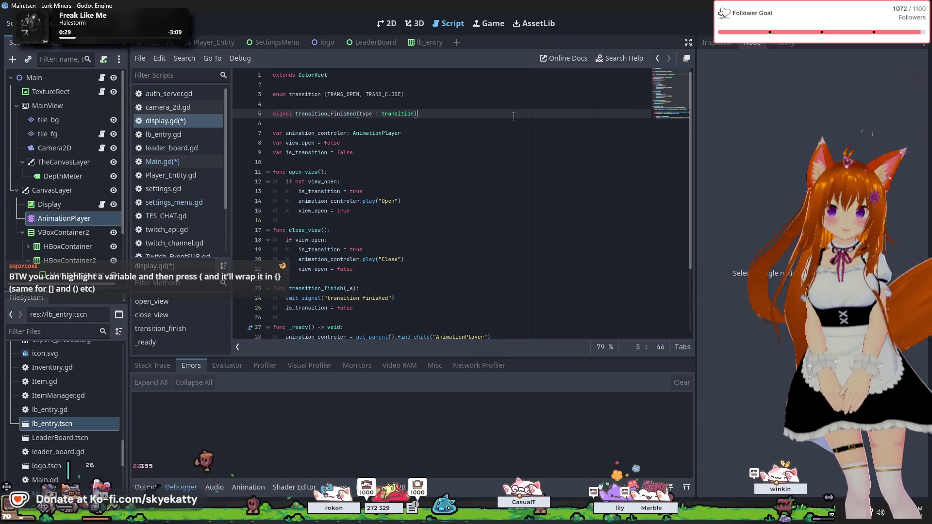
{"action": "left_click", "coordinate": [518, 182]}
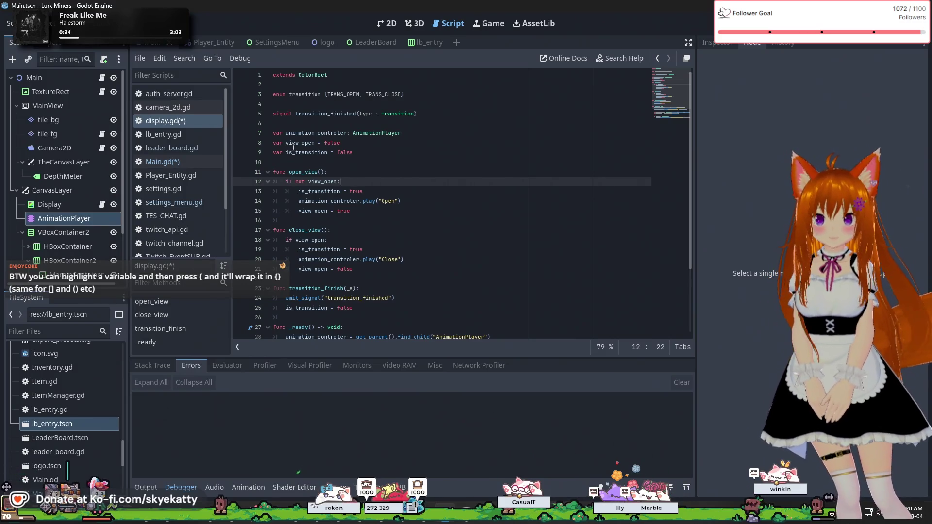
Step: Select the AnimationPlayer node to show its Close animation timeline and its signals, including animation_finished
{"action": "key", "text": "alt+Left"}
{"action": "key", "text": "alt+Left"}
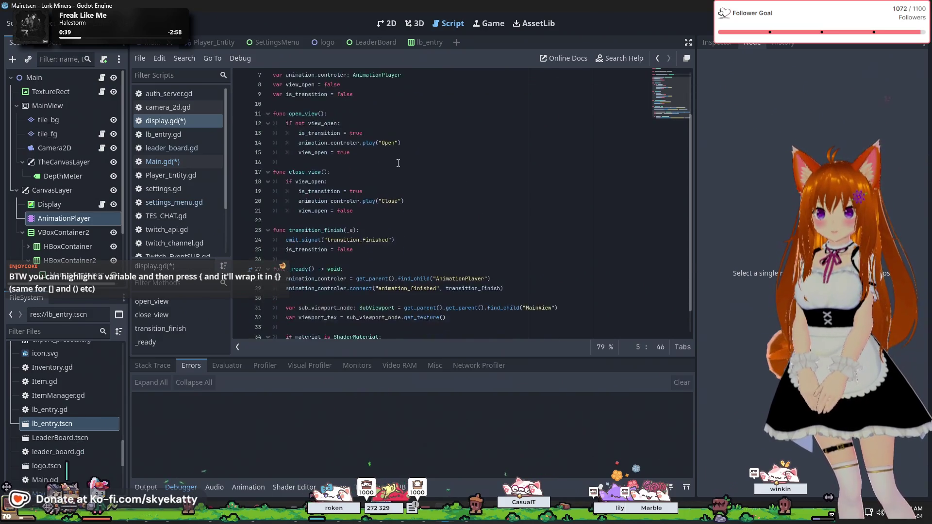
{"action": "scroll", "coordinate": [430, 247], "scroll_direction": "down", "scroll_amount": 3}
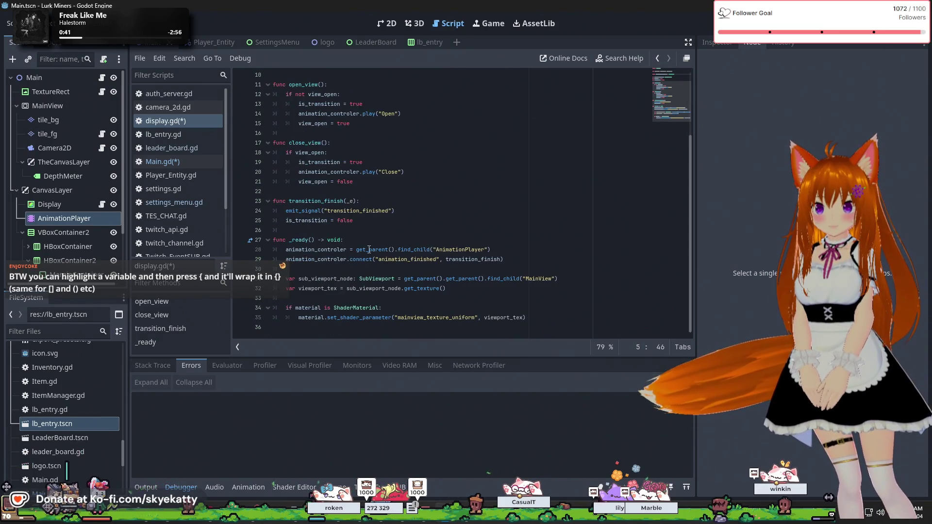
{"action": "double_click", "coordinate": [350, 201]}
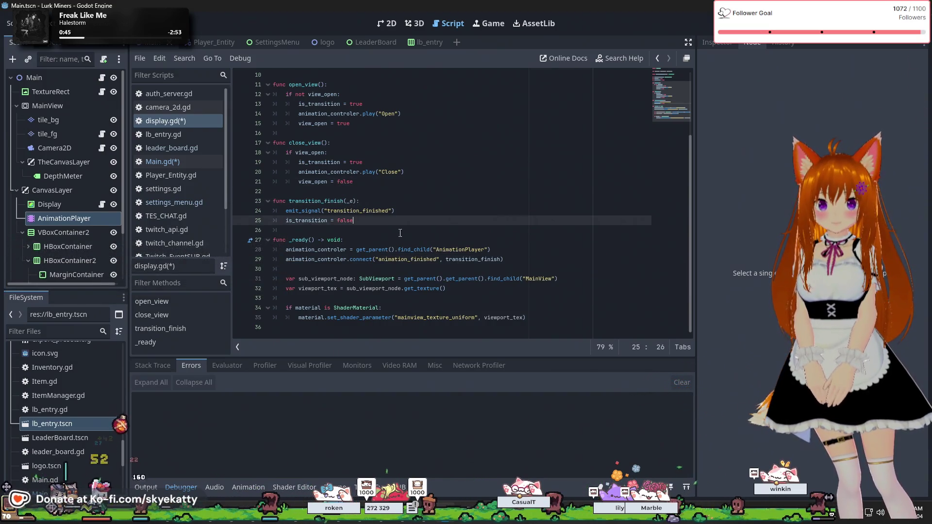
{"action": "left_click", "coordinate": [420, 211]}
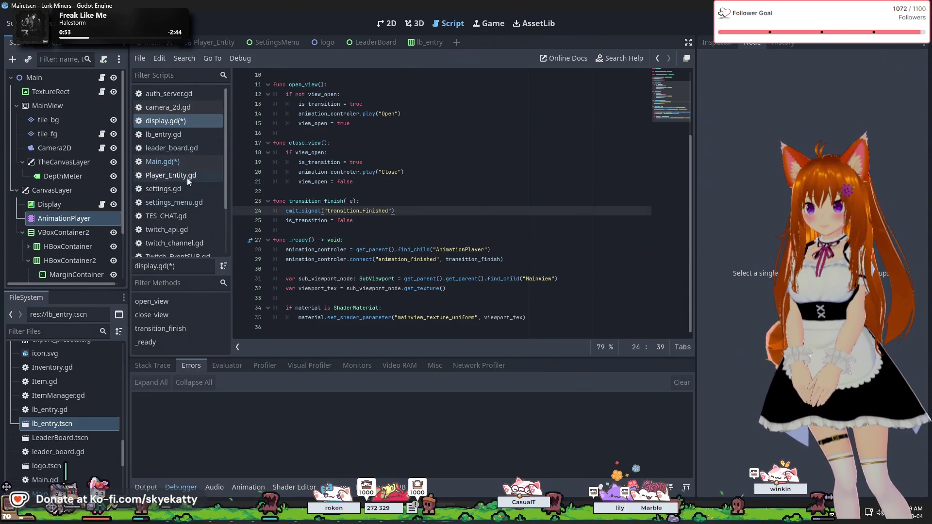
{"action": "scroll", "coordinate": [62, 138], "scroll_direction": "down", "scroll_amount": 3}
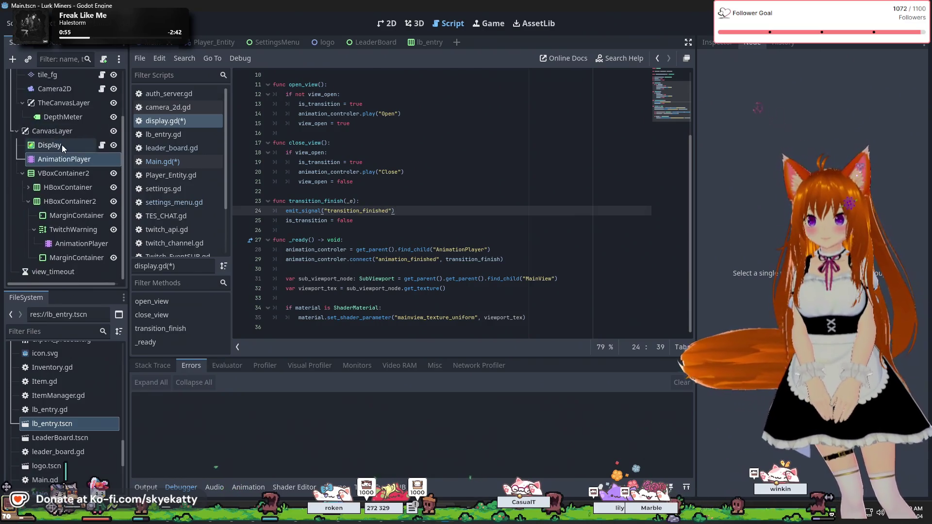
{"action": "left_click", "coordinate": [55, 161]}
{"action": "mouse_move", "coordinate": [736, 151]}
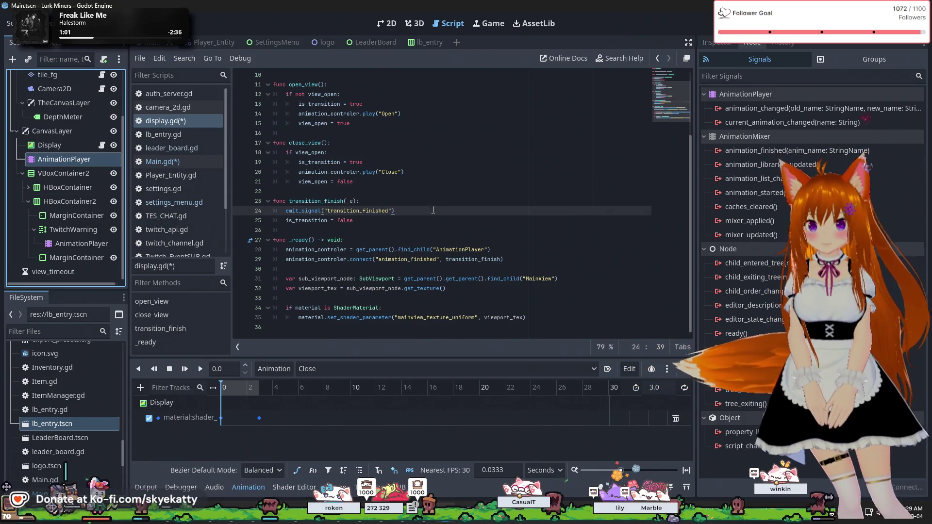
Step: Start an if _e == "Open" check on line 25 of transition_finish, then erase it to leave the line empty
{"action": "scroll", "coordinate": [437, 208], "scroll_direction": "up", "scroll_amount": 3}
{"action": "scroll", "coordinate": [429, 203], "scroll_direction": "down", "scroll_amount": 2}
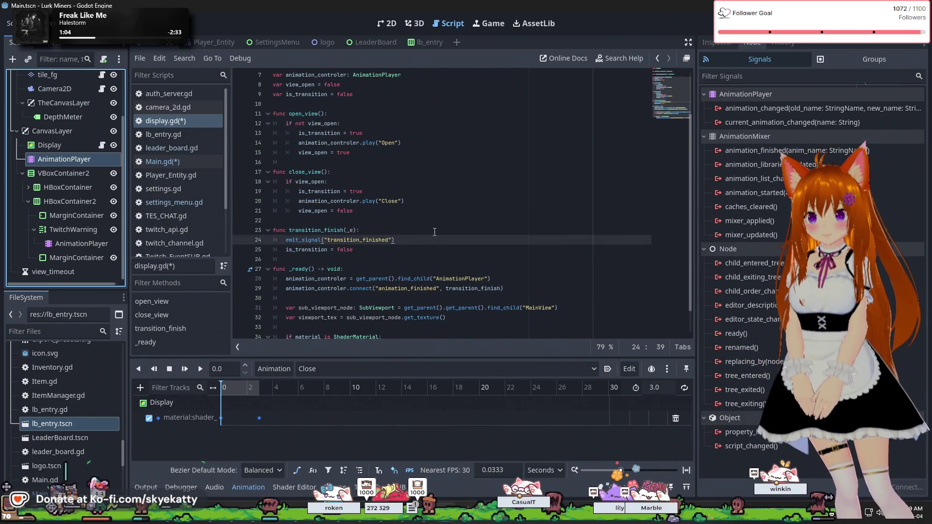
{"action": "key", "text": "Return"}
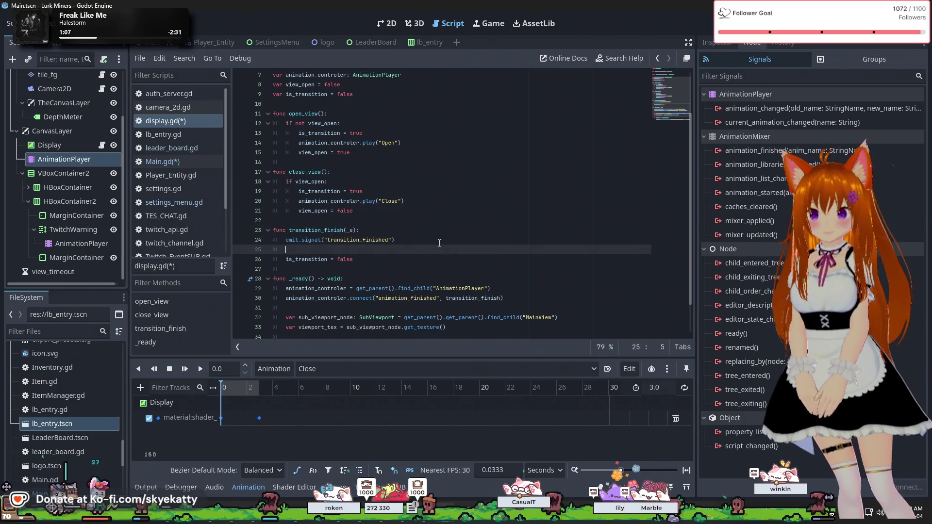
{"action": "type", "text": "if "}
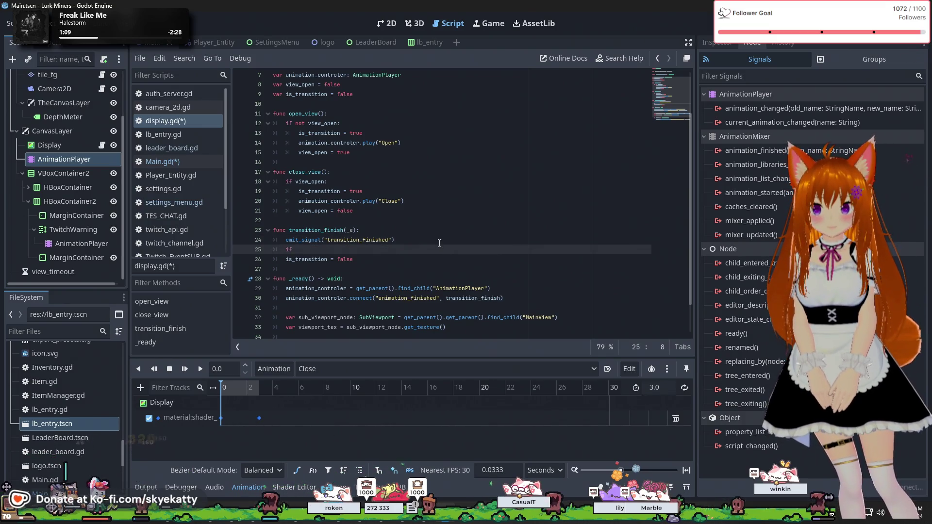
{"action": "type", "text": "_e "}
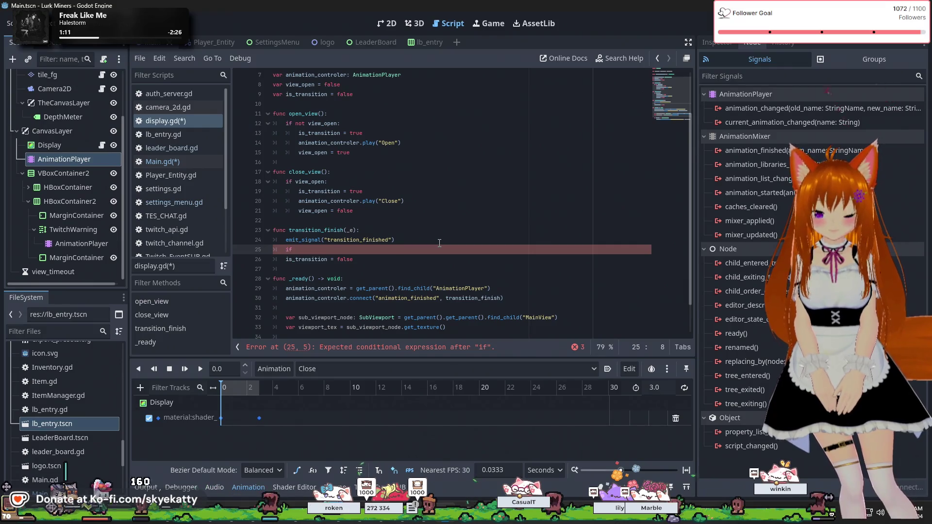
{"action": "type", "text": "="}
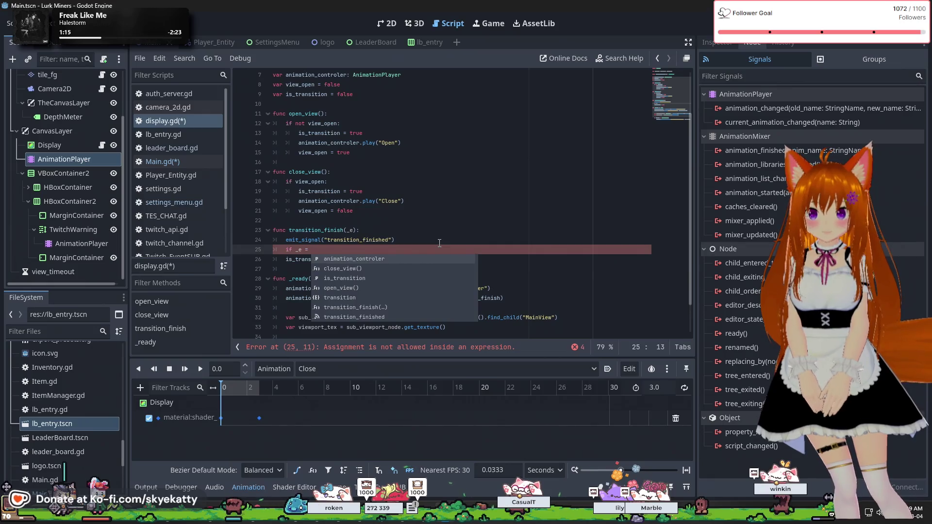
{"action": "key", "text": "BackSpace"}
{"action": "type", "text": "= \""}
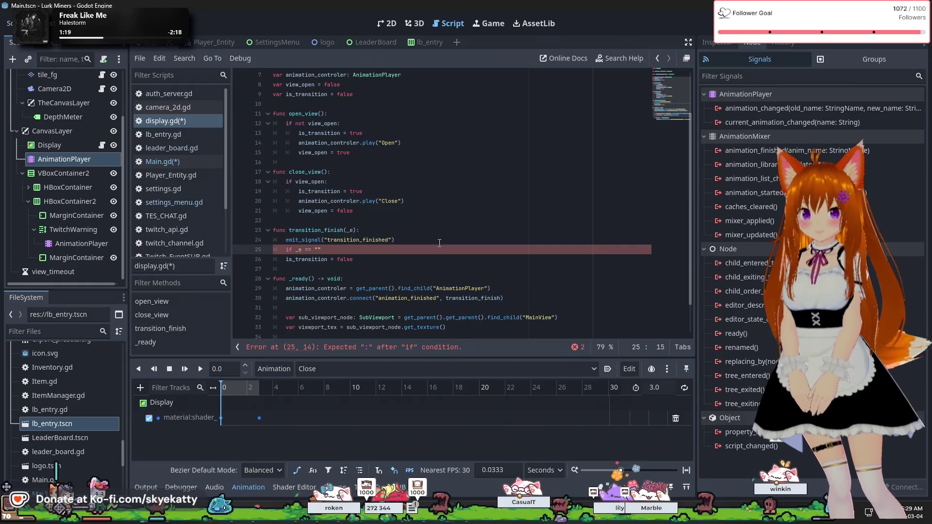
{"action": "left_click", "coordinate": [464, 371]}
{"action": "left_click", "coordinate": [464, 372]}
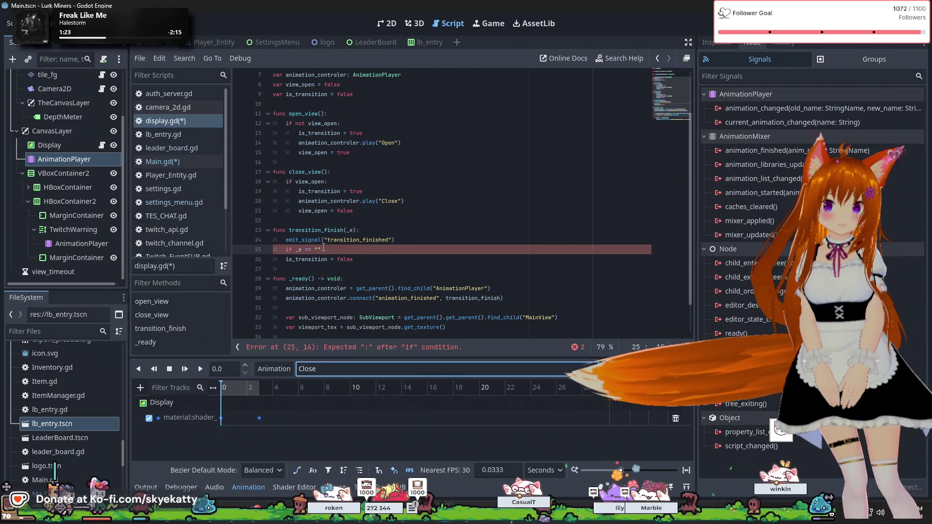
{"action": "left_click", "coordinate": [398, 248]}
{"action": "type", "text": "0"}
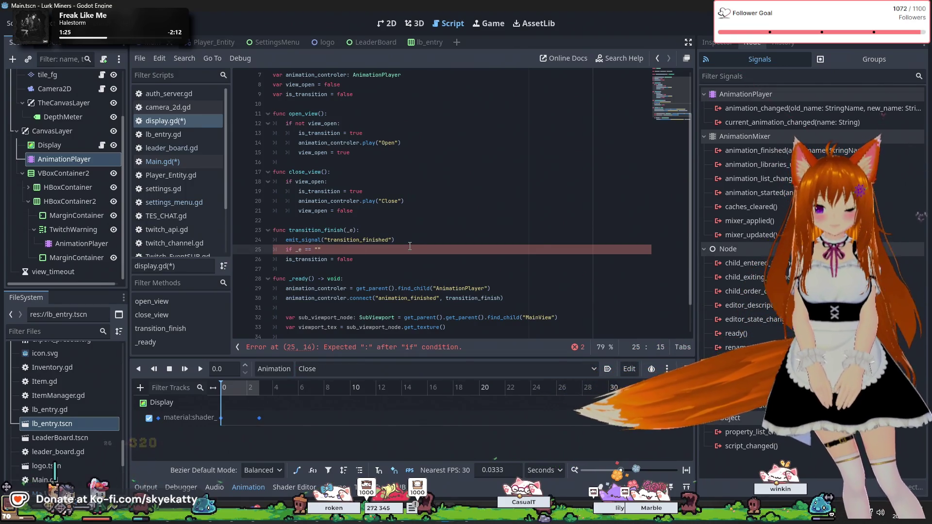
{"action": "type", "text": "pen"}
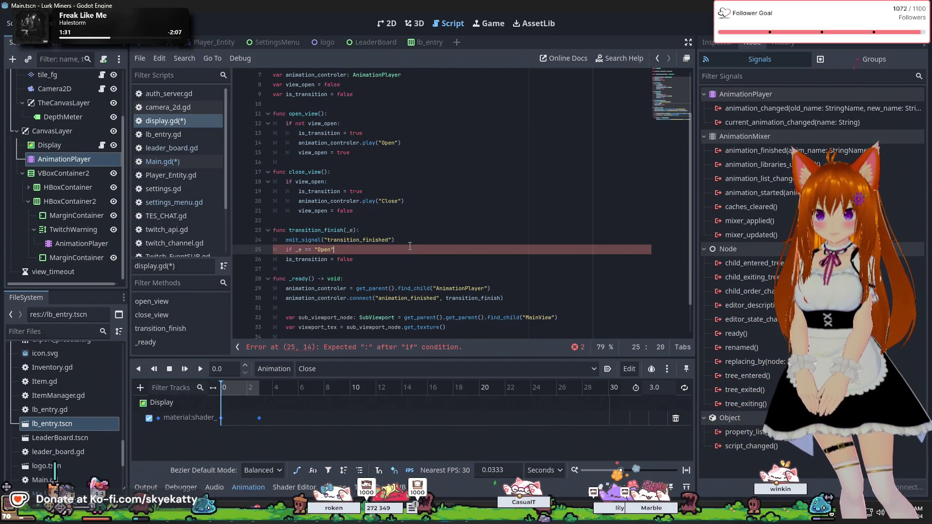
{"action": "key", "text": "BackSpace"}
{"action": "key", "text": "BackSpace"}
{"action": "key", "text": "BackSpace"}
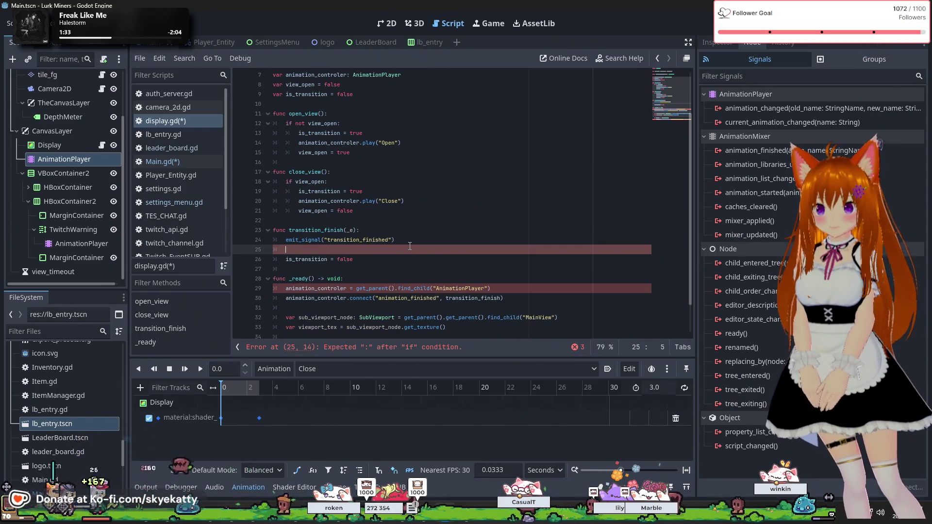
Step: Write a match _e: block whose "Open" case calls emit_signal("")
{"action": "type", "text": "match"}
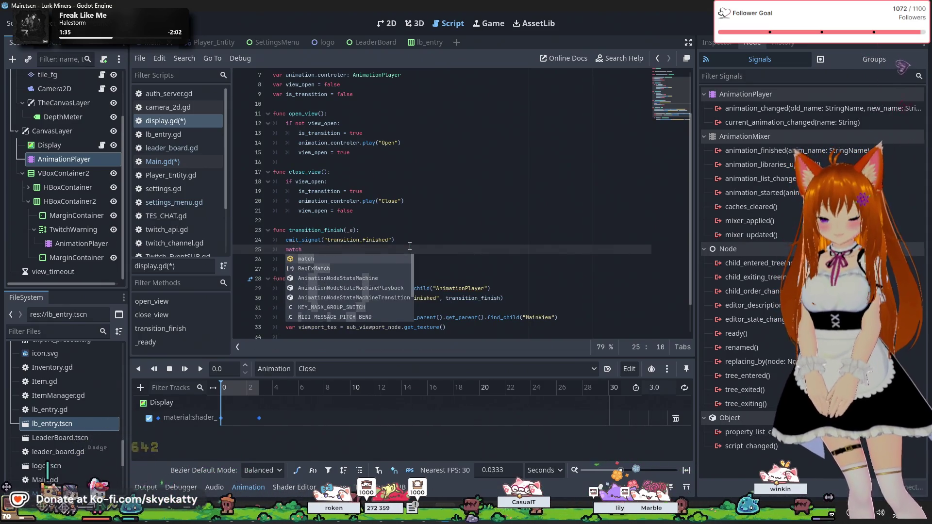
{"action": "type", "text": " _e"}
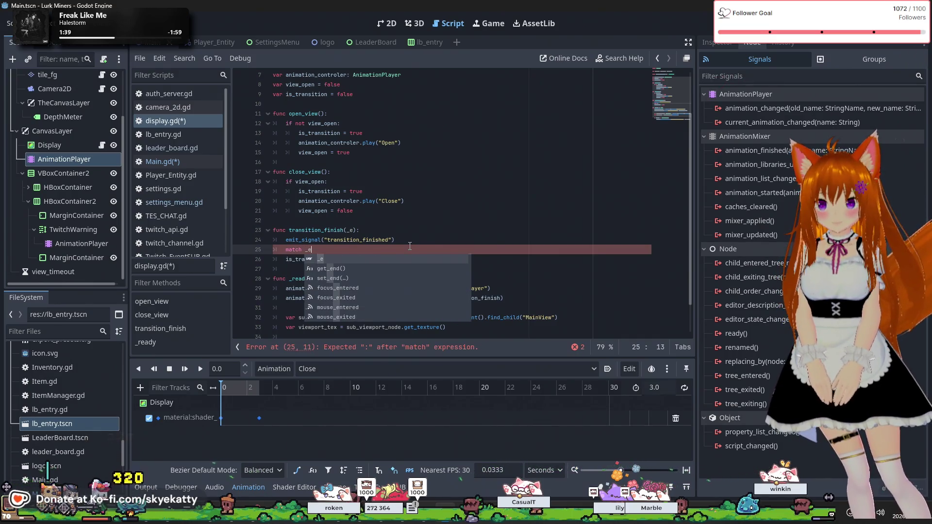
{"action": "type", "text": ":"}
{"action": "key", "text": "Return"}
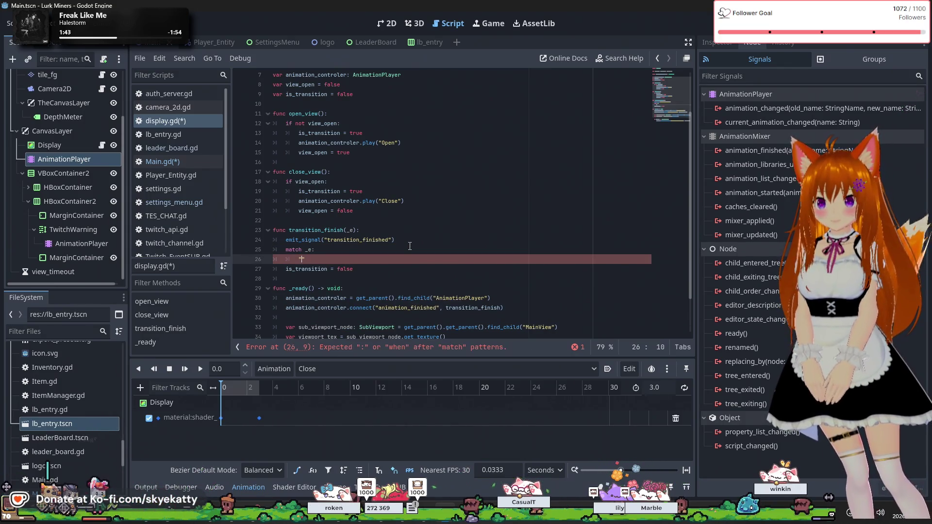
{"action": "type", "text": "Open\":"}
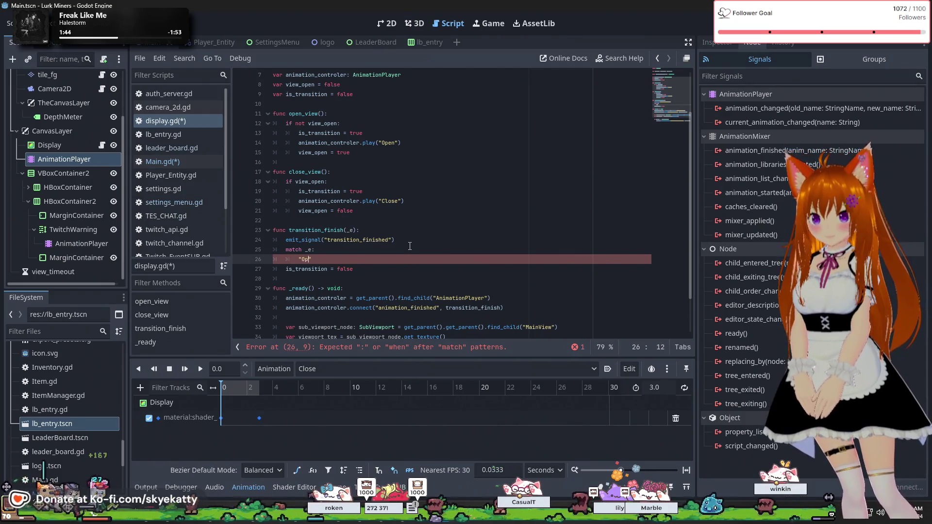
{"action": "key", "text": "Return"}
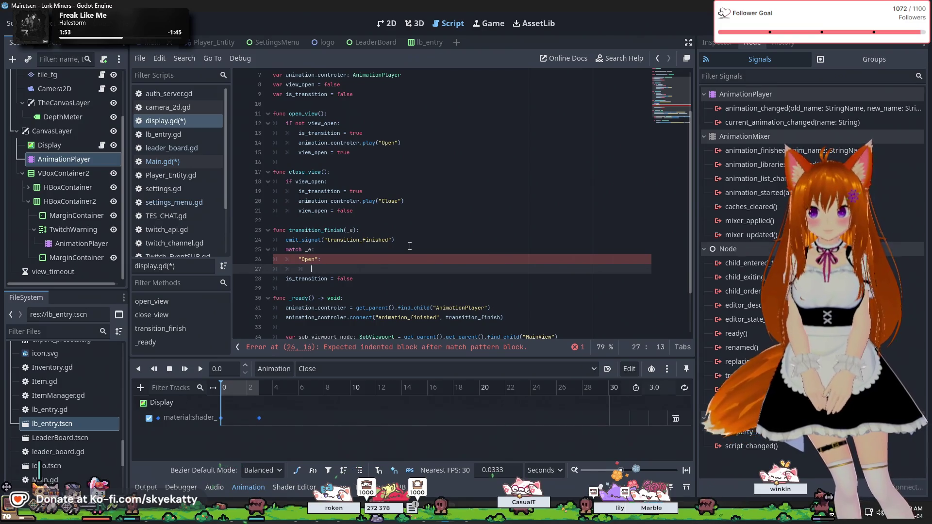
{"action": "type", "text": "emit"}
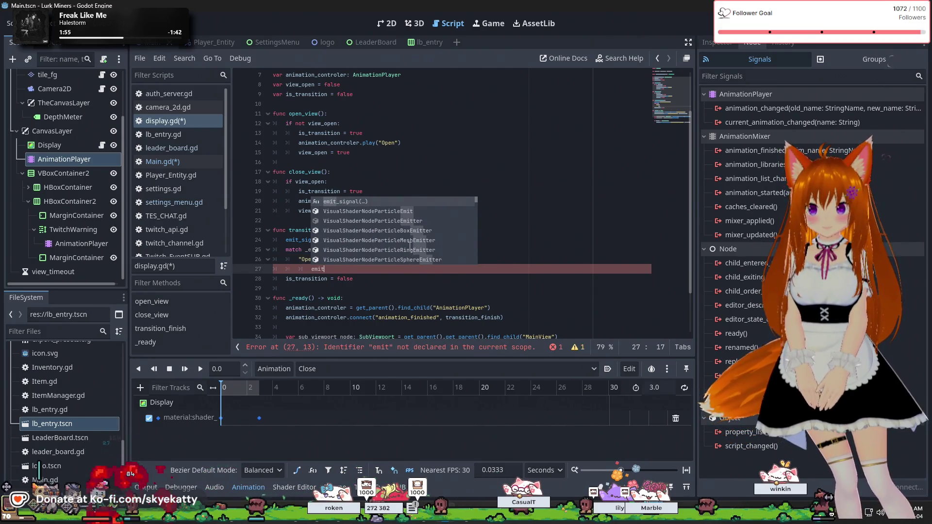
{"action": "key", "text": "Return"}
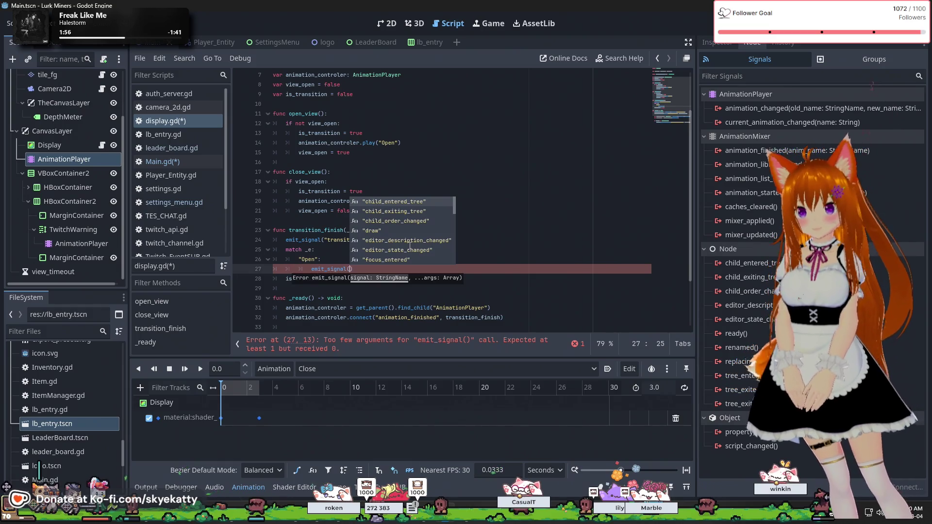
{"action": "type", "text": "\""}
Step: Select the whole match _e block on lines 25–27
{"action": "scroll", "coordinate": [437, 137], "scroll_direction": "up", "scroll_amount": 2}
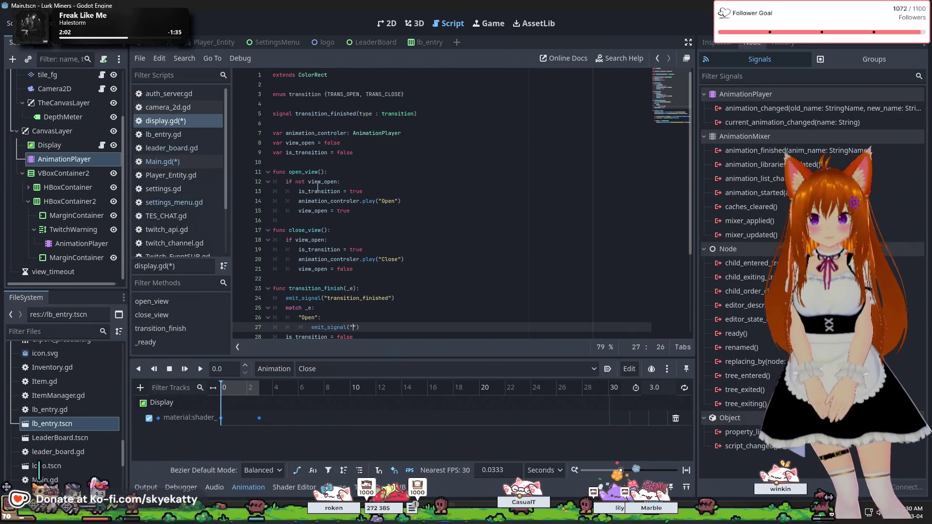
{"action": "scroll", "coordinate": [318, 187], "scroll_direction": "down", "scroll_amount": 2}
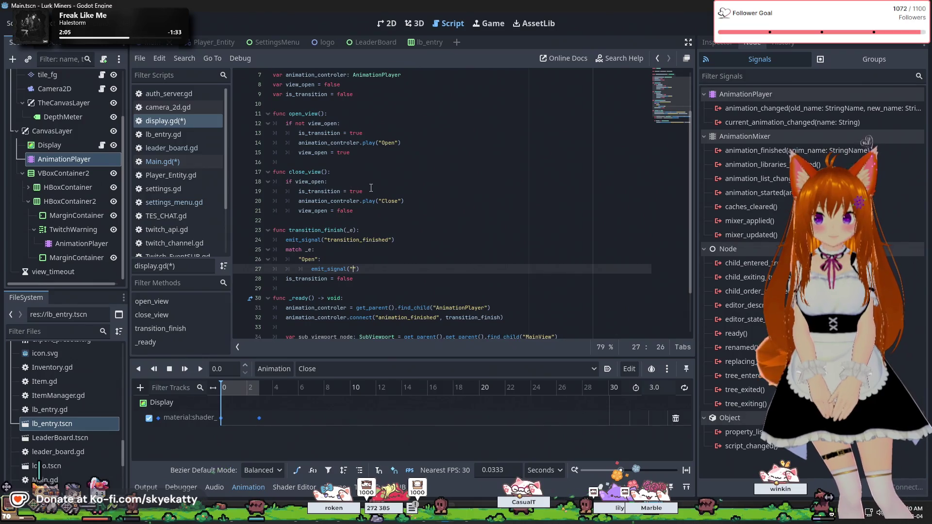
{"action": "scroll", "coordinate": [371, 188], "scroll_direction": "up", "scroll_amount": 1}
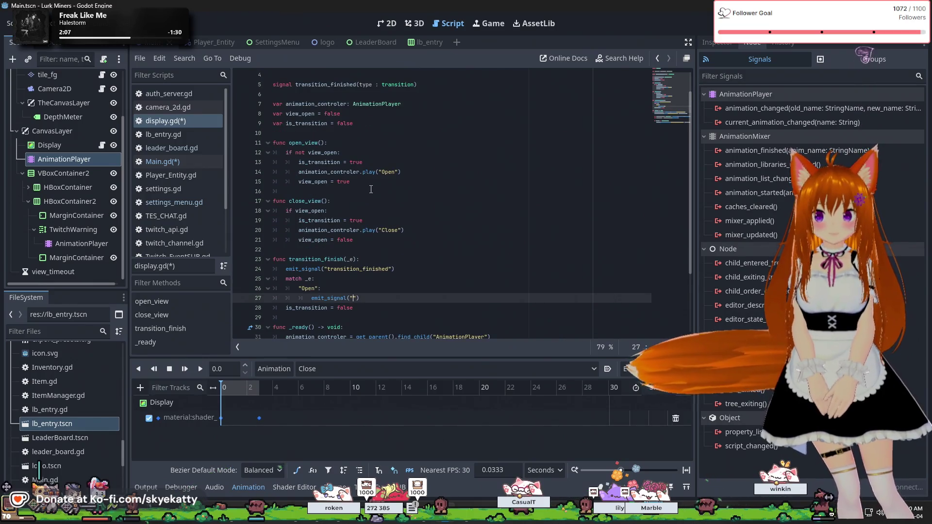
{"action": "scroll", "coordinate": [371, 189], "scroll_direction": "up", "scroll_amount": 1}
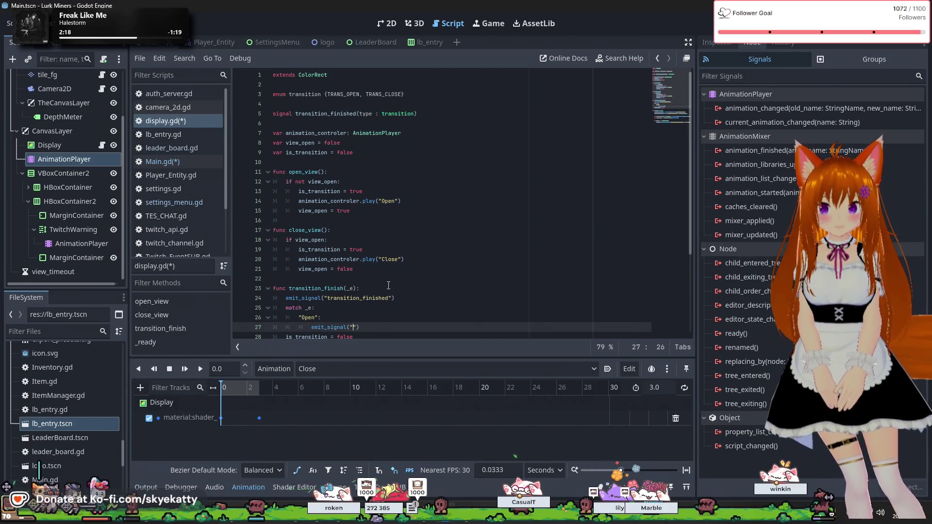
{"action": "scroll", "coordinate": [383, 293], "scroll_direction": "down", "scroll_amount": 1}
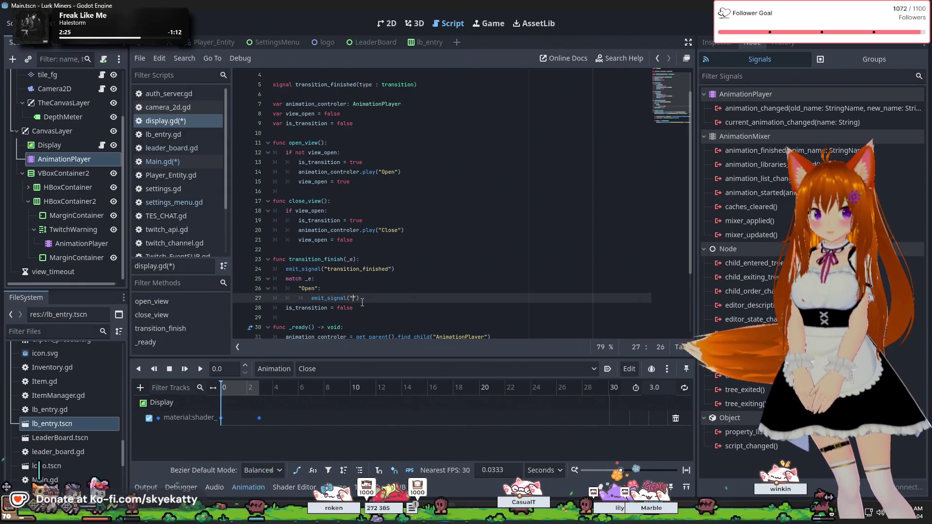
{"action": "left_click_drag", "start_coordinate": [368, 299], "coordinate": [236, 275]}
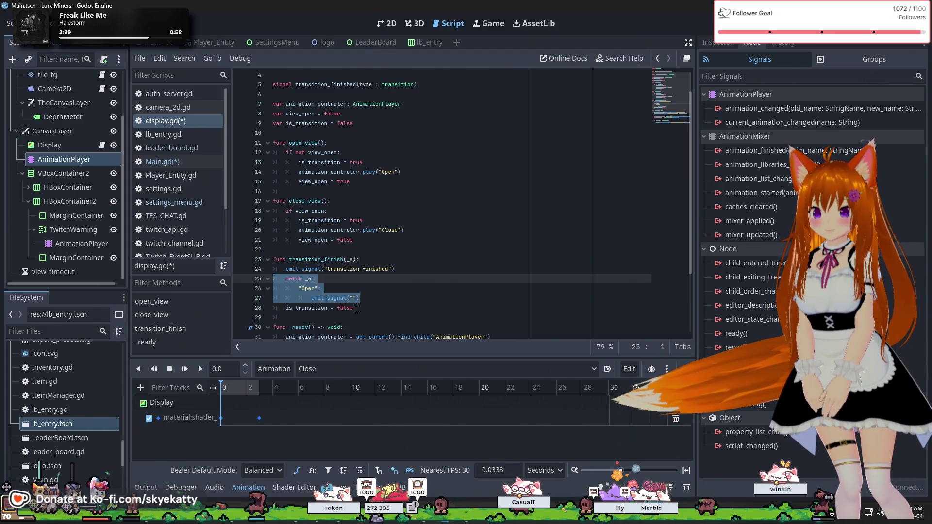
Step: Delete the match block and pass TRANS_OPEN as a second emit_signal argument
{"action": "key", "text": "BackSpace"}
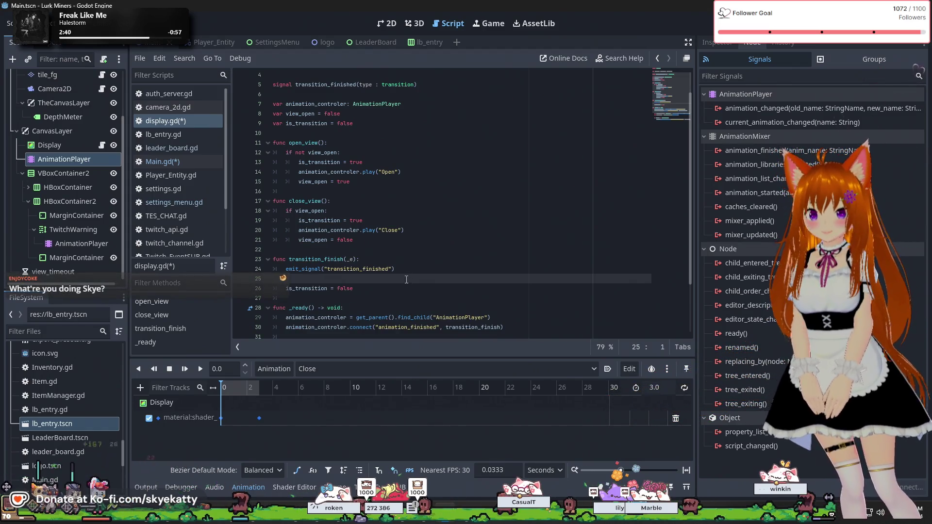
{"action": "left_click", "coordinate": [528, 268]}
{"action": "key", "text": "Left"}
{"action": "type", "text": ","}
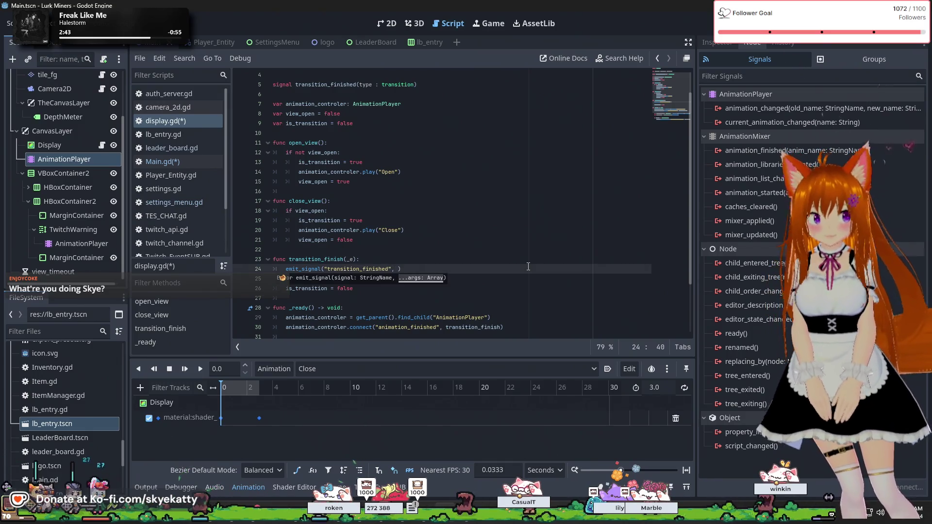
{"action": "key", "text": "ctrl+space"}
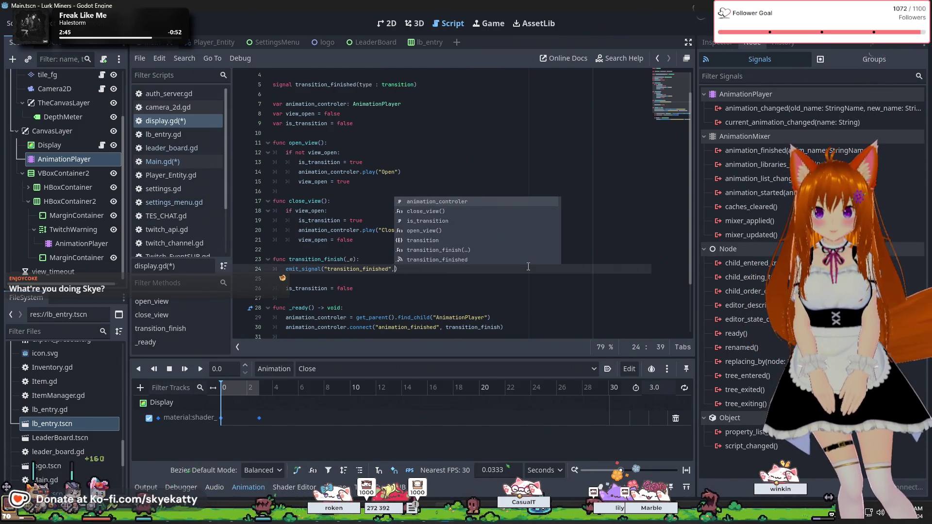
{"action": "key", "text": "Escape"}
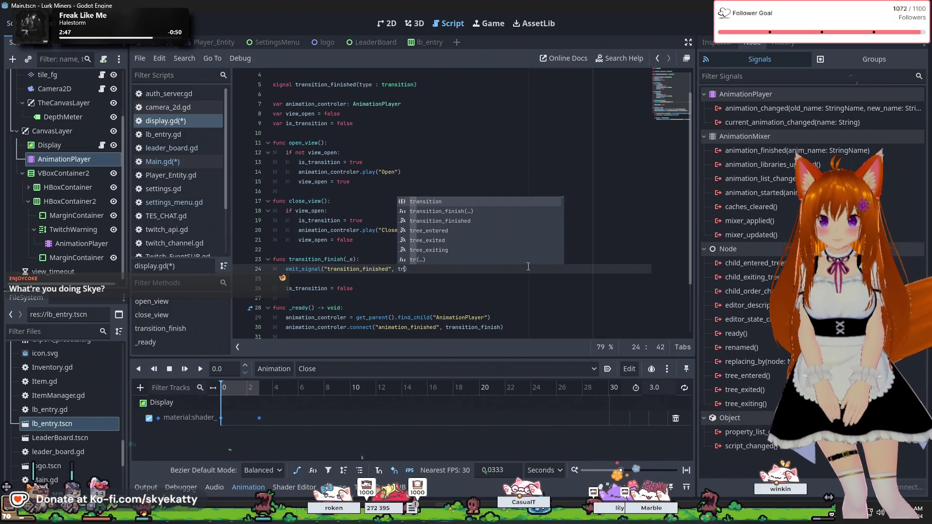
{"action": "key", "text": "Return"}
{"action": "type", "text": "."}
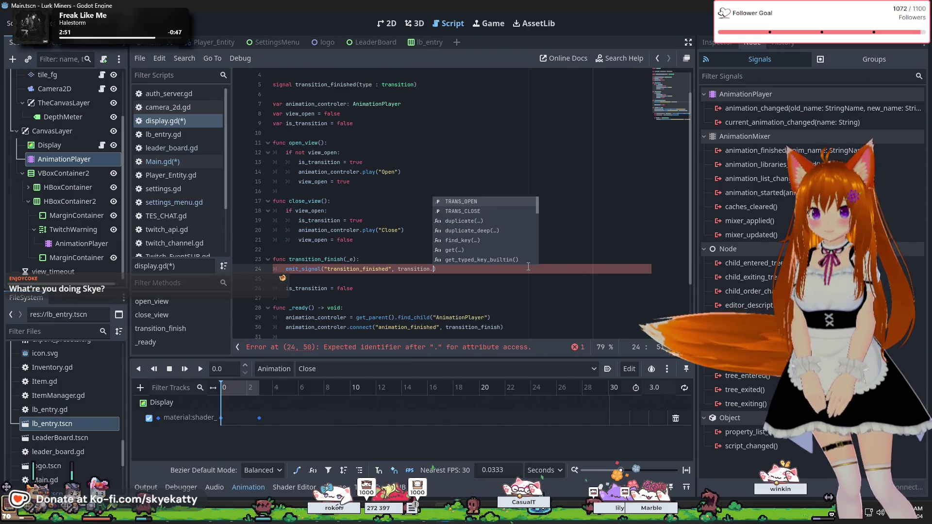
{"action": "key", "text": "Return"}
Step: Make the argument TRANS_OPEN if _e == "Open" else TRANS_CLOSE
{"action": "type", "text": "if "}
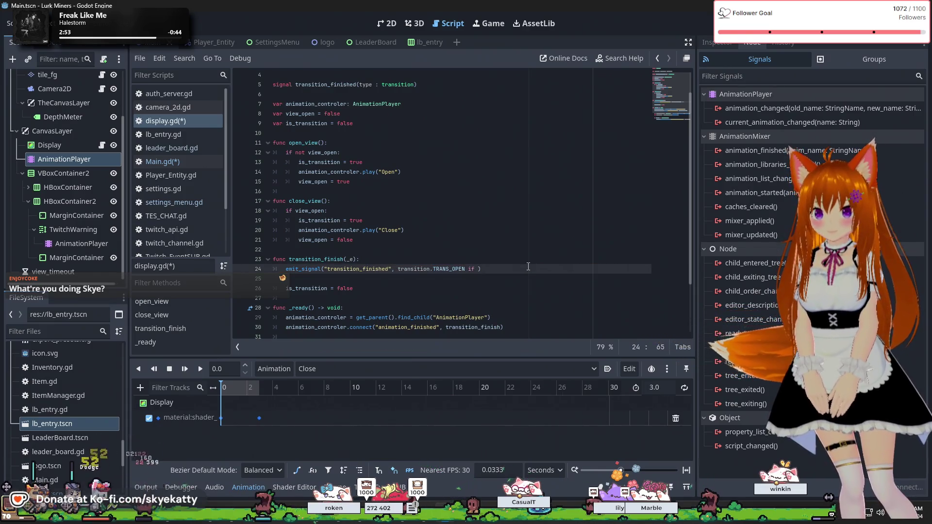
{"action": "type", "text": "_e"}
{"action": "type", "text": "== :"}
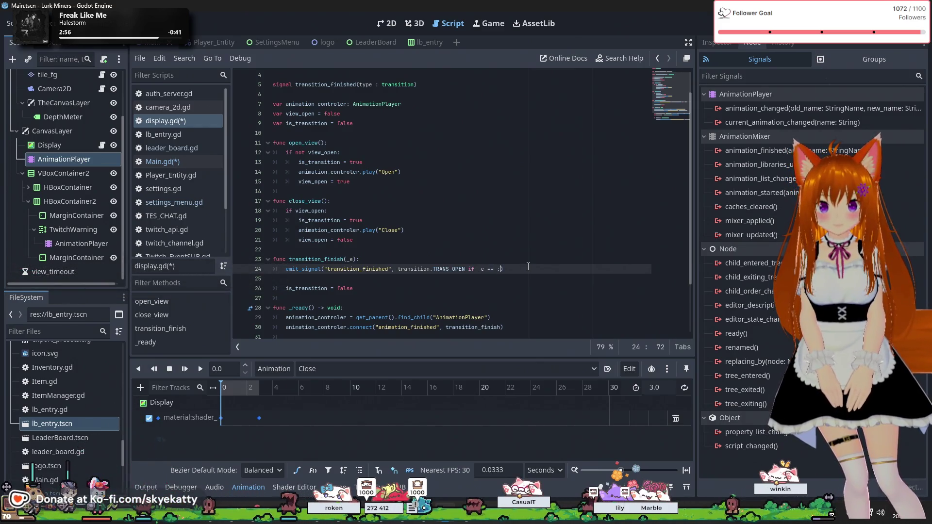
{"action": "type", "text": "Open\""}
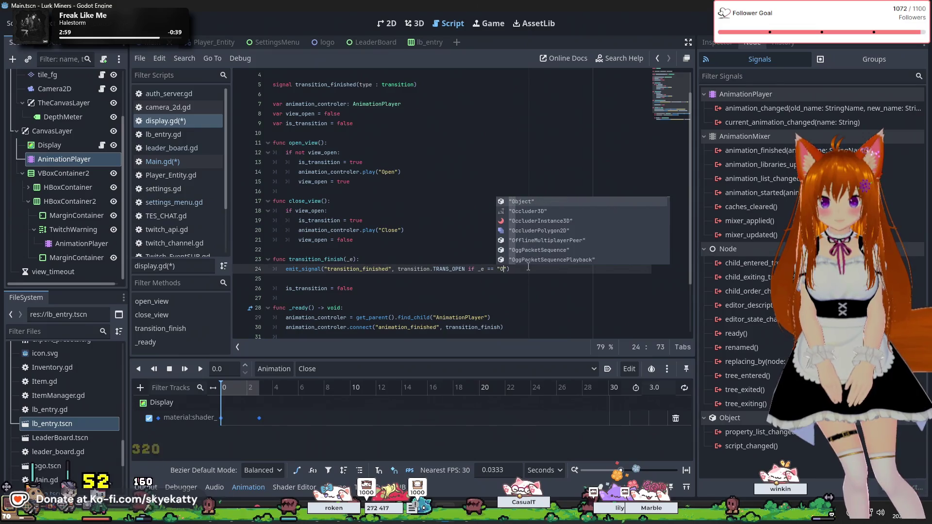
{"action": "type", "text": " else "}
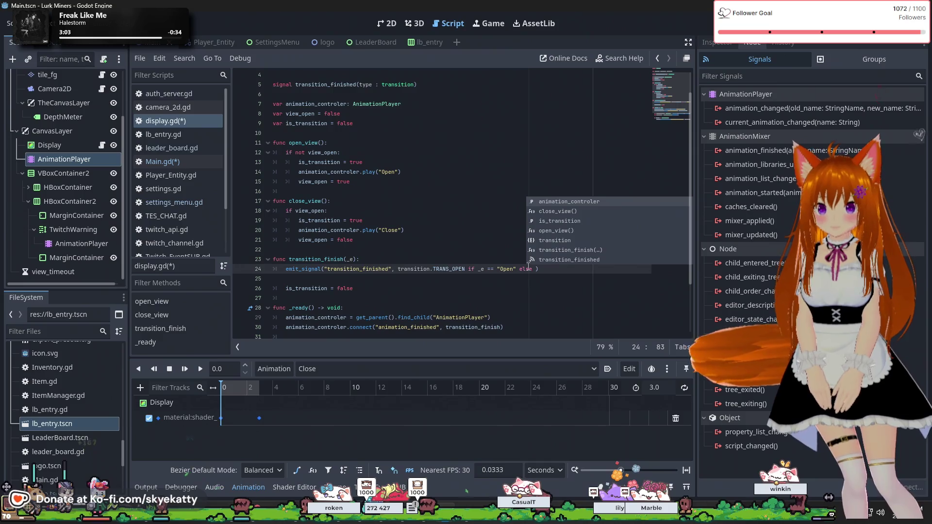
{"action": "type", "text": "t"}
{"action": "key", "text": "Return"}
{"action": "type", "text": ".T"}
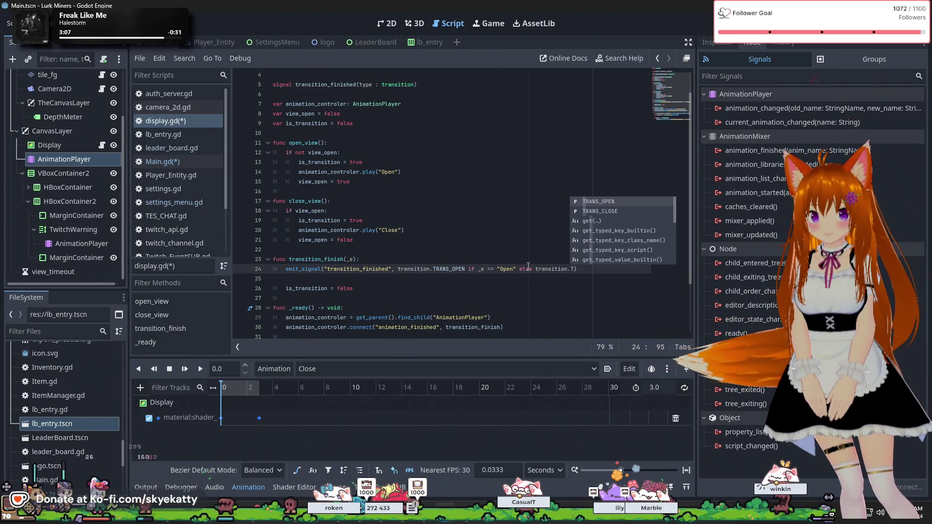
{"action": "key", "text": "Down"}
{"action": "key", "text": "Return"}
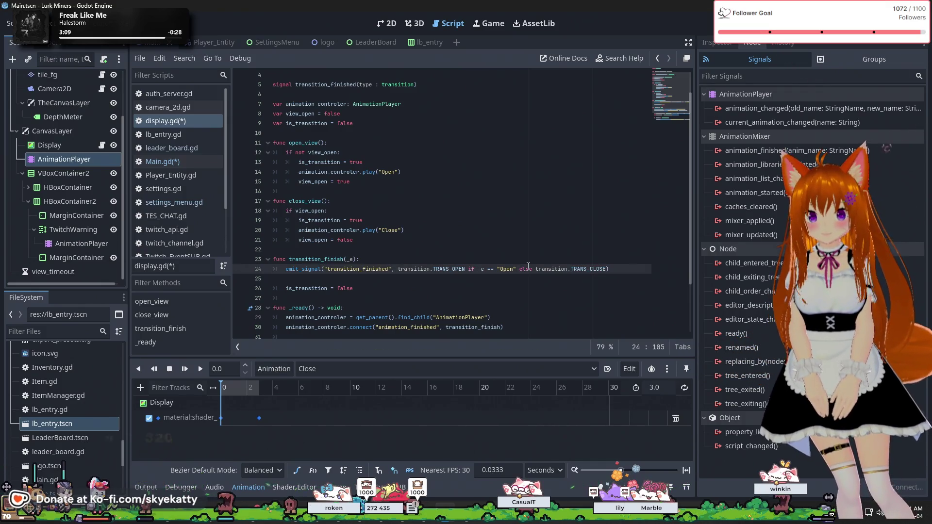
Step: Delete the blank line 25 in transition_finish and save the scene and scripts
{"action": "left_click", "coordinate": [541, 244]}
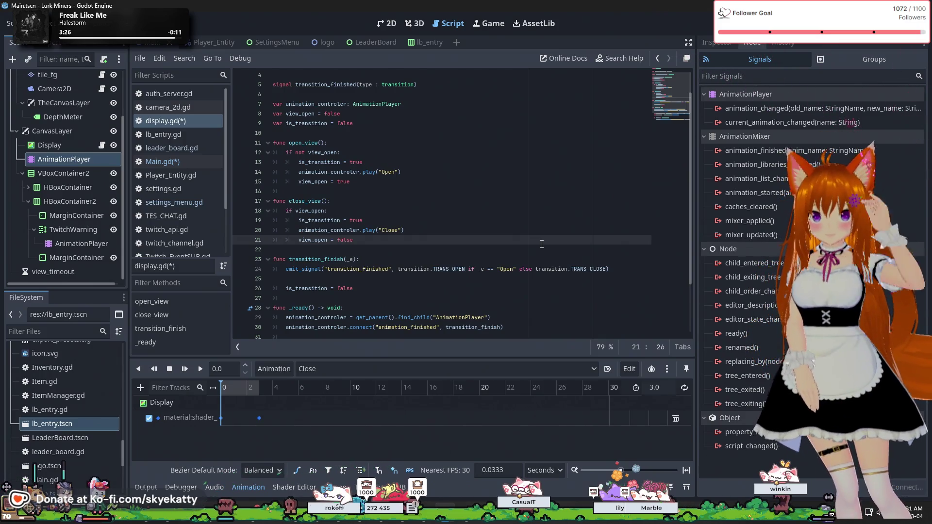
{"action": "scroll", "coordinate": [427, 219], "scroll_direction": "up", "scroll_amount": 1}
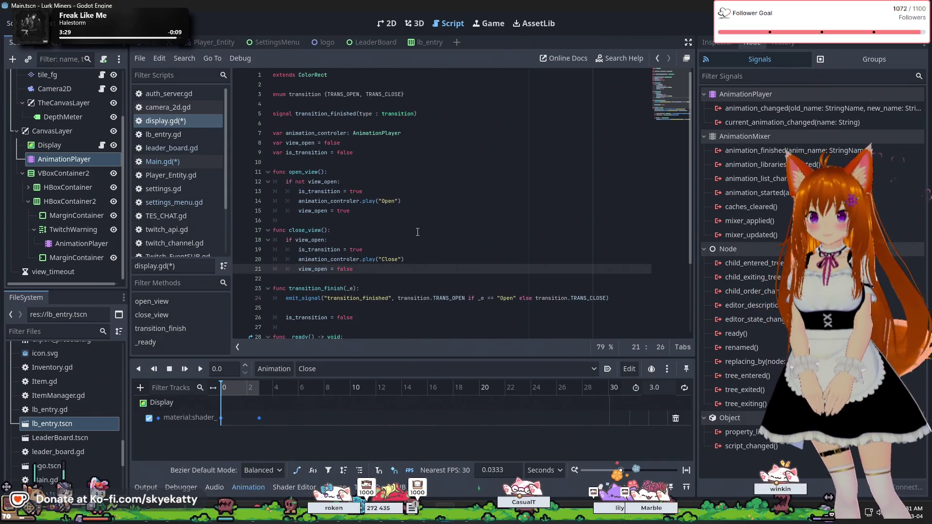
{"action": "left_click", "coordinate": [365, 308]}
{"action": "key", "text": "Delete"}
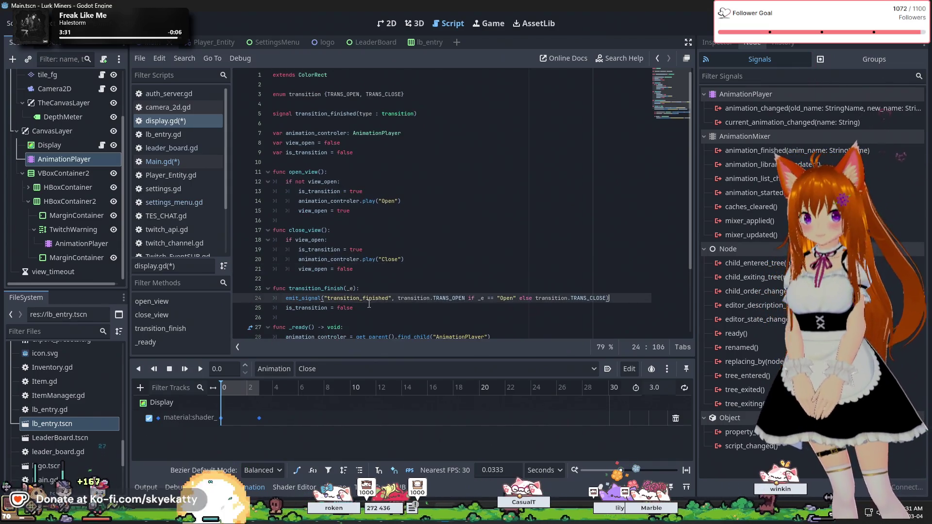
{"action": "left_click", "coordinate": [375, 317]}
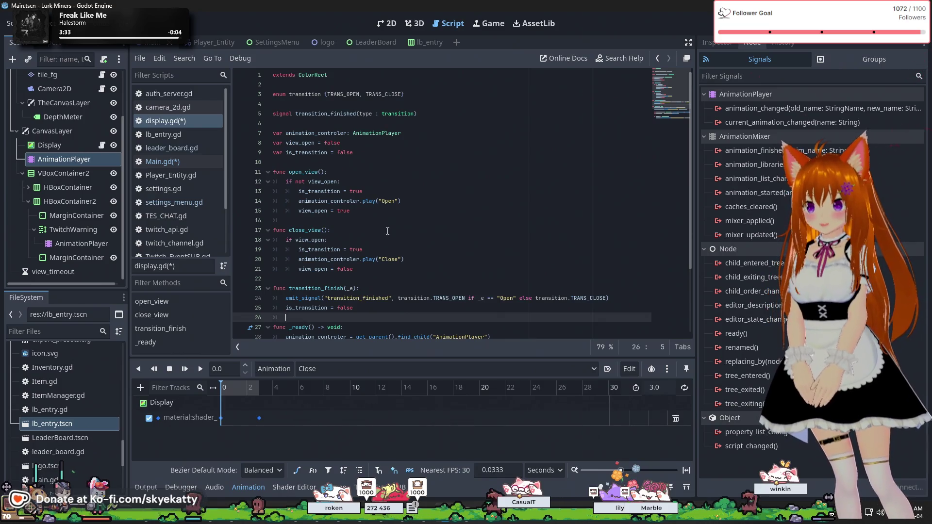
{"action": "key", "text": "ctrl+s"}
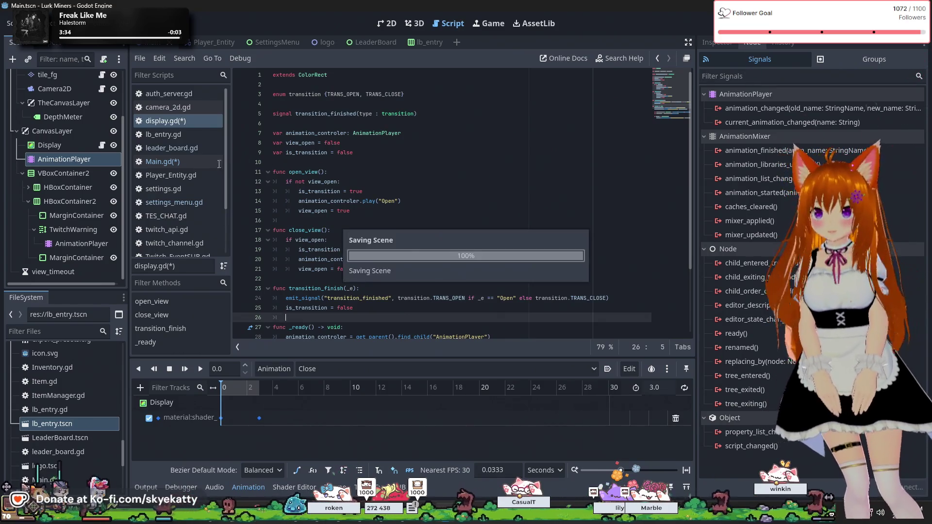
{"action": "left_click", "coordinate": [179, 179]}
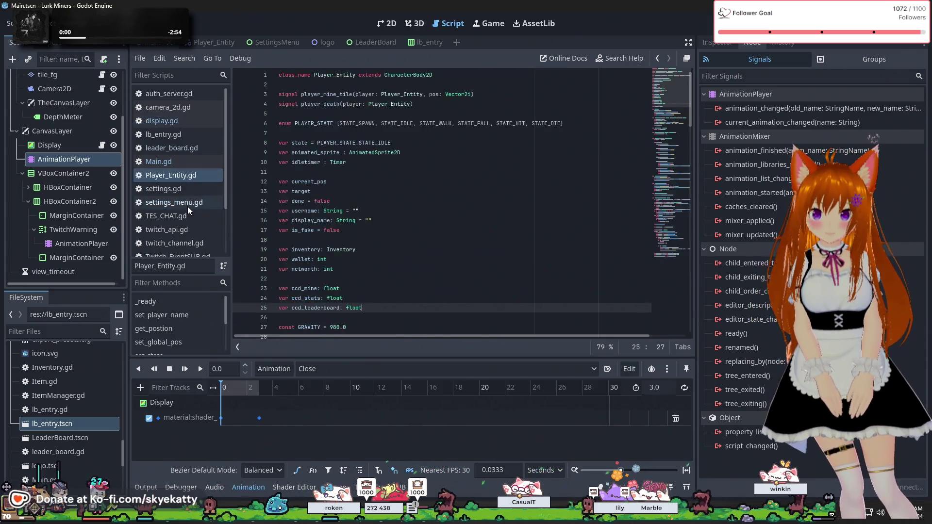
Step: Look through settings.gd, camera_2d.gd, display.gd, auth_server.gd, leader_board.gd and Player_Entity.gd, ending on Main.gd
{"action": "left_click", "coordinate": [190, 187]}
{"action": "left_click", "coordinate": [187, 177]}
{"action": "left_click", "coordinate": [189, 190]}
{"action": "left_click", "coordinate": [179, 102]}
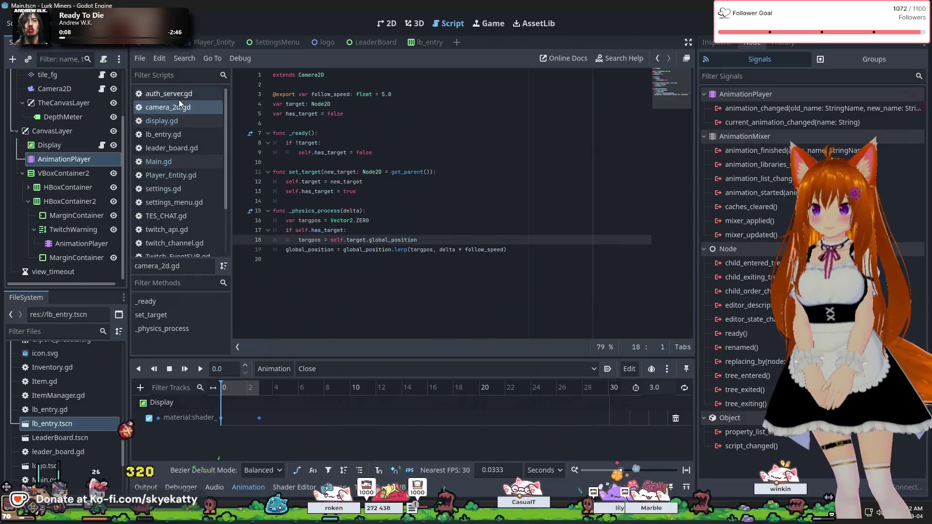
{"action": "left_click", "coordinate": [179, 125]}
{"action": "scroll", "coordinate": [178, 171], "scroll_direction": "down", "scroll_amount": 3}
{"action": "scroll", "coordinate": [177, 171], "scroll_direction": "up", "scroll_amount": 3}
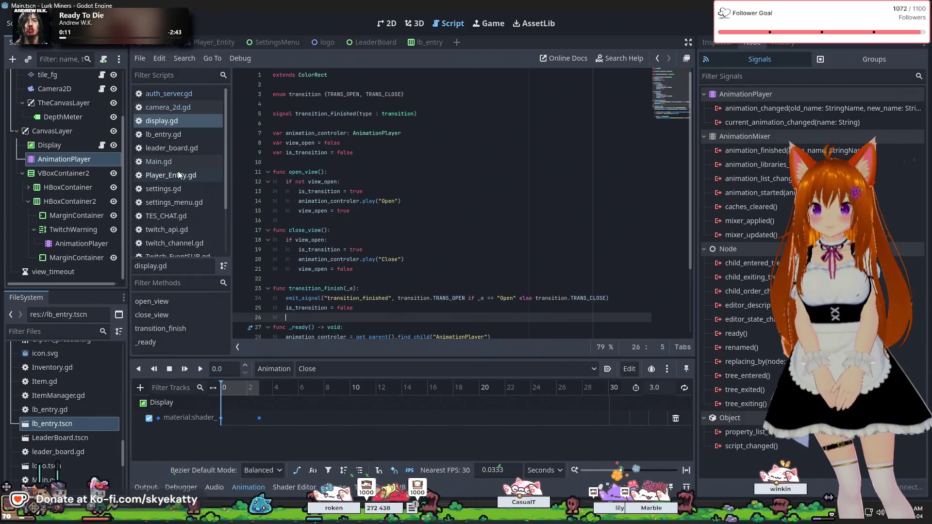
{"action": "left_click", "coordinate": [181, 93]}
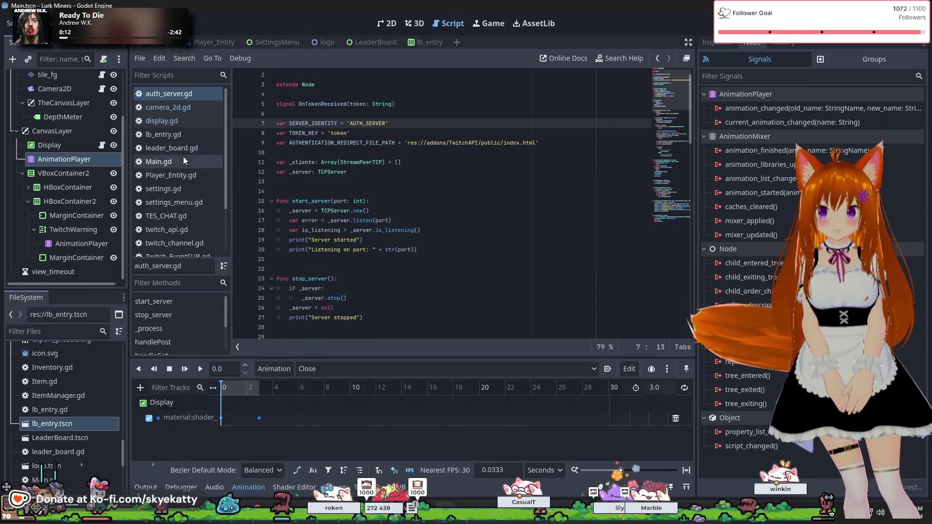
{"action": "left_click", "coordinate": [180, 117]}
{"action": "left_click", "coordinate": [181, 111]}
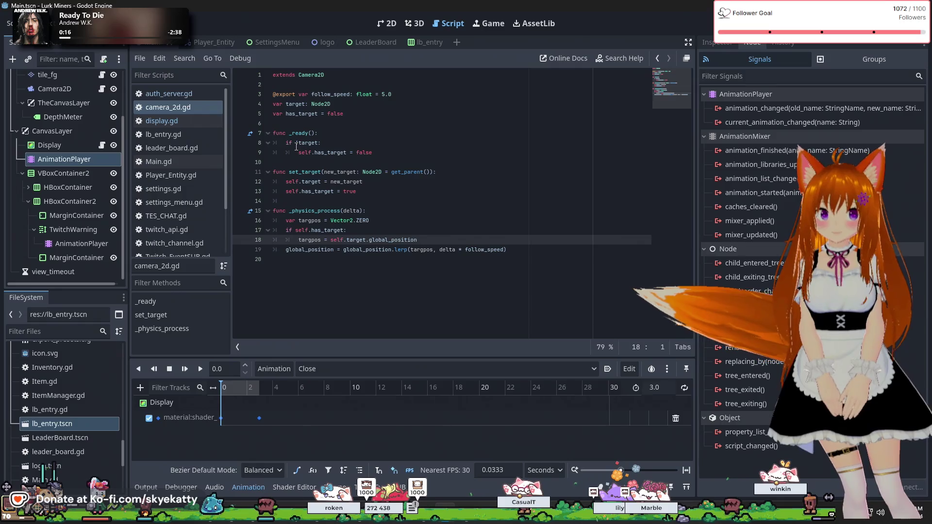
{"action": "left_click", "coordinate": [190, 97]}
{"action": "left_click", "coordinate": [193, 148]}
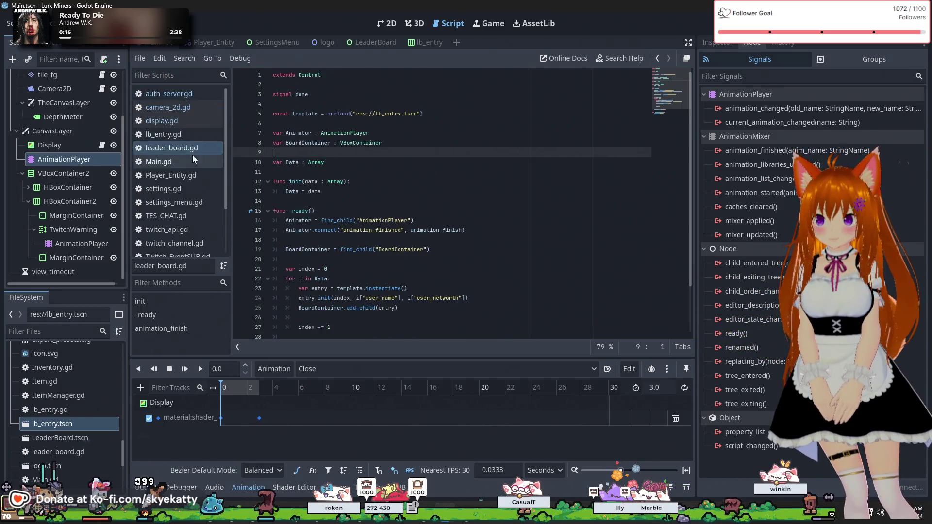
{"action": "left_click", "coordinate": [189, 175]}
{"action": "left_click", "coordinate": [187, 98]}
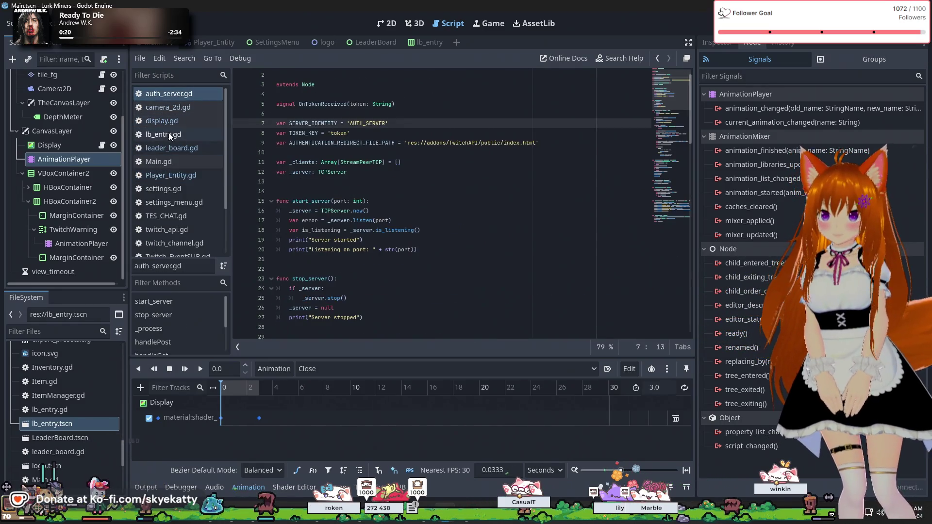
{"action": "left_click", "coordinate": [181, 165]}
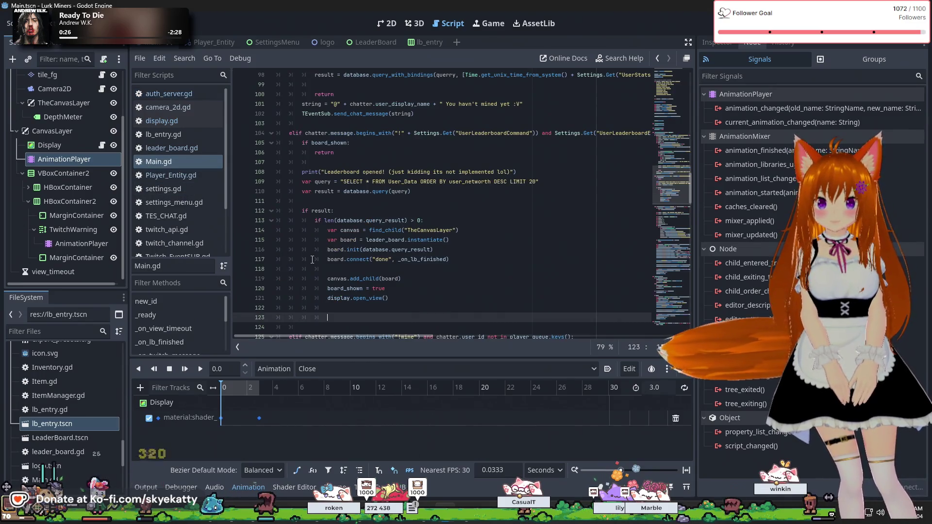
Step: Type 'await display.' on line 123 of Main.gd after the open_view() call
{"action": "scroll", "coordinate": [340, 258], "scroll_direction": "down", "scroll_amount": 2}
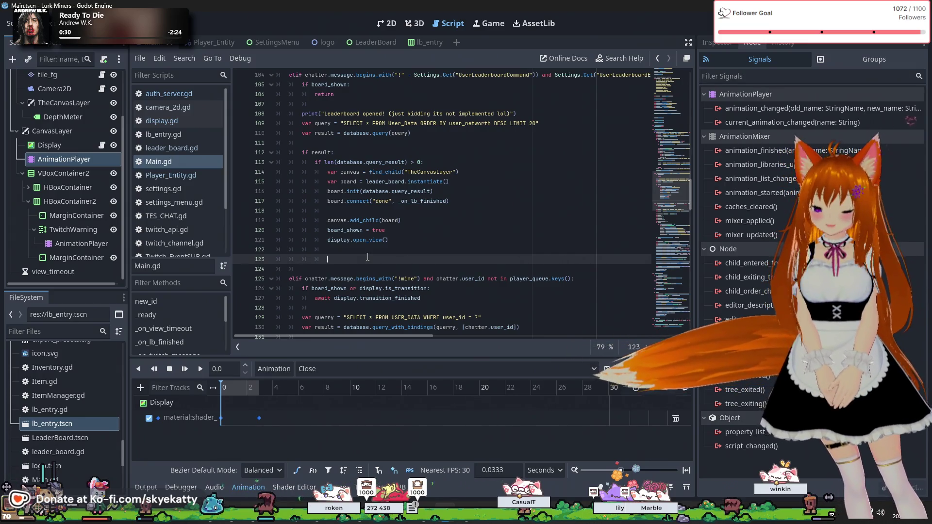
{"action": "type", "text": "await"}
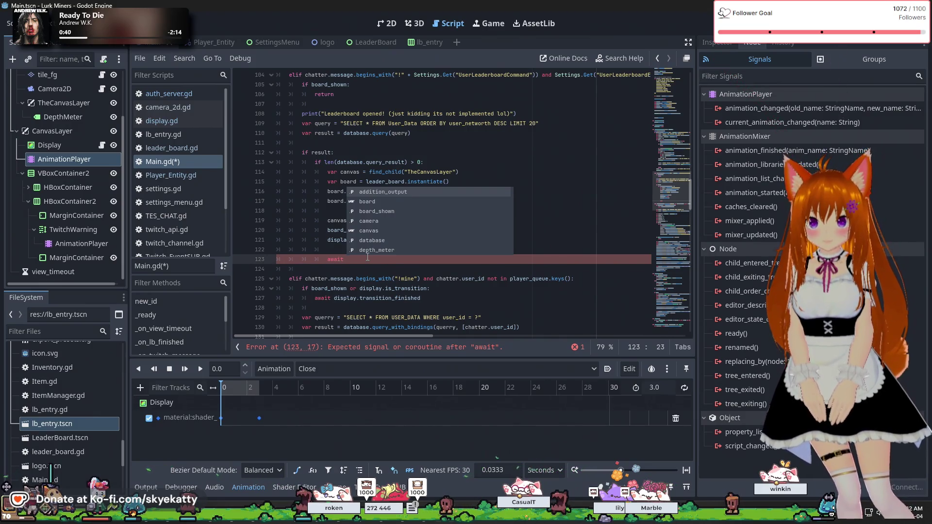
{"action": "type", "text": "disp"}
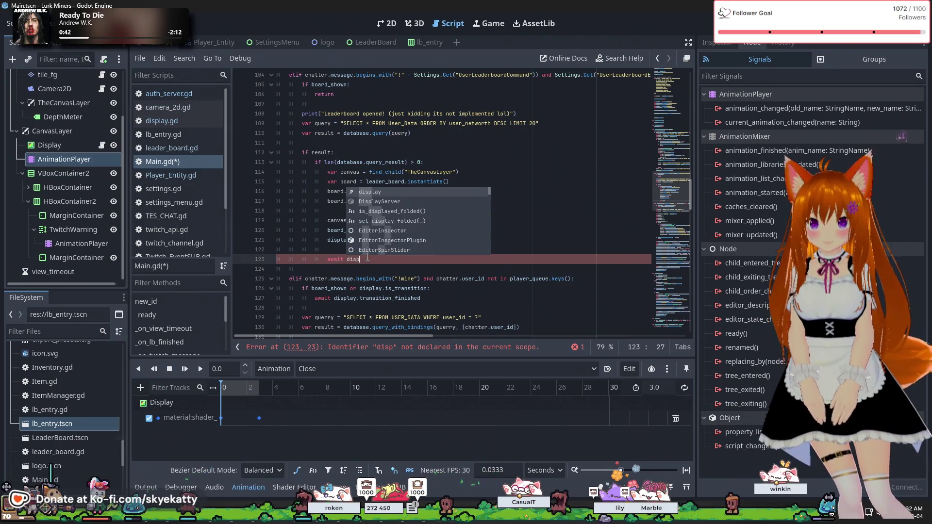
{"action": "key", "text": "Return"}
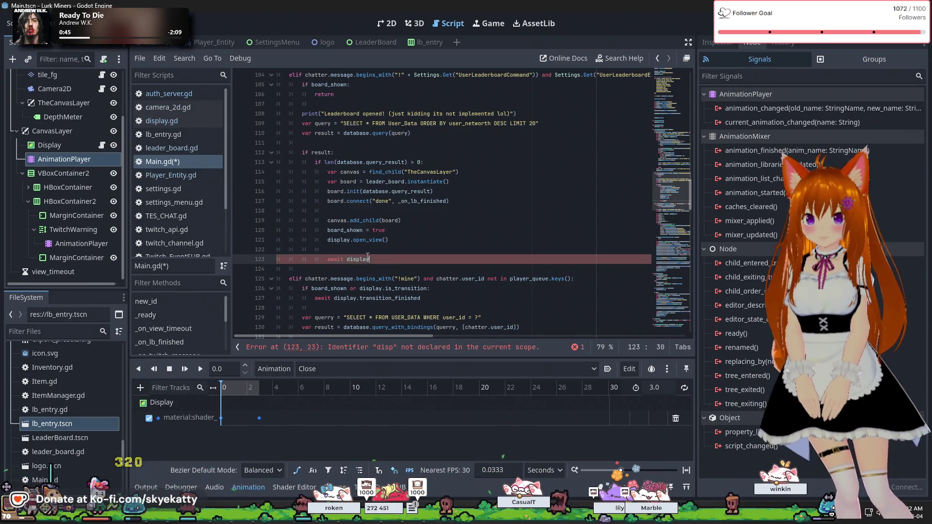
{"action": "type", "text": "."}
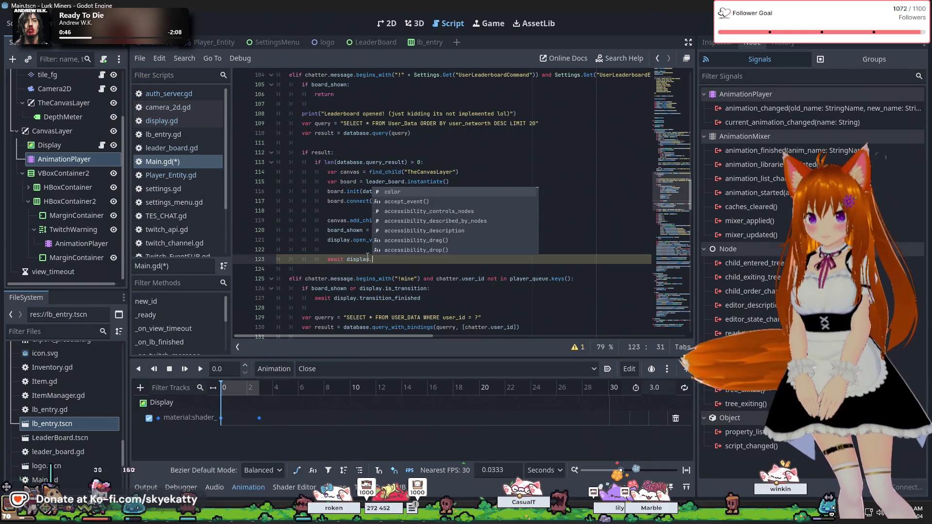
{"action": "type", "text": "t"}
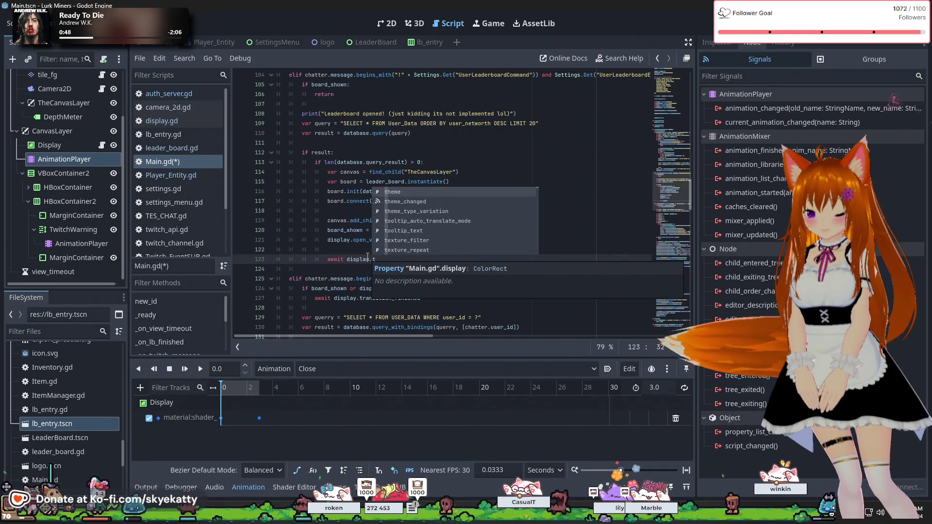
{"action": "type", "text": "ran"}
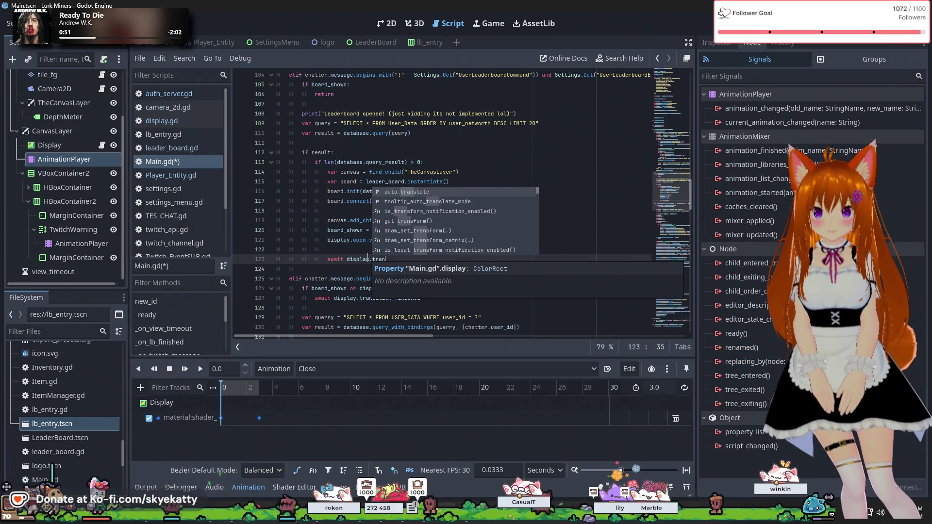
{"action": "key", "text": "BackSpace"}
{"action": "key", "text": "BackSpace"}
{"action": "key", "text": "BackSpace"}
{"action": "key", "text": "BackSpace"}
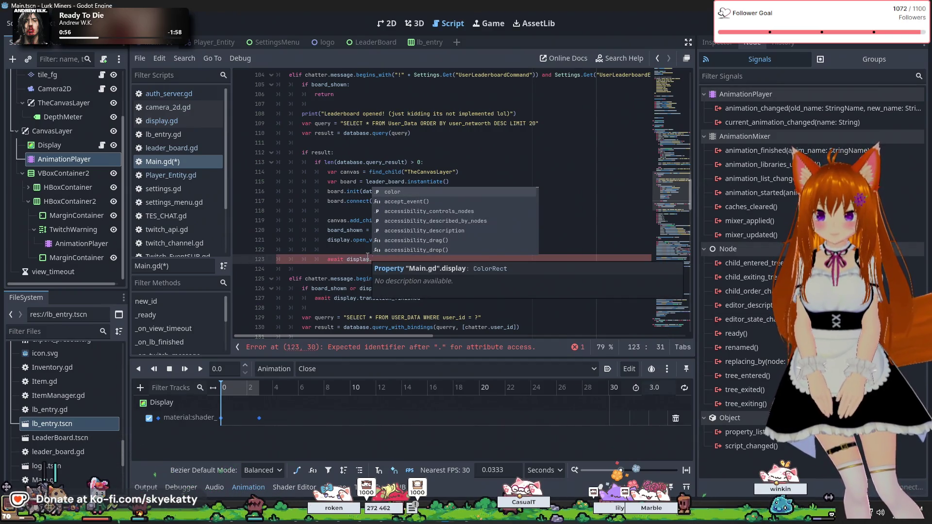
Step: Copy the transition_finished signal name from display.gd and return to the end of Main.gd line 123
{"action": "left_click", "coordinate": [197, 119]}
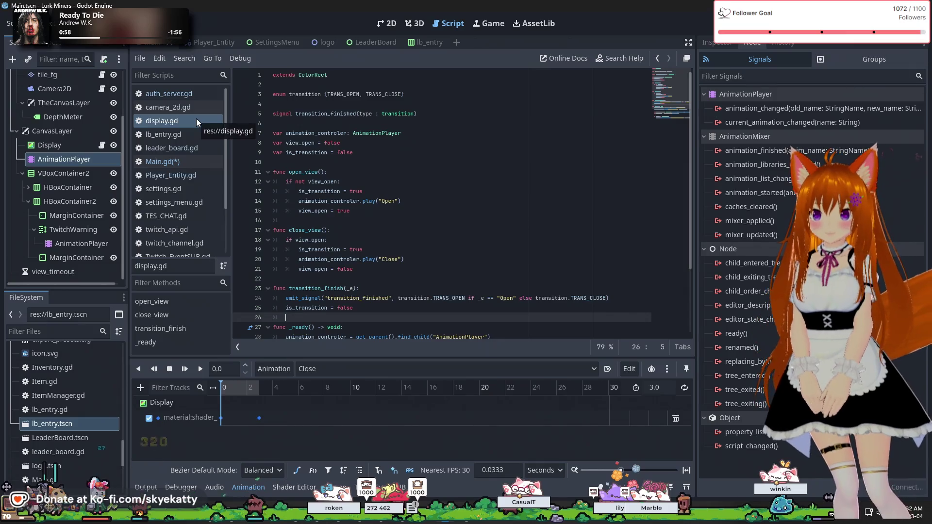
{"action": "double_click", "coordinate": [326, 114]}
{"action": "key", "text": "ctrl+c"}
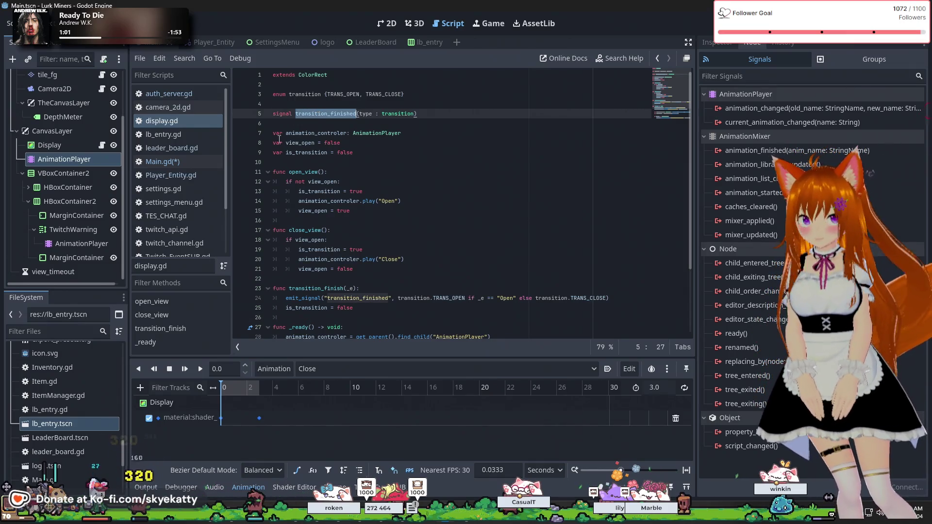
{"action": "left_click", "coordinate": [160, 161]}
{"action": "left_click", "coordinate": [385, 264]}
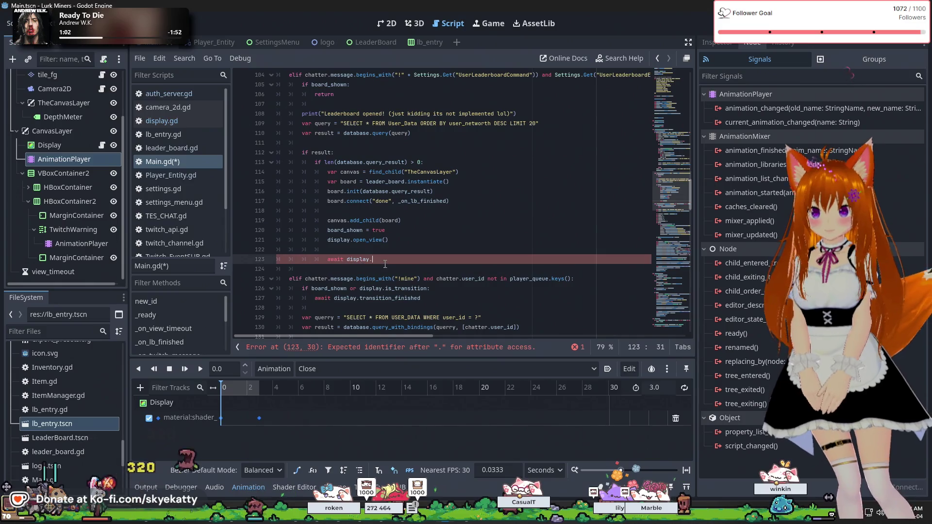
Step: Paste transition_finished so line 123 reads 'await display.transition_finished'
{"action": "key", "text": "ctrl+v"}
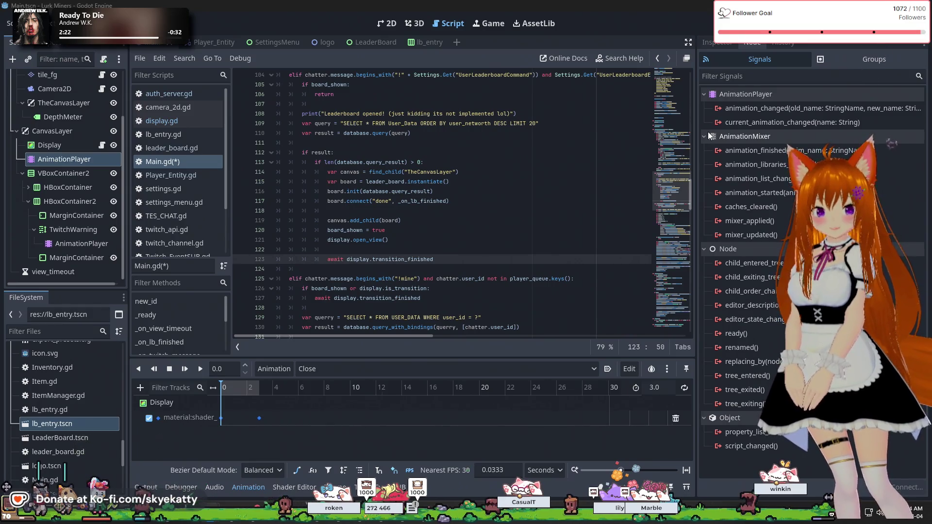
Step: Review the await display.transition_finished line and surrounding leaderboard code, then switch to auth_server.gd
{"action": "left_click_drag", "start_coordinate": [346, 259], "coordinate": [432, 259]}
{"action": "left_click", "coordinate": [419, 259]}
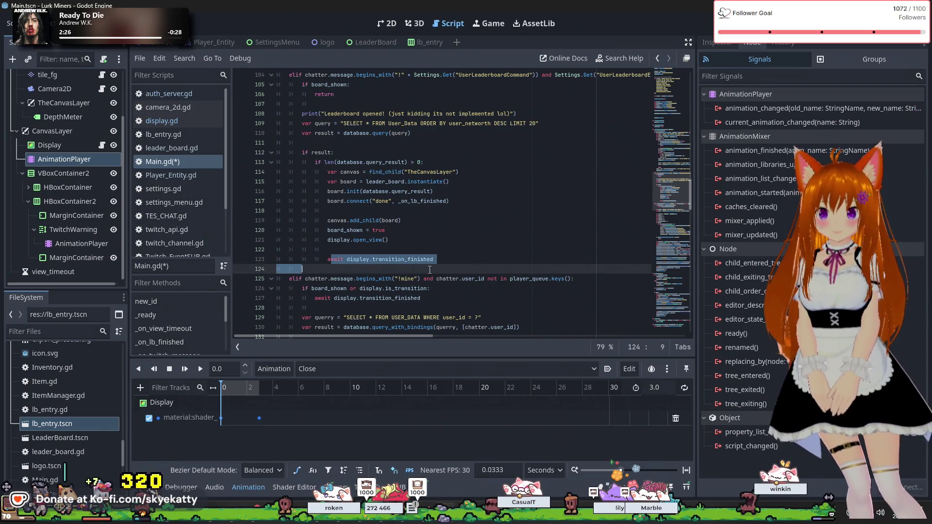
{"action": "key", "text": "Up"}
{"action": "key", "text": "Up"}
{"action": "left_click", "coordinate": [328, 262]}
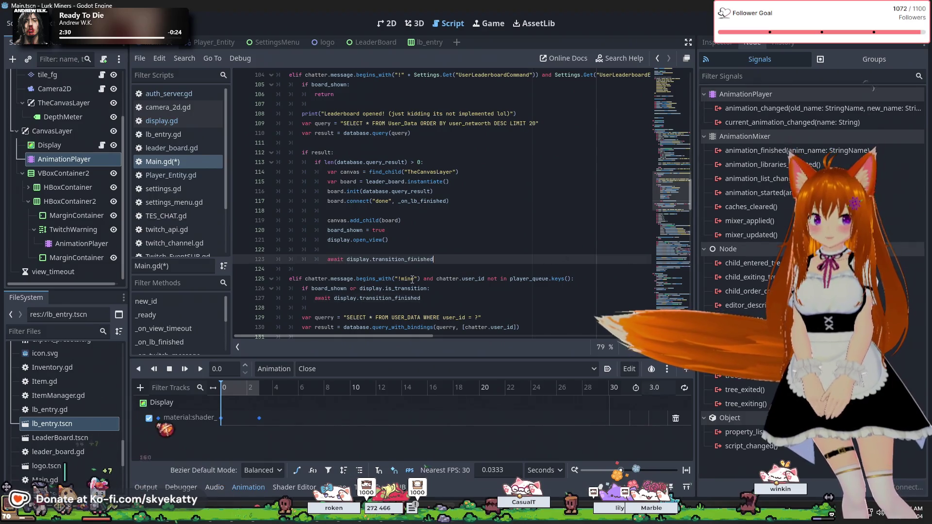
{"action": "left_click", "coordinate": [375, 279]}
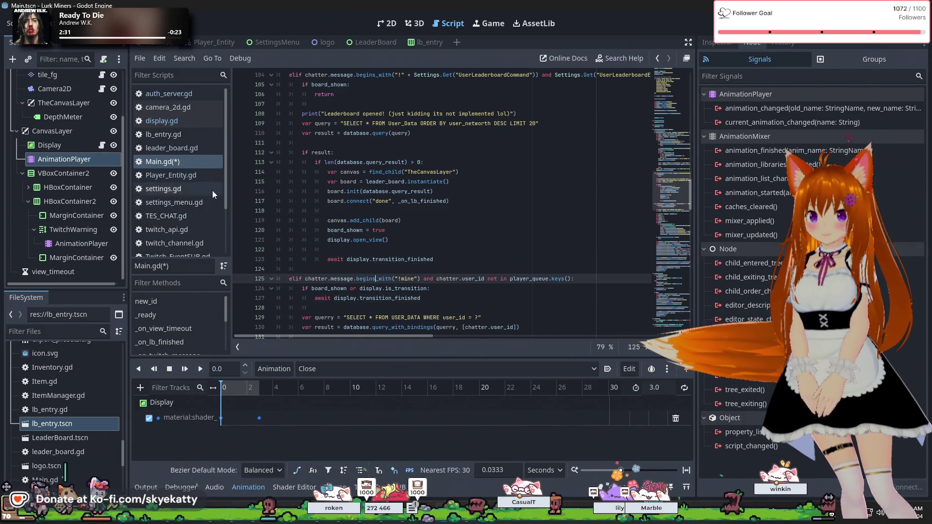
{"action": "left_click", "coordinate": [398, 171]}
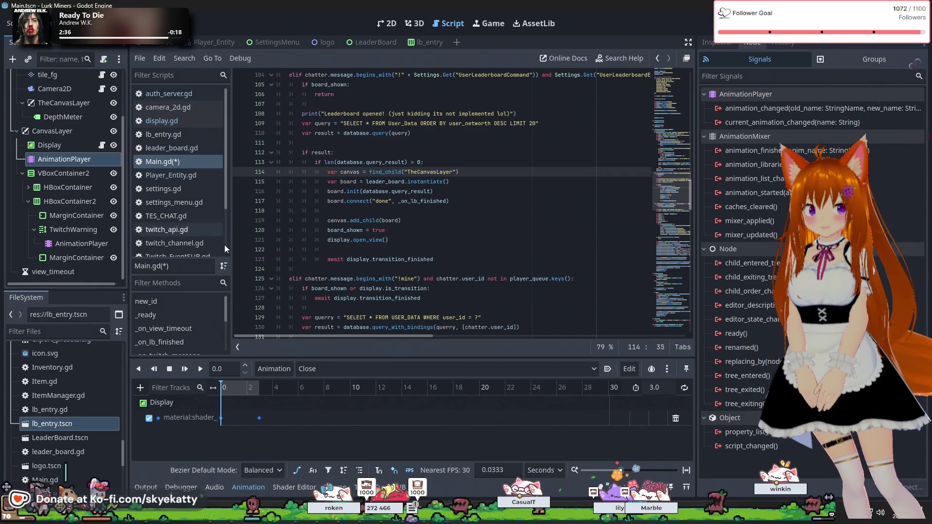
{"action": "left_click", "coordinate": [171, 93]}
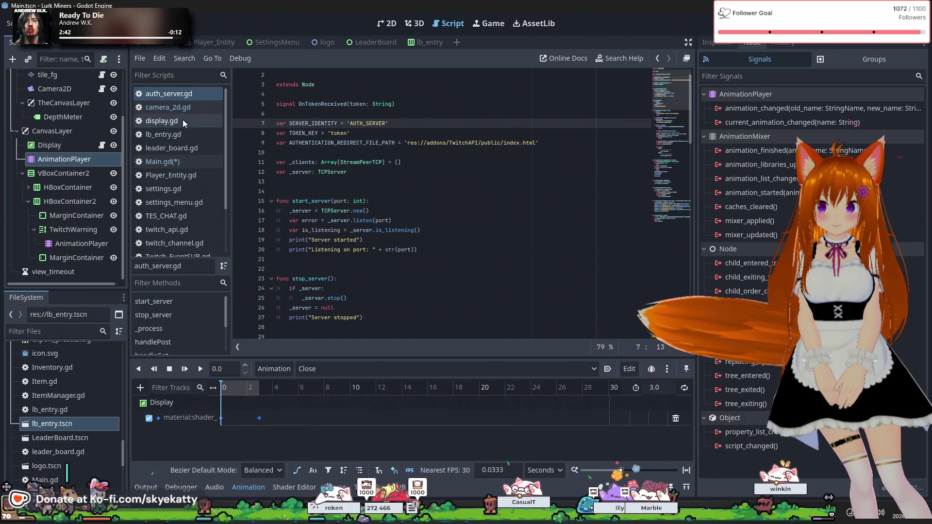
Step: In display.gd, declare signal trans_open_finished below transition_finished
{"action": "left_click", "coordinate": [183, 121]}
{"action": "left_click", "coordinate": [448, 114]}
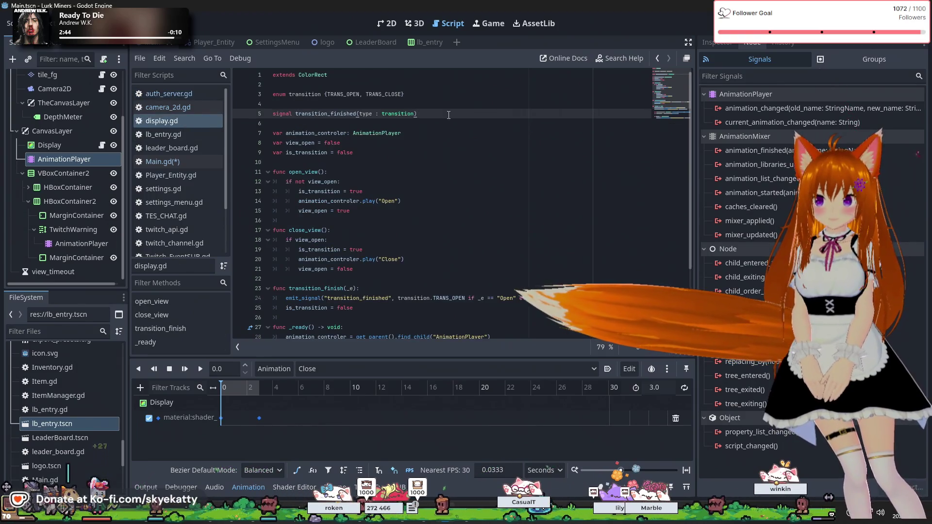
{"action": "key", "text": "Return"}
{"action": "type", "text": "signal"}
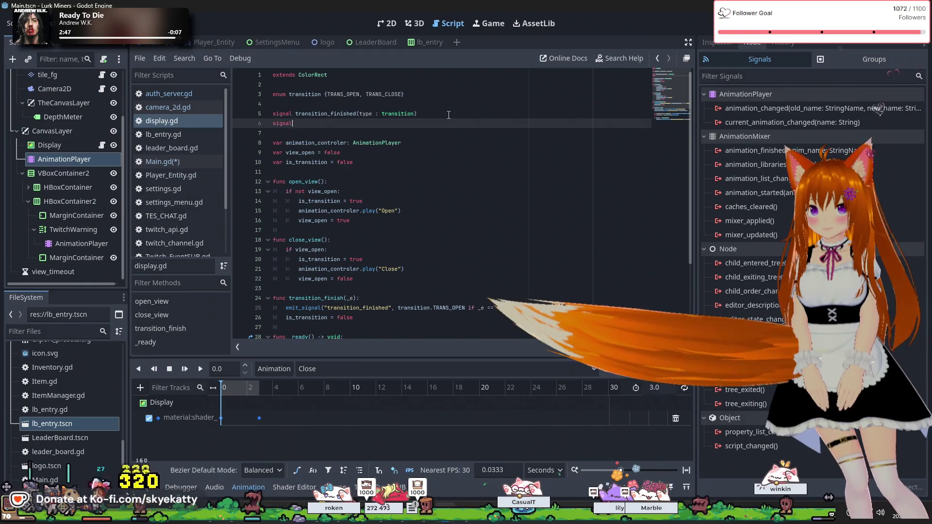
{"action": "type", "text": " transition_"}
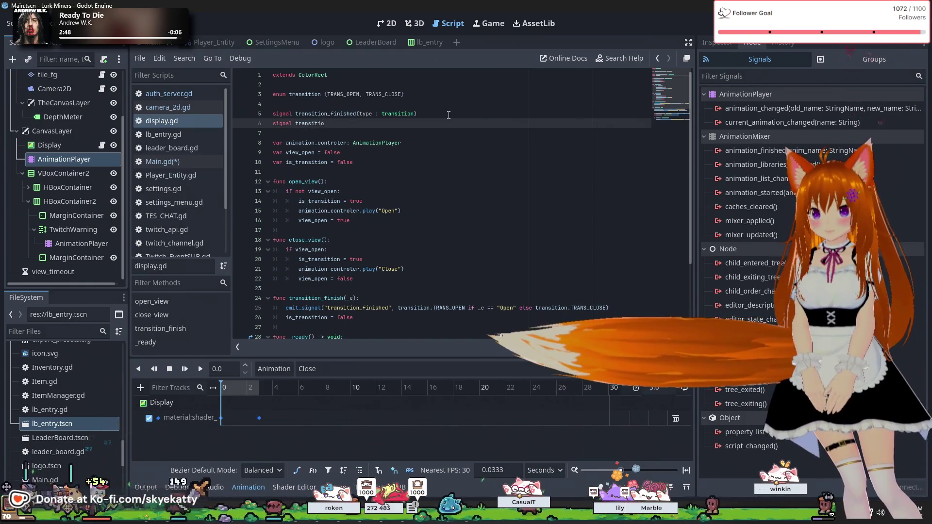
{"action": "key", "text": "BackSpace"}
{"action": "key", "text": "BackSpace"}
{"action": "key", "text": "BackSpace"}
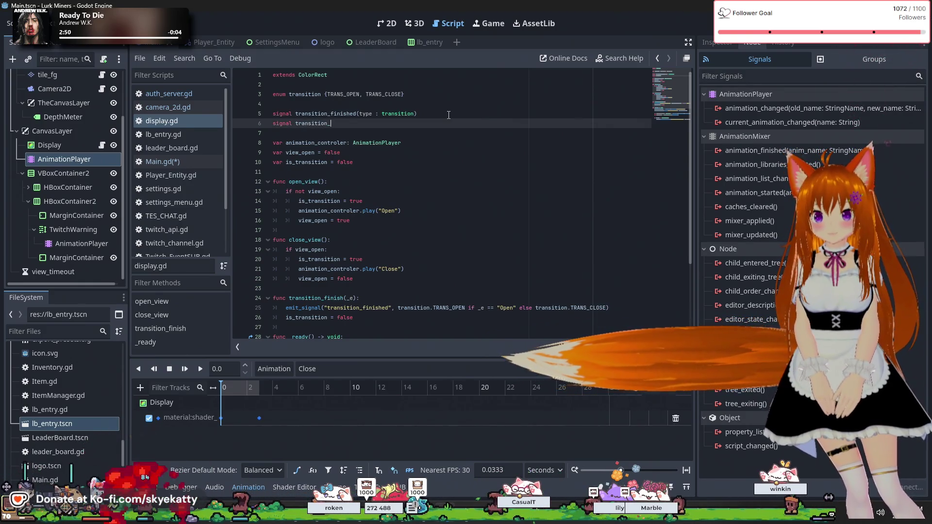
{"action": "key", "text": "BackSpace"}
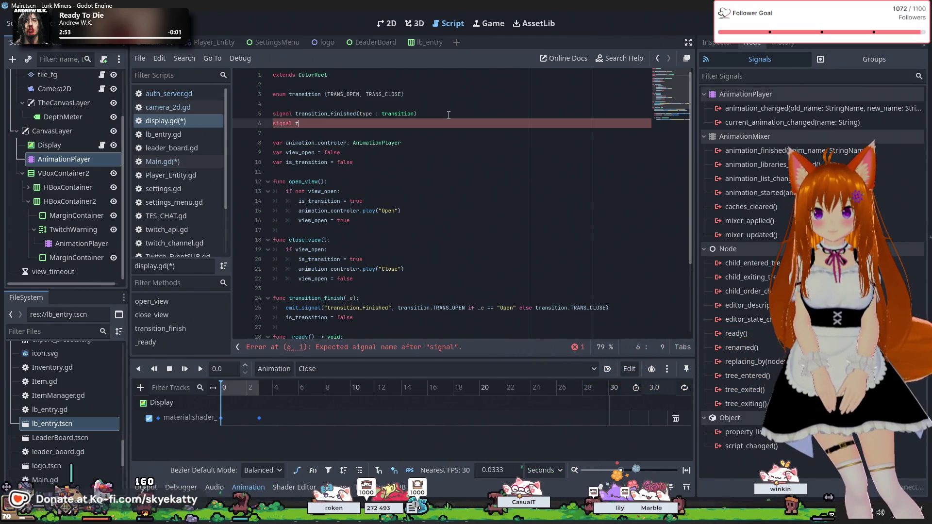
{"action": "type", "text": "rans_open_fi"}
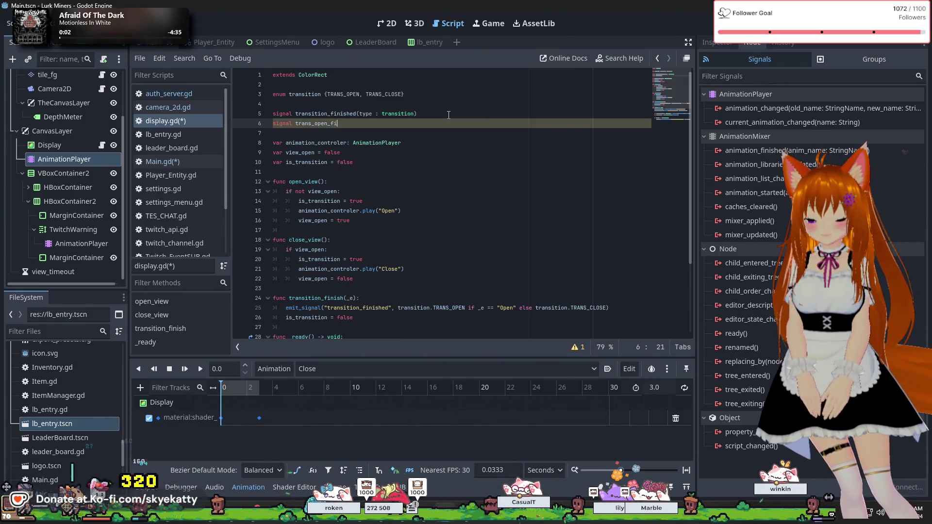
{"action": "type", "text": "nished"}
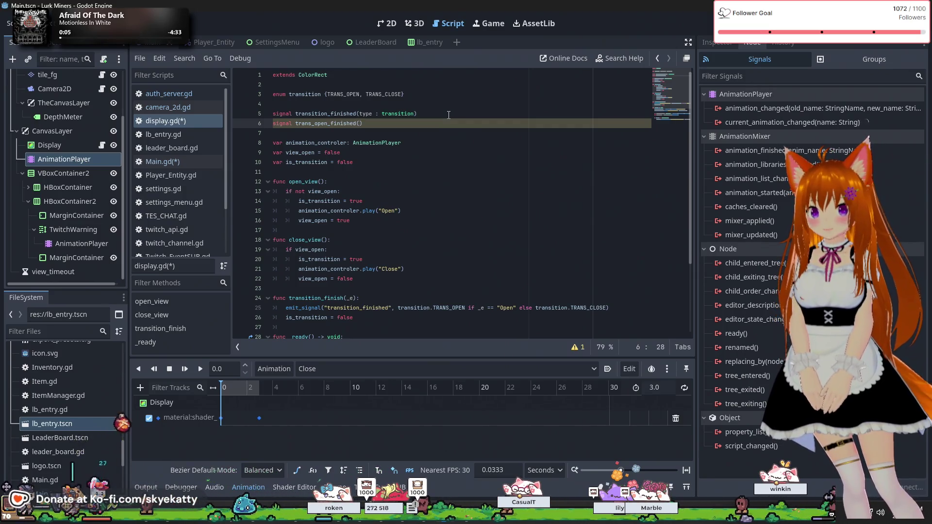
Step: Declare signal trans_close_finished on the next line
{"action": "key", "text": "Return"}
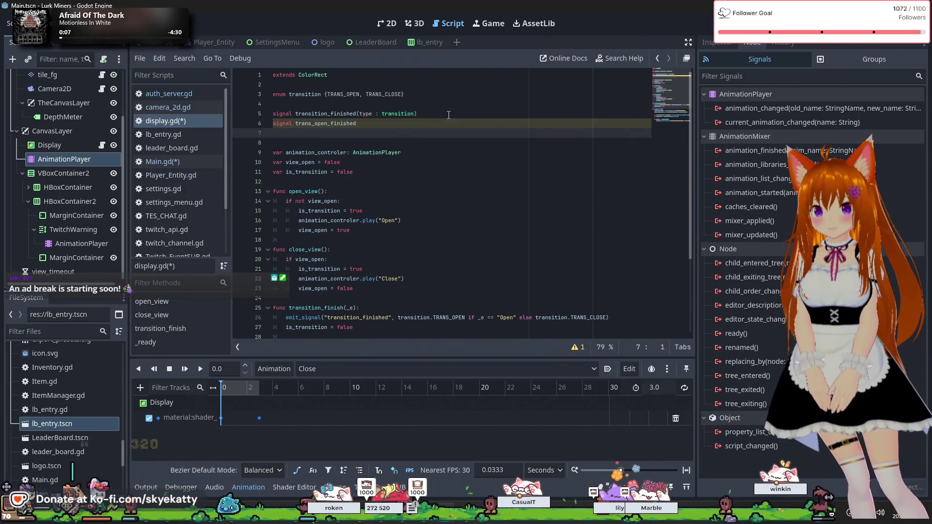
{"action": "type", "text": "signal trans_close_"}
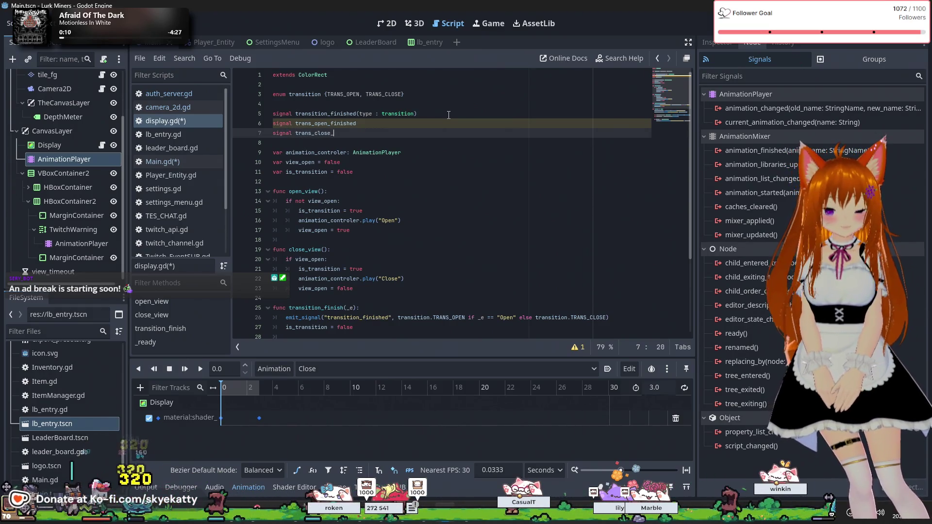
{"action": "type", "text": "finished"}
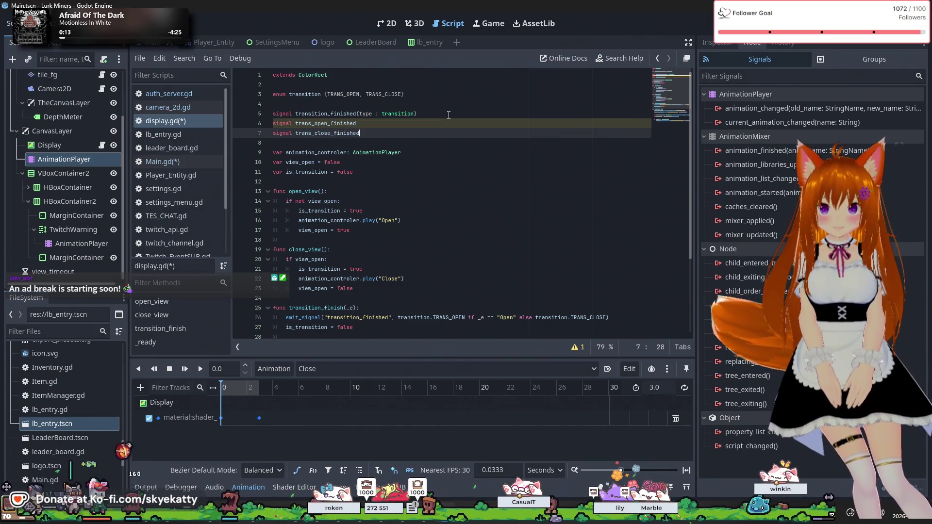
{"action": "scroll", "coordinate": [448, 115], "scroll_direction": "down", "scroll_amount": 4}
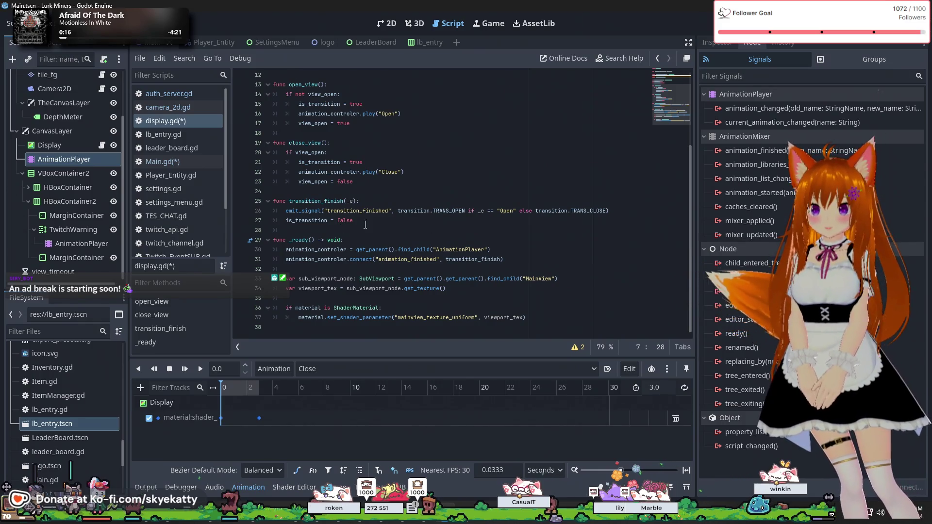
{"action": "scroll", "coordinate": [413, 208], "scroll_direction": "up", "scroll_amount": 1}
{"action": "scroll", "coordinate": [424, 213], "scroll_direction": "down", "scroll_amount": 1}
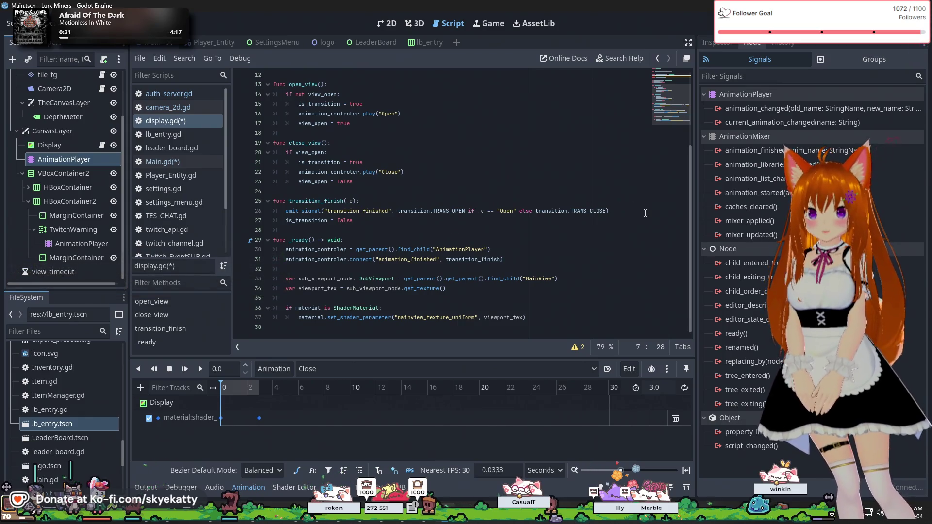
{"action": "scroll", "coordinate": [642, 210], "scroll_direction": "up", "scroll_amount": 1}
{"action": "scroll", "coordinate": [647, 228], "scroll_direction": "down", "scroll_amount": 1}
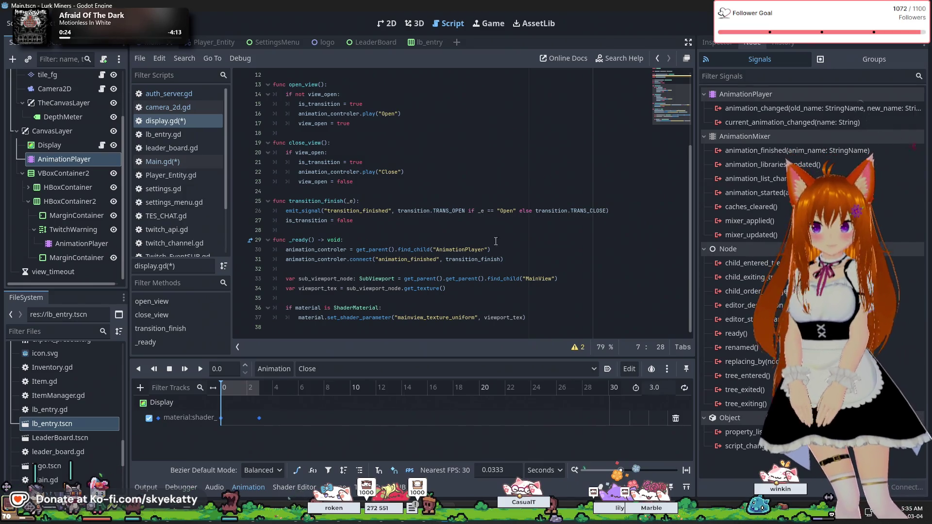
Step: Add a match _e: block whose "Open" case emits trans_open_finished
{"action": "left_click", "coordinate": [635, 211]}
{"action": "key", "text": "Return"}
{"action": "type", "text": "if _e"}
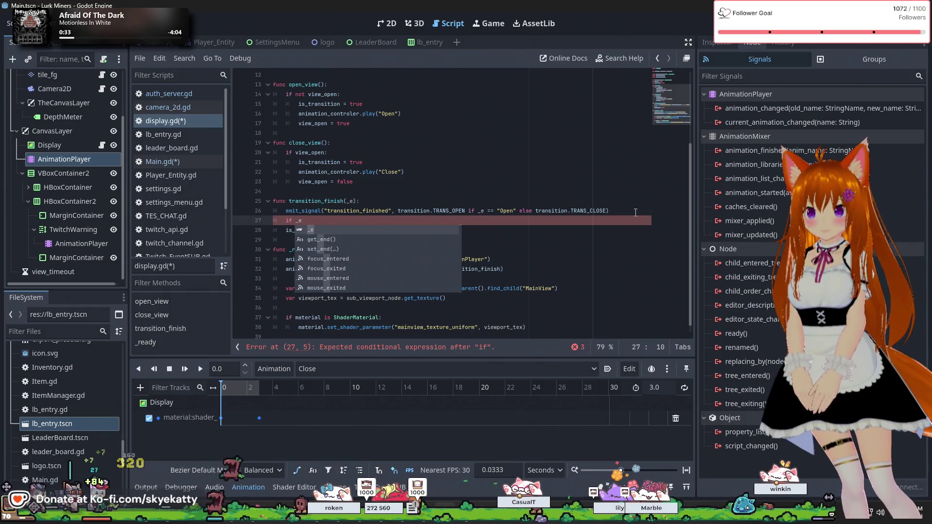
{"action": "key", "text": "BackSpace"}
{"action": "key", "text": "BackSpace"}
{"action": "key", "text": "BackSpace"}
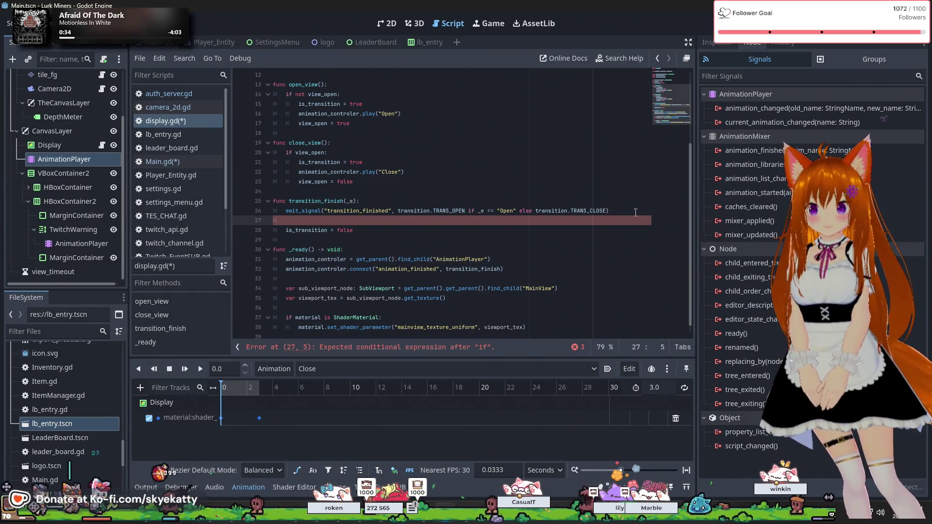
{"action": "type", "text": "match"}
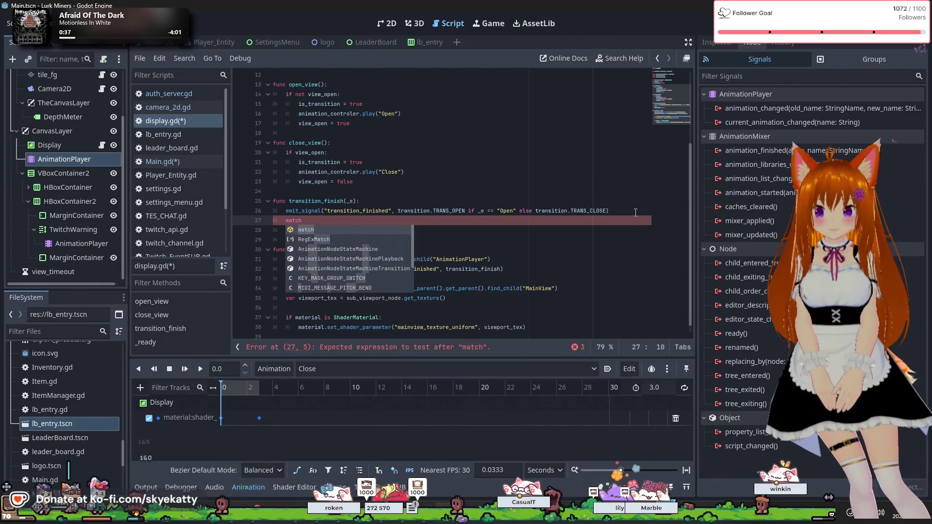
{"action": "type", "text": " _e:"}
{"action": "key", "text": "Return"}
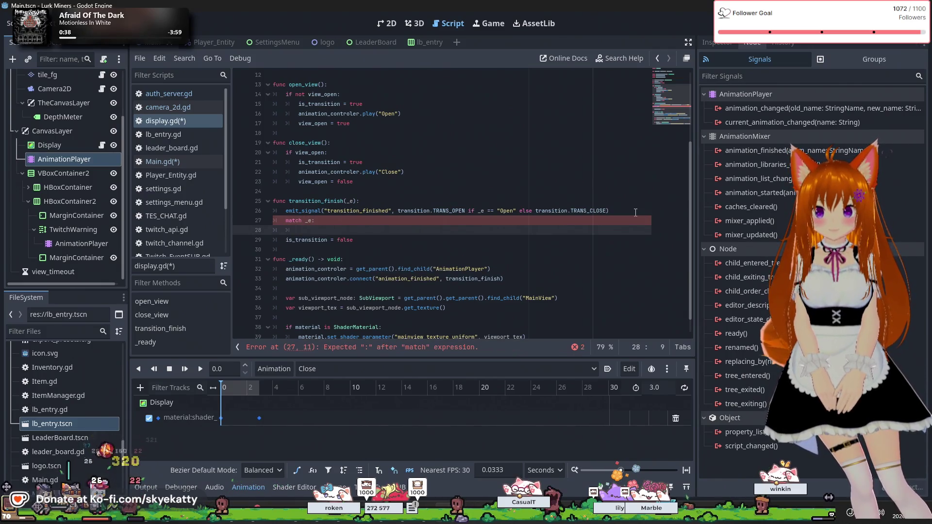
{"action": "type", "text": "\"Open"}
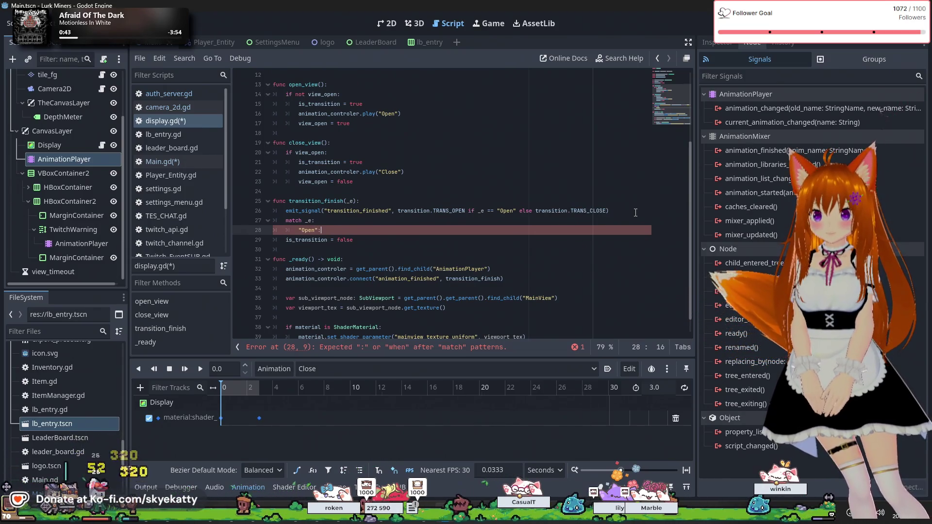
{"action": "type", "text": "\":"}
{"action": "key", "text": "Return"}
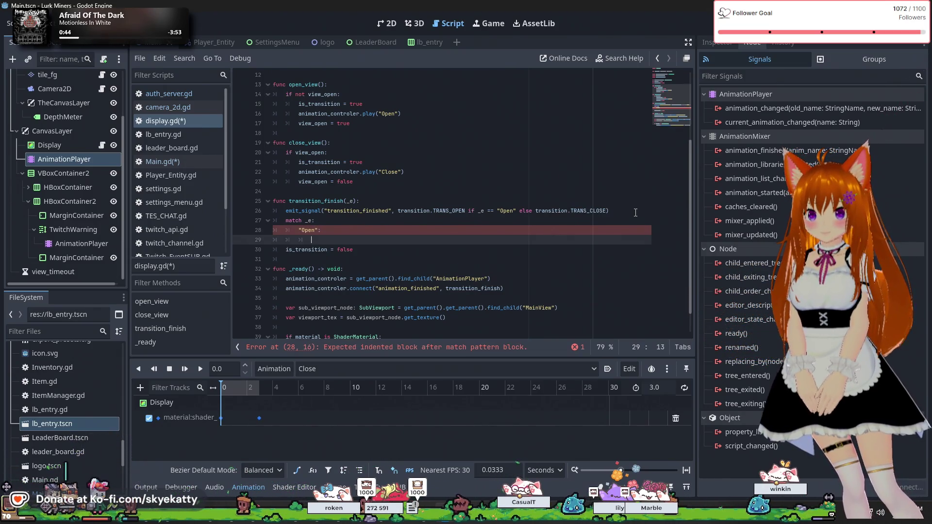
{"action": "type", "text": "emit_signal("}
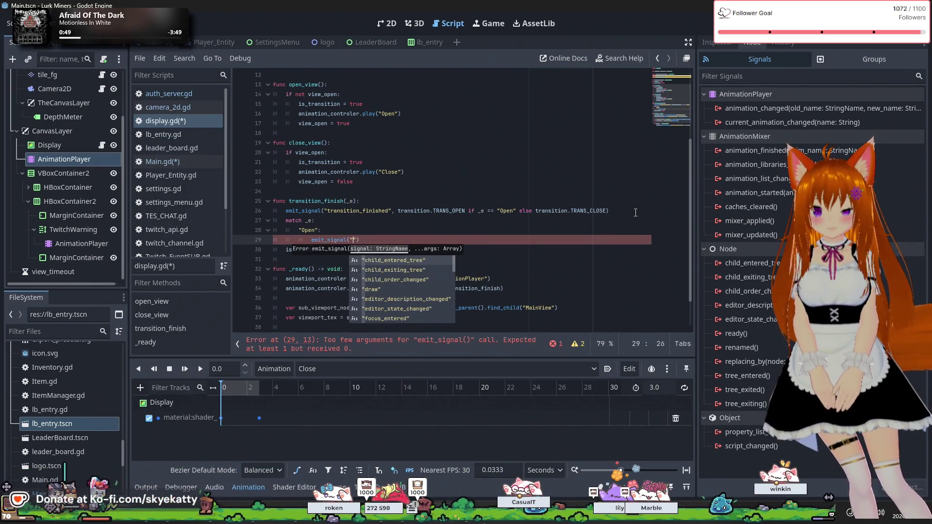
{"action": "type", "text": "\"tras"}
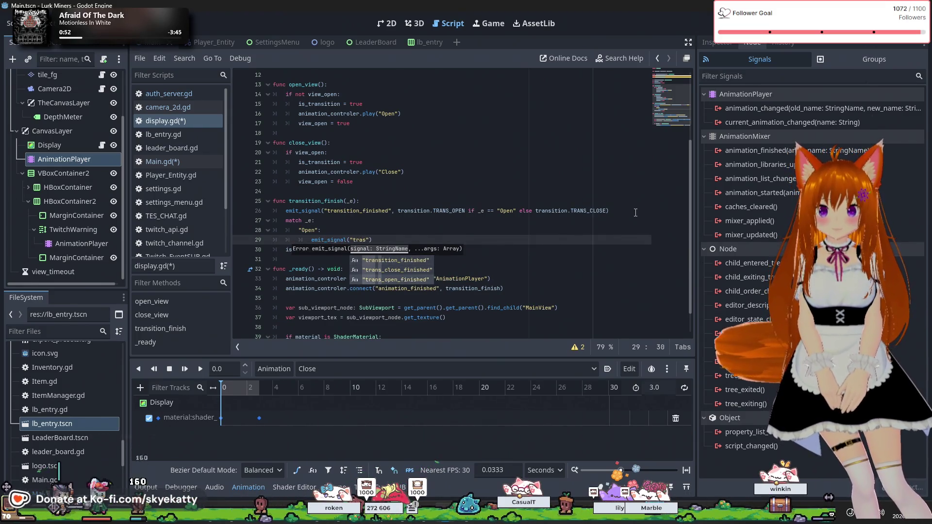
{"action": "key", "text": "Down"}
{"action": "key", "text": "Down"}
{"action": "key", "text": "Return"}
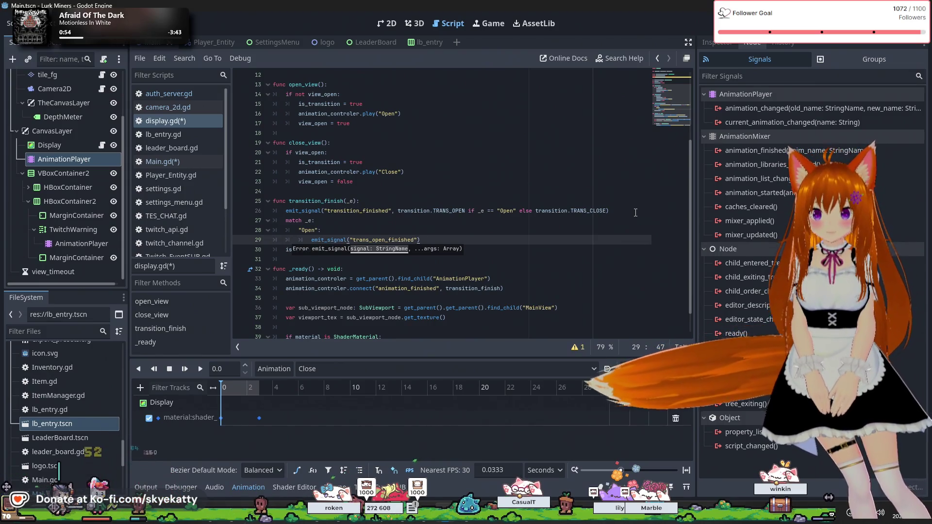
Step: Add a "Close" case emitting trans_close_finished, then save the scene and scripts
{"action": "key", "text": "Return"}
{"action": "key", "text": "BackSpace"}
{"action": "type", "text": "\""}
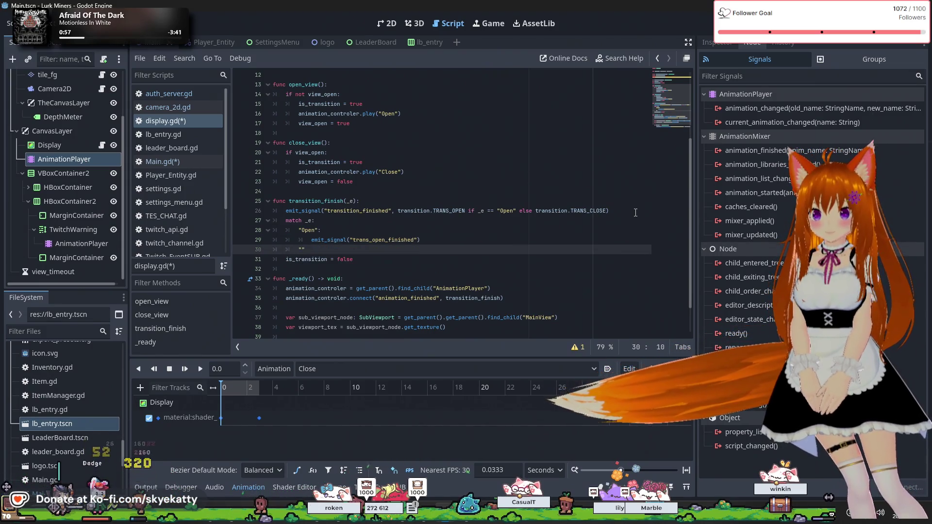
{"action": "type", "text": "Close\""}
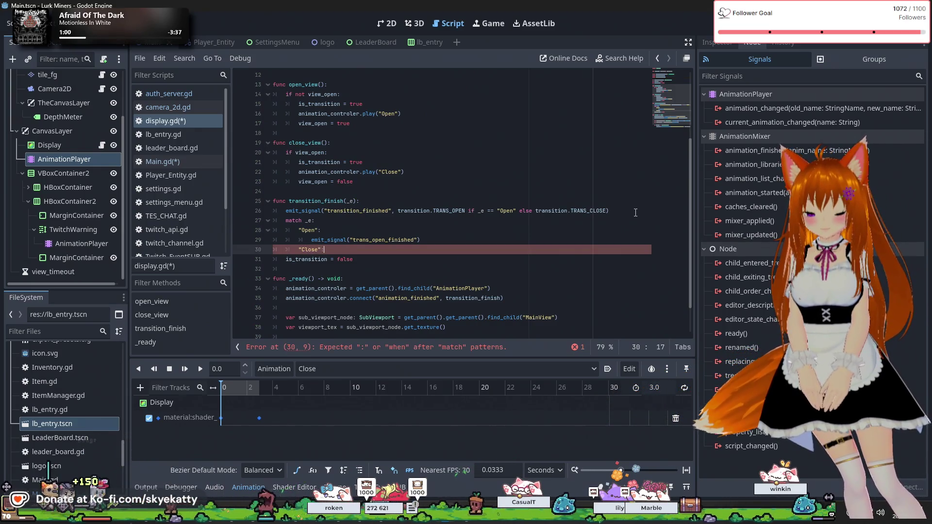
{"action": "type", "text": ":"}
{"action": "key", "text": "Return"}
{"action": "type", "text": "emit"}
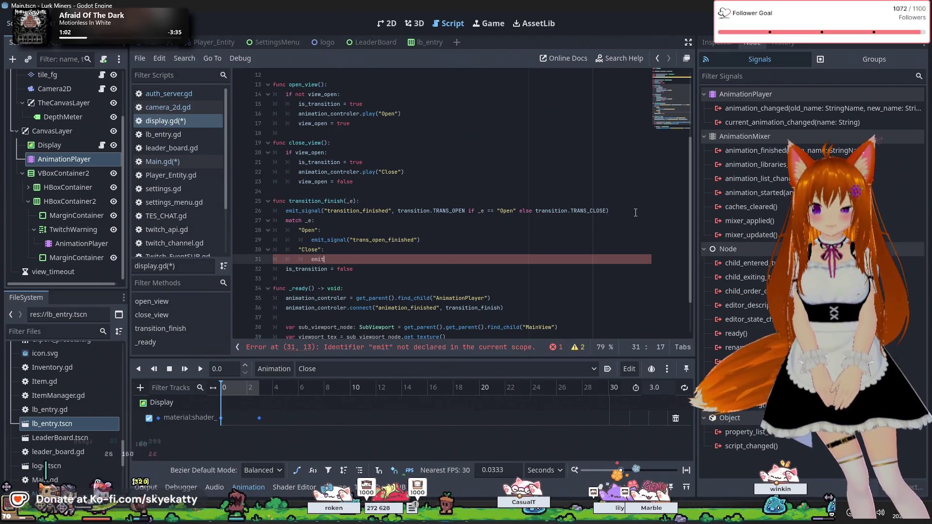
{"action": "key", "text": "BackSpace"}
{"action": "type", "text": "_signal("}
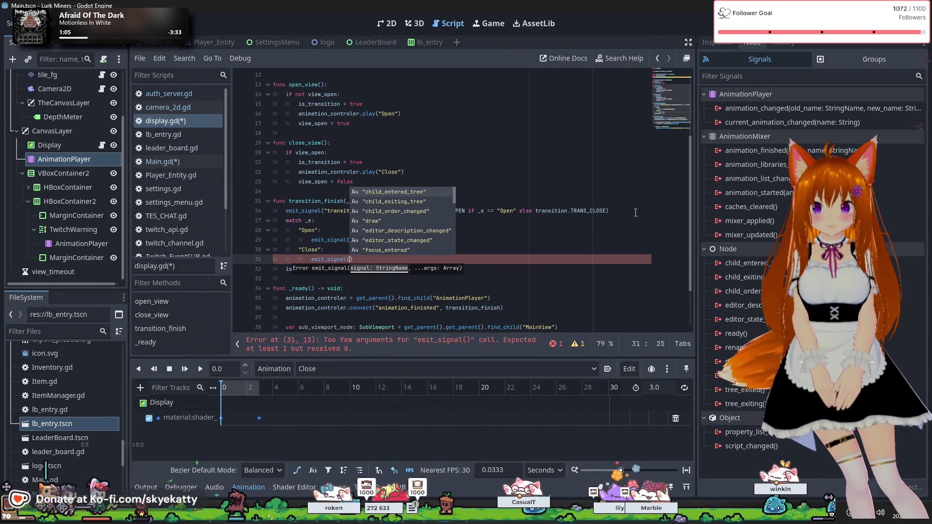
{"action": "type", "text": "\"tran"}
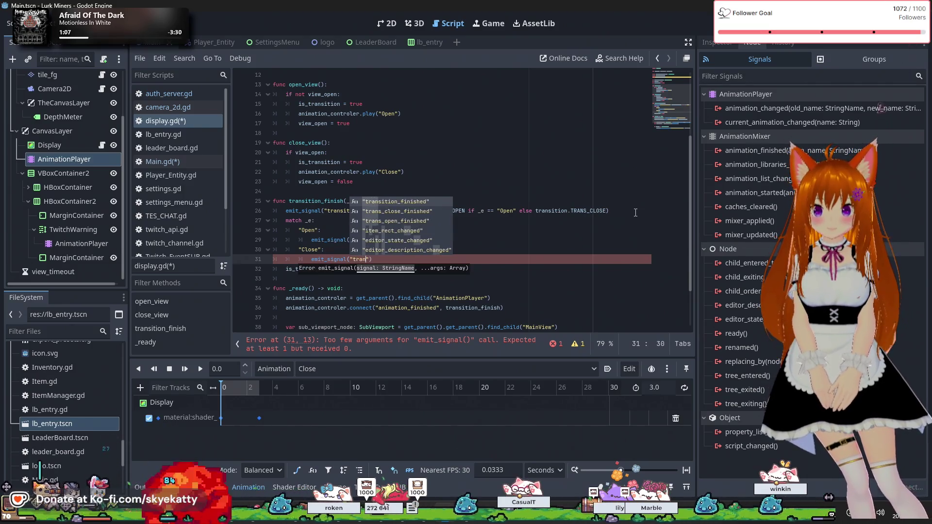
{"action": "key", "text": "Down"}
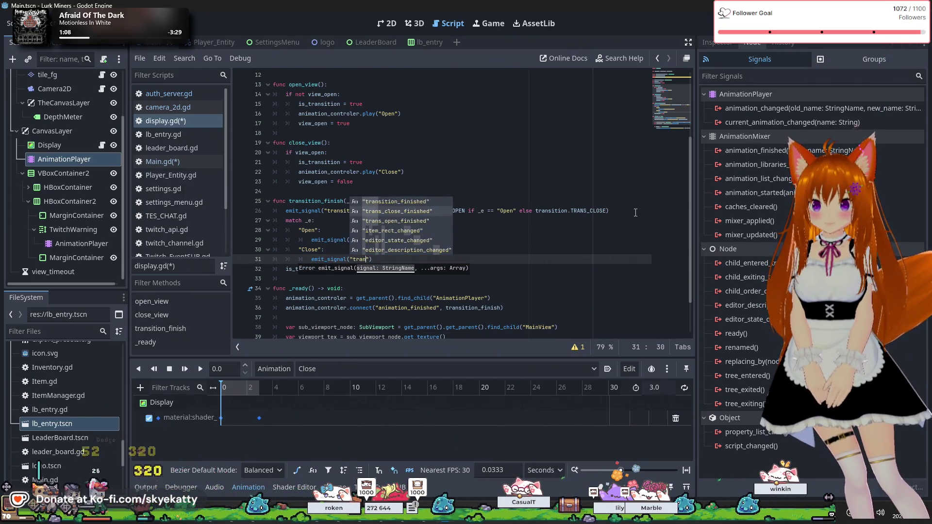
{"action": "key", "text": "Return"}
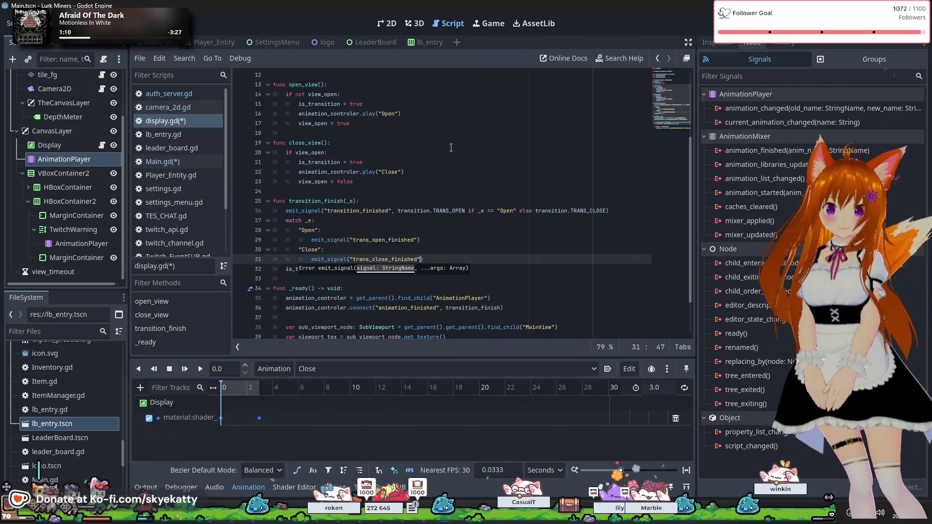
{"action": "left_click", "coordinate": [450, 262]}
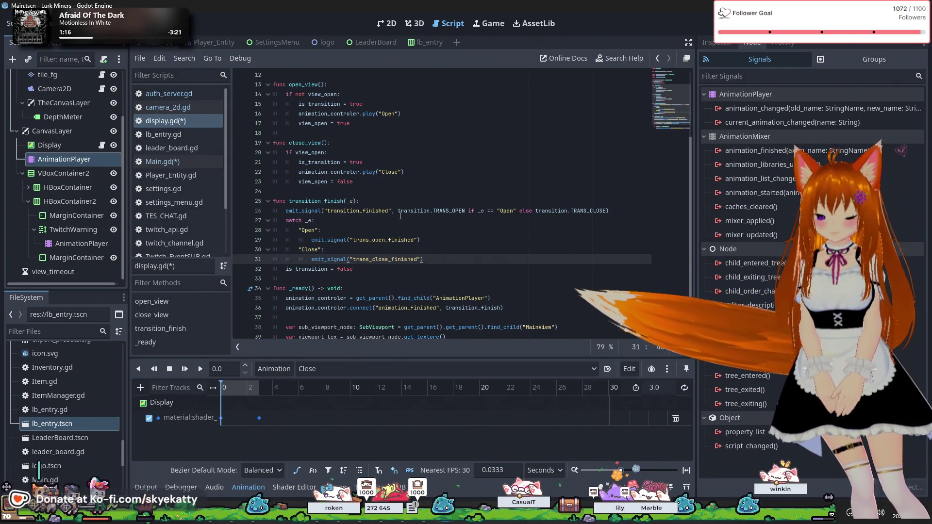
{"action": "key", "text": "ctrl+s"}
Step: Save the scene, select transition_finished on line 123 of Main.gd, and find trans_close_finished in display.gd
{"action": "left_click", "coordinate": [173, 161]}
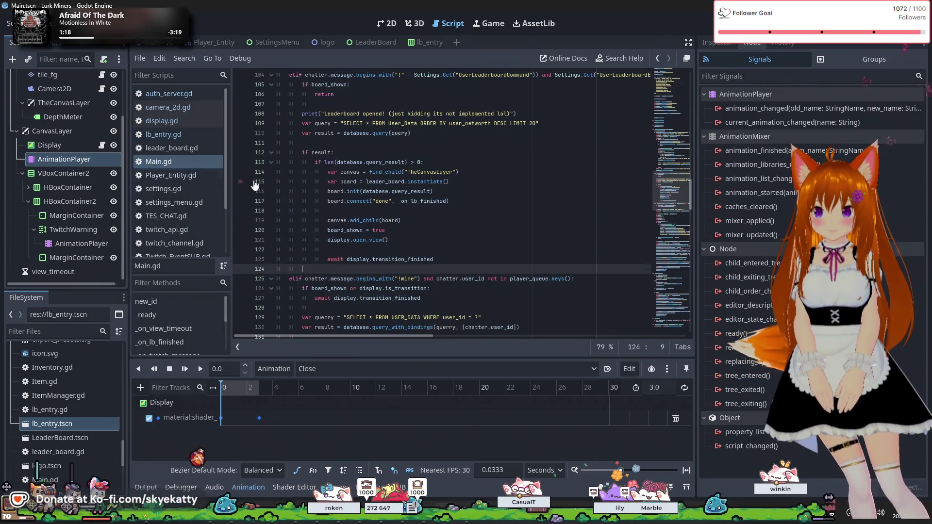
{"action": "scroll", "coordinate": [462, 228], "scroll_direction": "down", "scroll_amount": 1}
{"action": "left_click", "coordinate": [462, 229]}
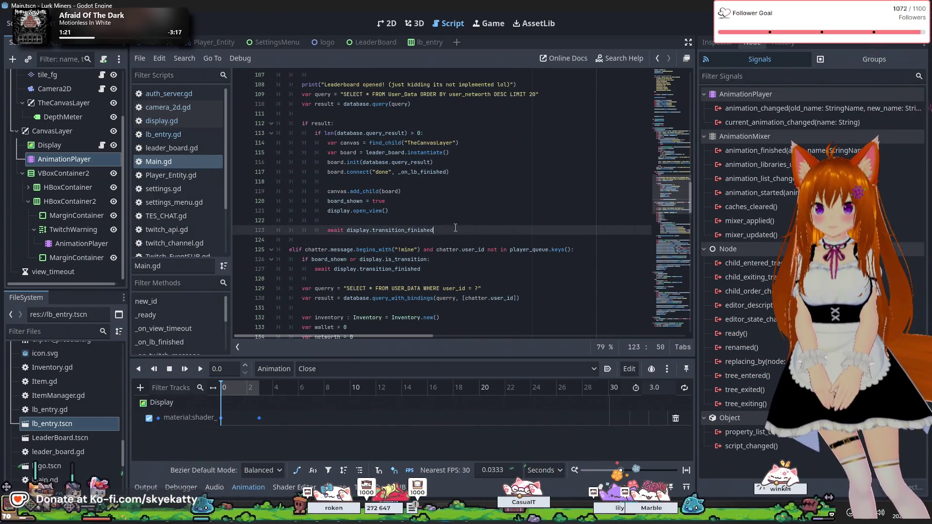
{"action": "left_click_drag", "start_coordinate": [462, 228], "coordinate": [375, 231]}
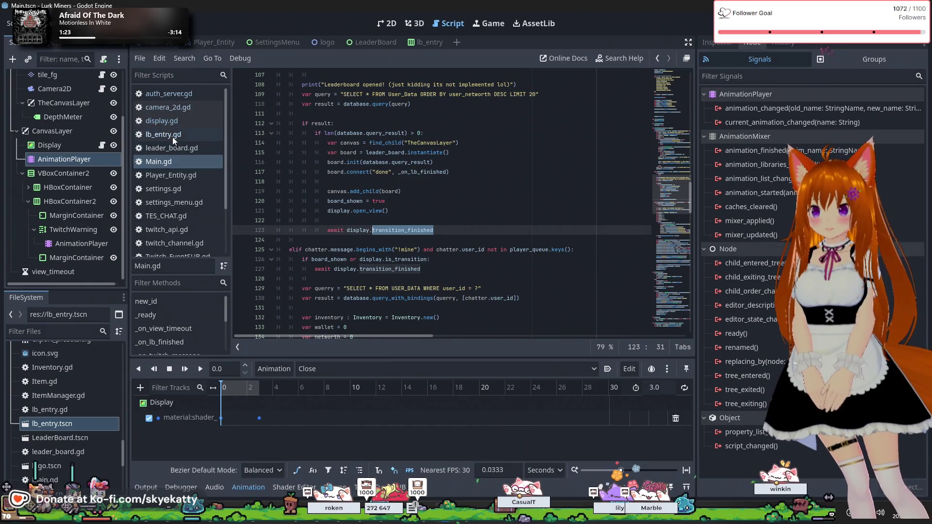
{"action": "left_click", "coordinate": [168, 120]}
{"action": "scroll", "coordinate": [378, 118], "scroll_direction": "up", "scroll_amount": 4}
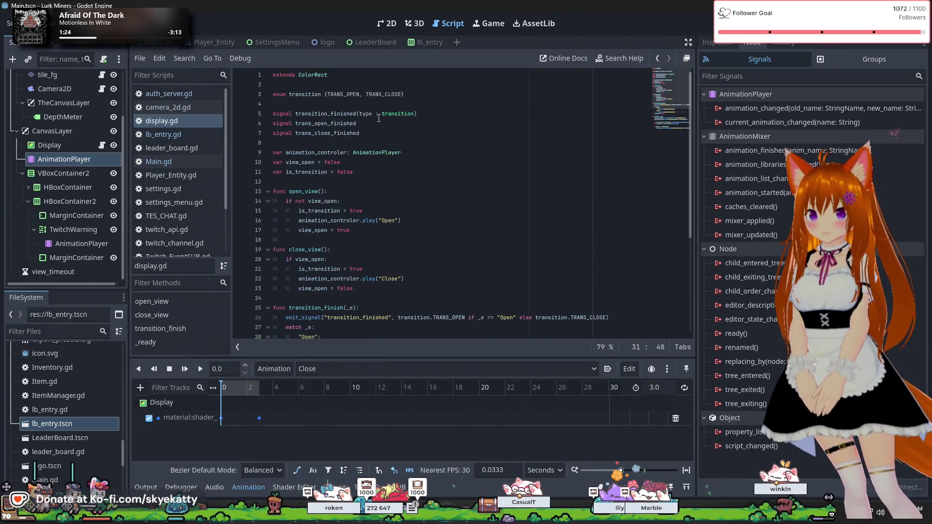
{"action": "double_click", "coordinate": [320, 132]}
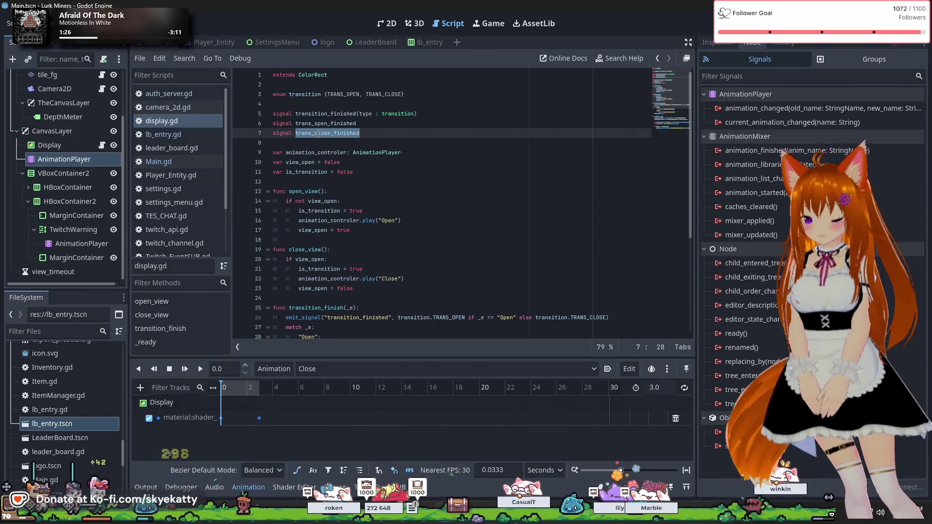
Step: Look through leader_board.gd, Player_Entity.gd and the other scripts, then return to Main.gd
{"action": "left_click", "coordinate": [173, 148]}
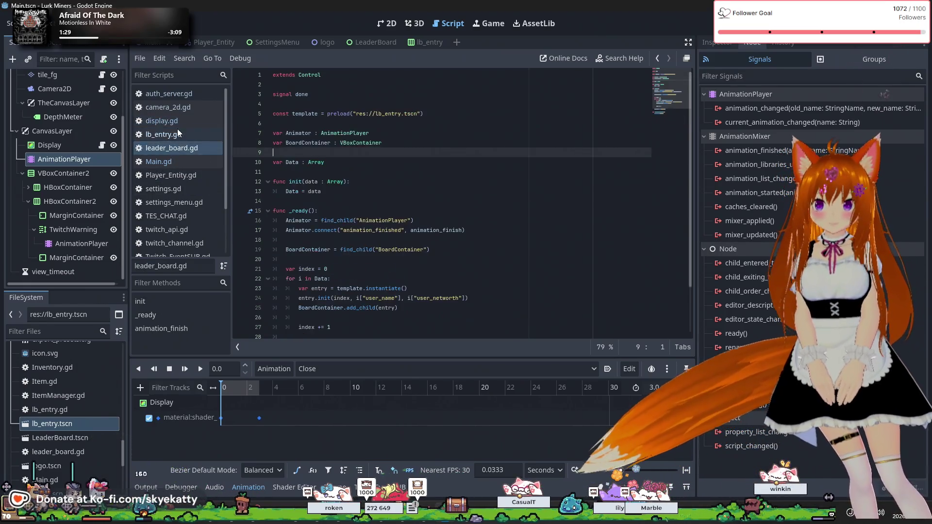
{"action": "left_click", "coordinate": [175, 121]}
{"action": "left_click", "coordinate": [197, 135]}
{"action": "left_click", "coordinate": [197, 144]}
{"action": "left_click", "coordinate": [195, 176]}
{"action": "left_click", "coordinate": [194, 162]}
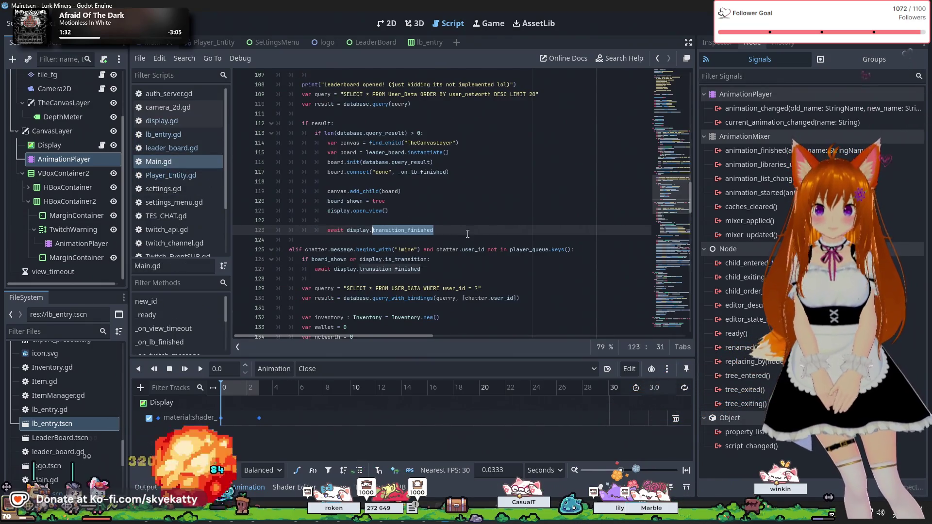
Step: Replace the awaited signal with trans_close_finished and add board.queue_free() on a new line
{"action": "type", "text": "trans_close_finished"}
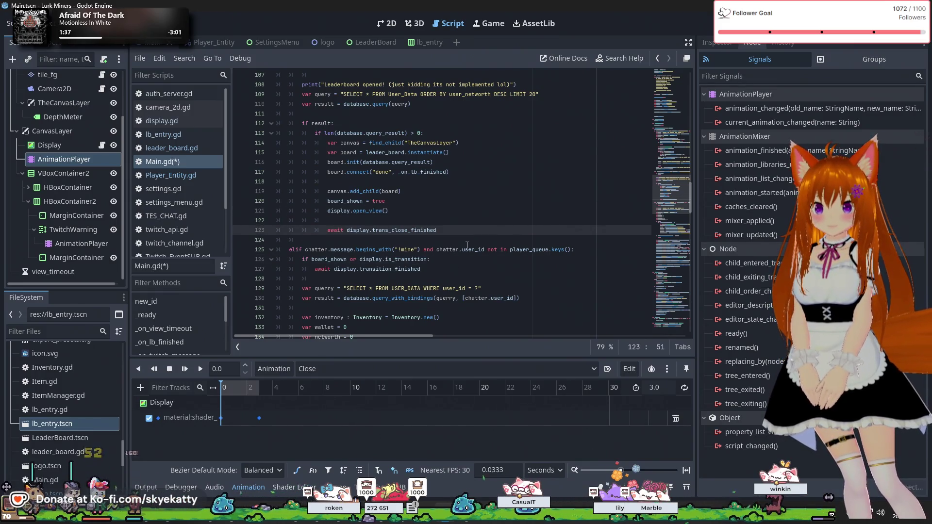
{"action": "key", "text": "Return"}
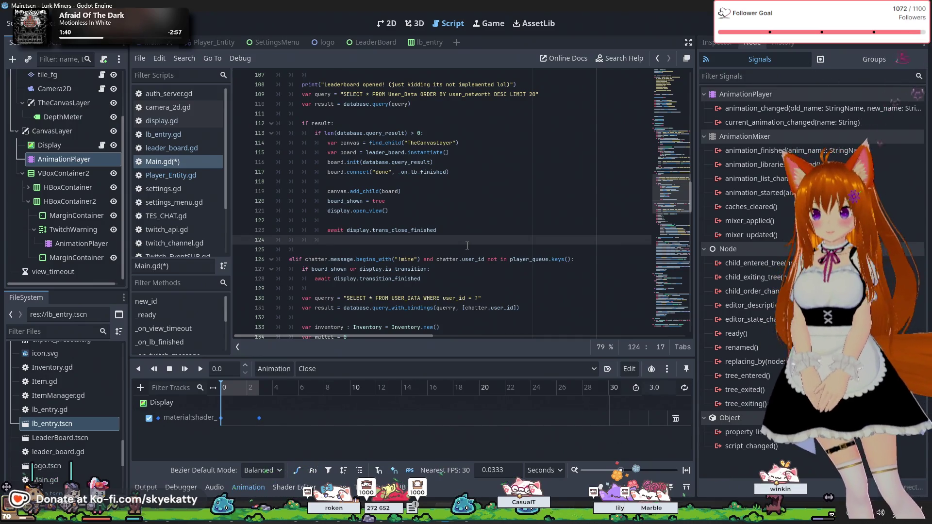
{"action": "key", "text": "Return"}
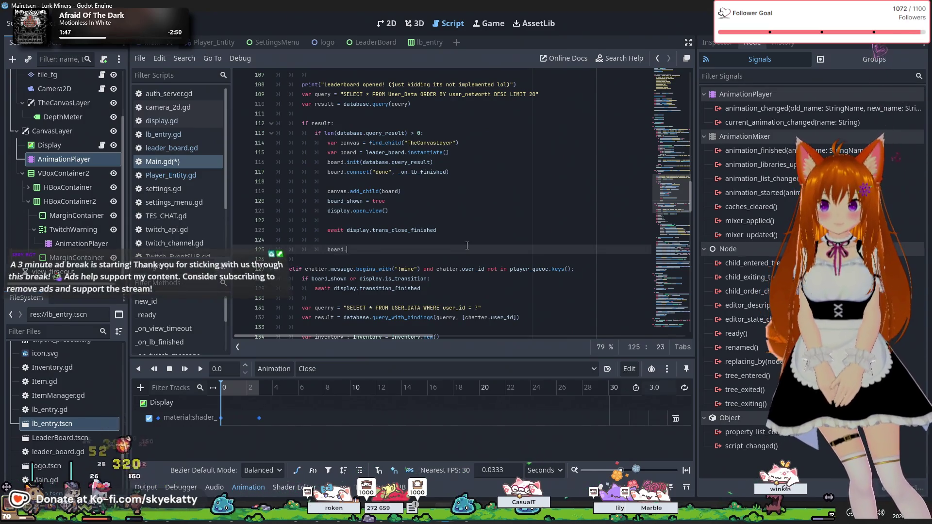
{"action": "type", "text": "d.que"}
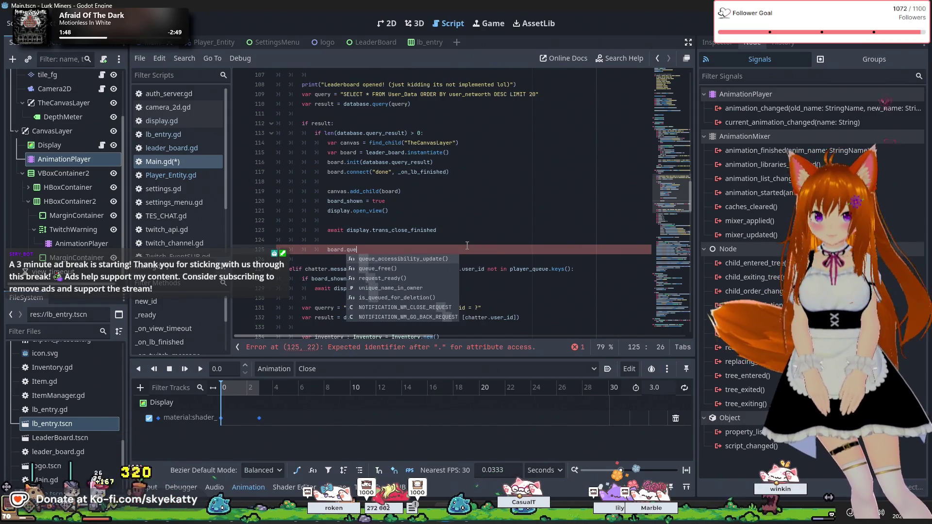
{"action": "key", "text": "Return"}
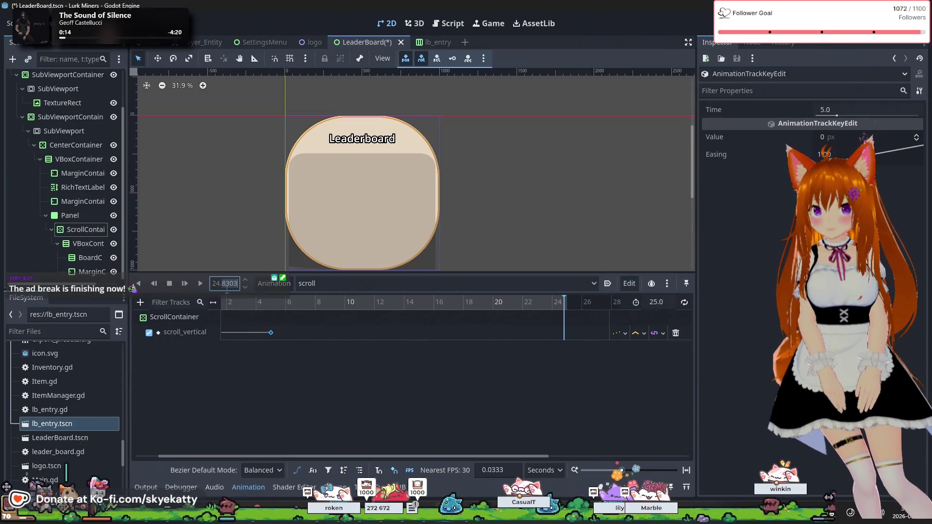
Step: Insert a scroll_vertical key at 25 s with a value of 2318 px
{"action": "key", "text": "BackSpace"}
{"action": "type", "text": "25"}
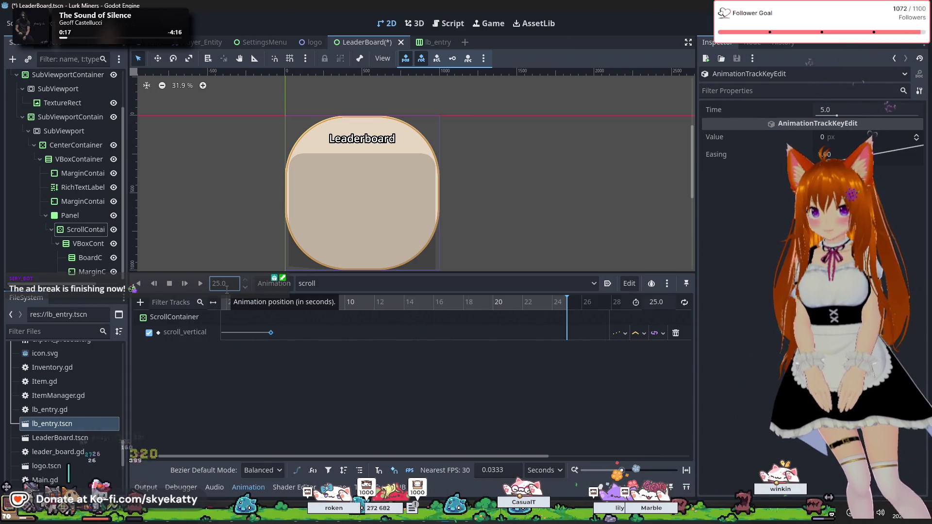
{"action": "right_click", "coordinate": [567, 334]}
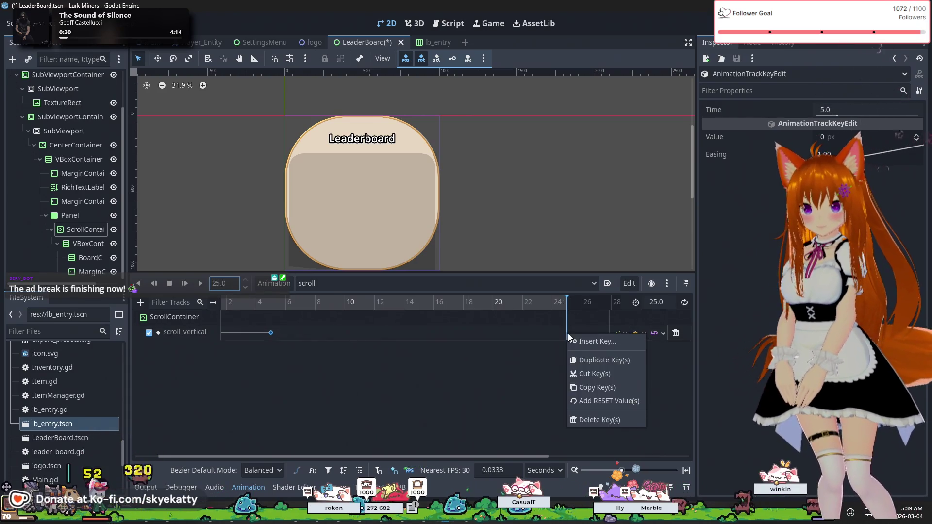
{"action": "left_click", "coordinate": [584, 346]}
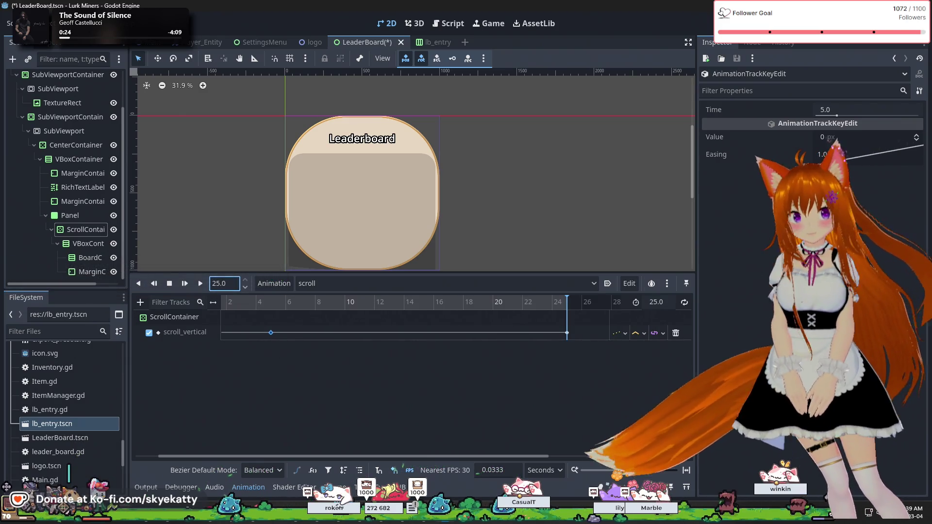
{"action": "left_click", "coordinate": [842, 139]}
{"action": "type", "text": "231"}
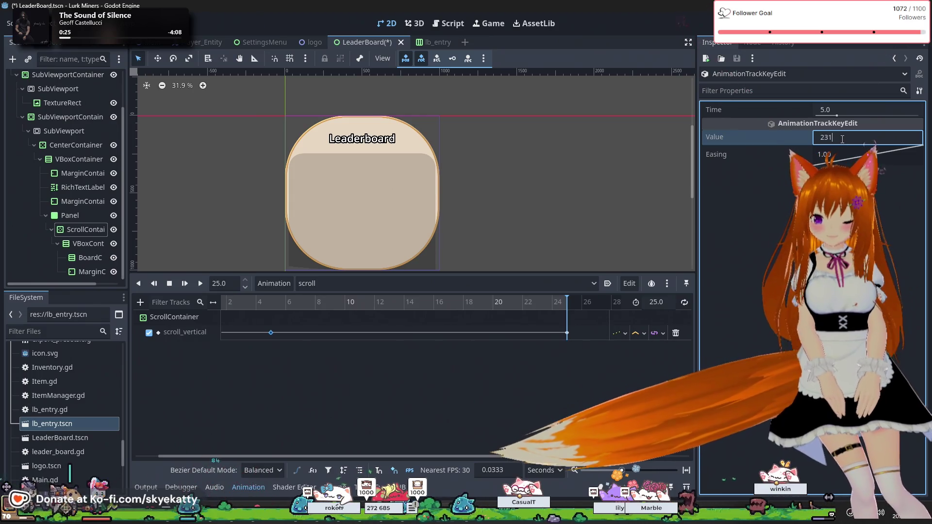
{"action": "type", "text": "8"}
{"action": "key", "text": "Return"}
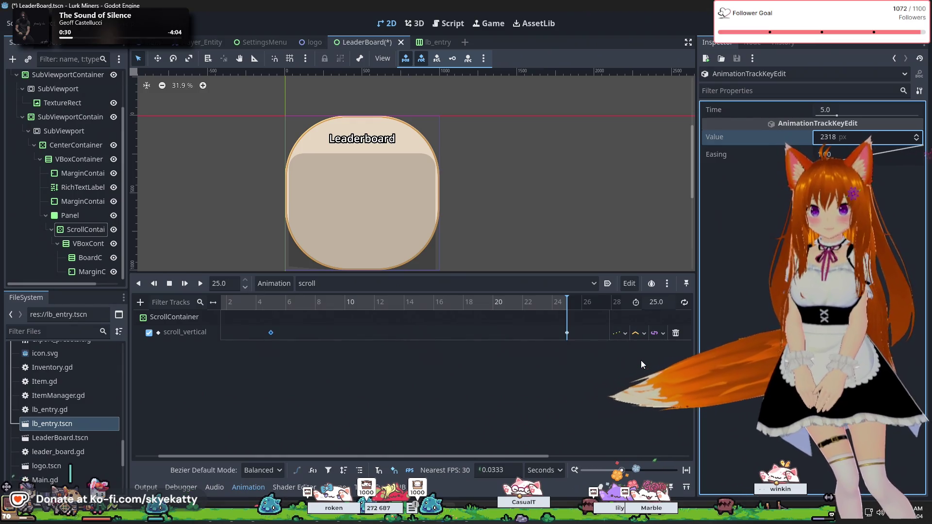
{"action": "left_click_drag", "start_coordinate": [523, 455], "coordinate": [499, 455]}
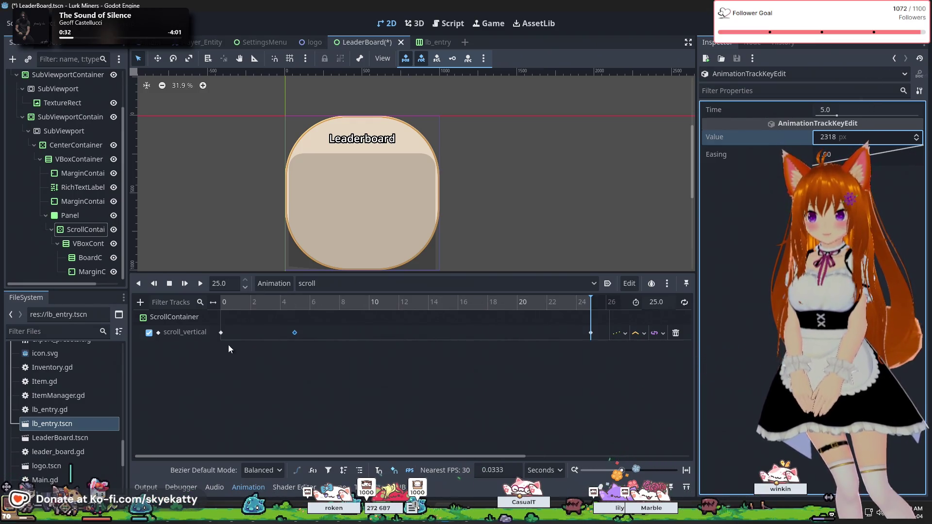
{"action": "left_click", "coordinate": [270, 378]}
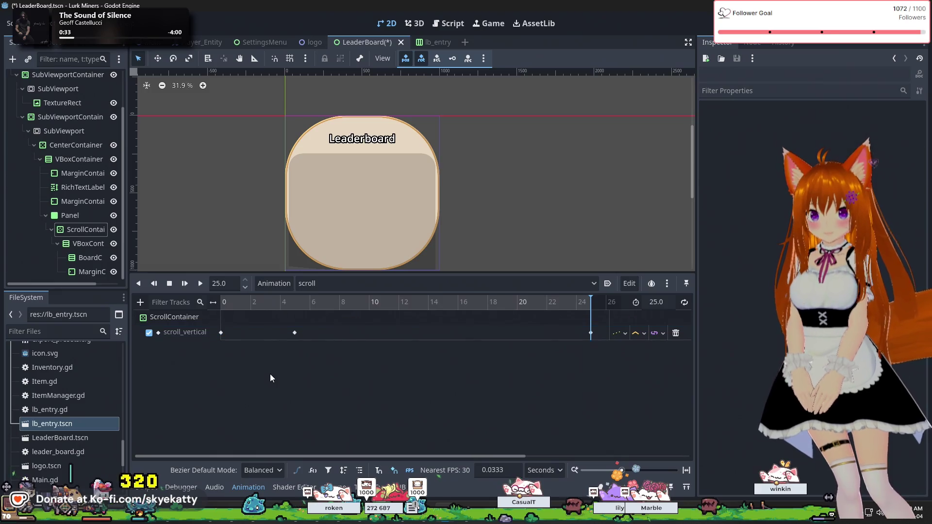
Step: Set the 5 s scroll_vertical key's value to 0 so the board holds at the top
{"action": "left_click", "coordinate": [224, 302]}
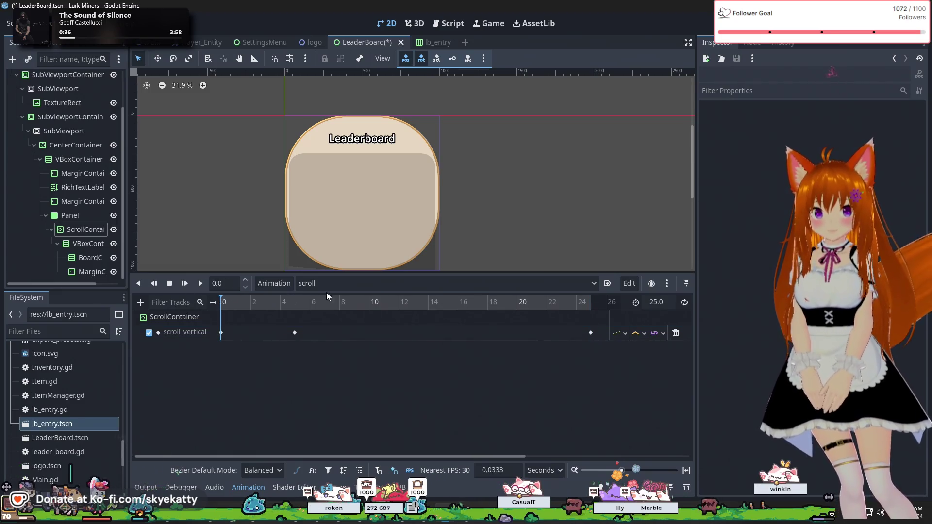
{"action": "left_click", "coordinate": [592, 335]}
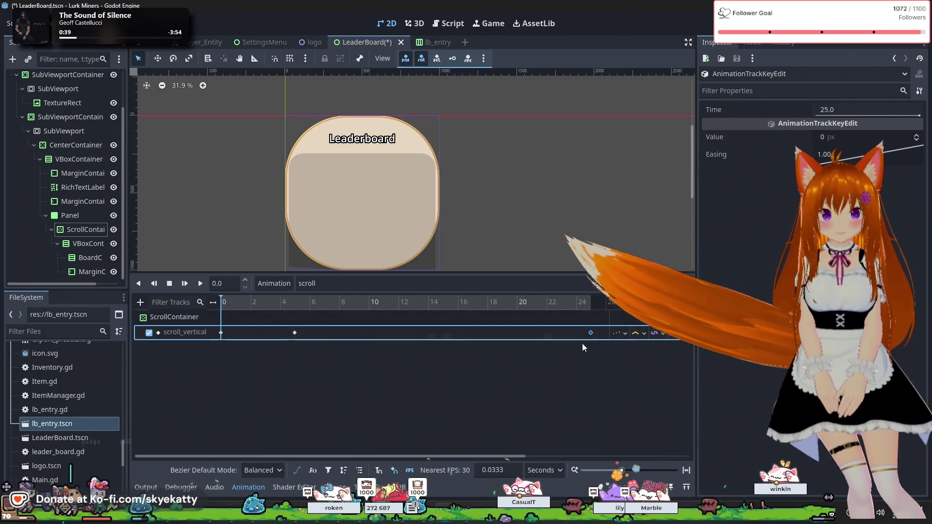
{"action": "left_click", "coordinate": [496, 379]}
{"action": "left_click", "coordinate": [590, 334]}
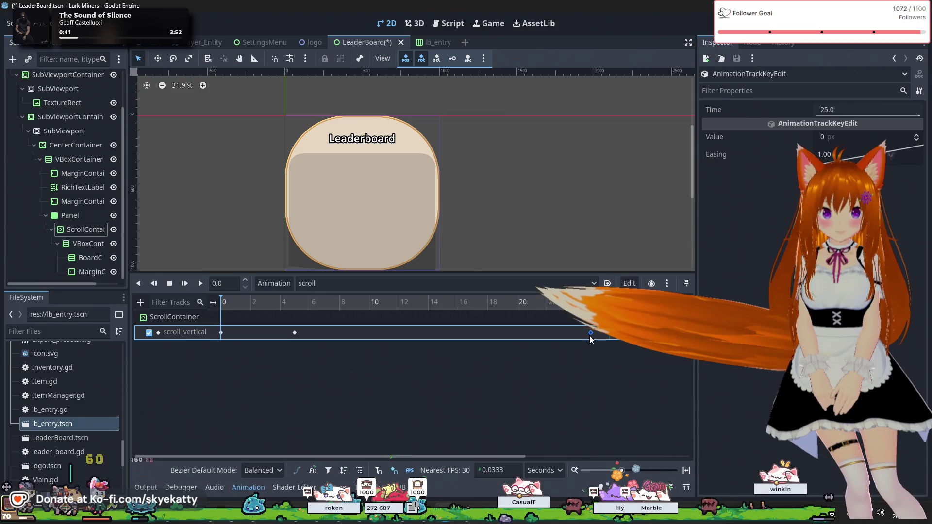
{"action": "left_click", "coordinate": [295, 333]}
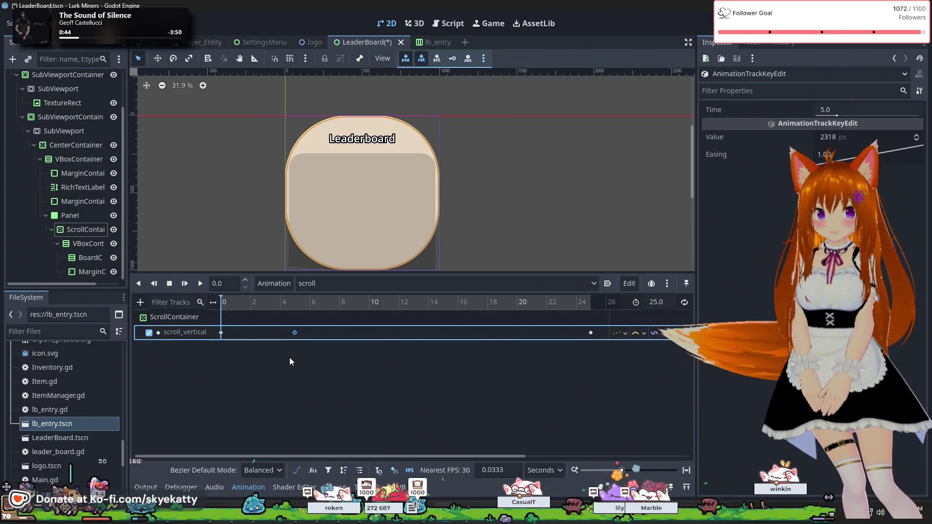
{"action": "left_click", "coordinate": [836, 138]}
{"action": "type", "text": "0"}
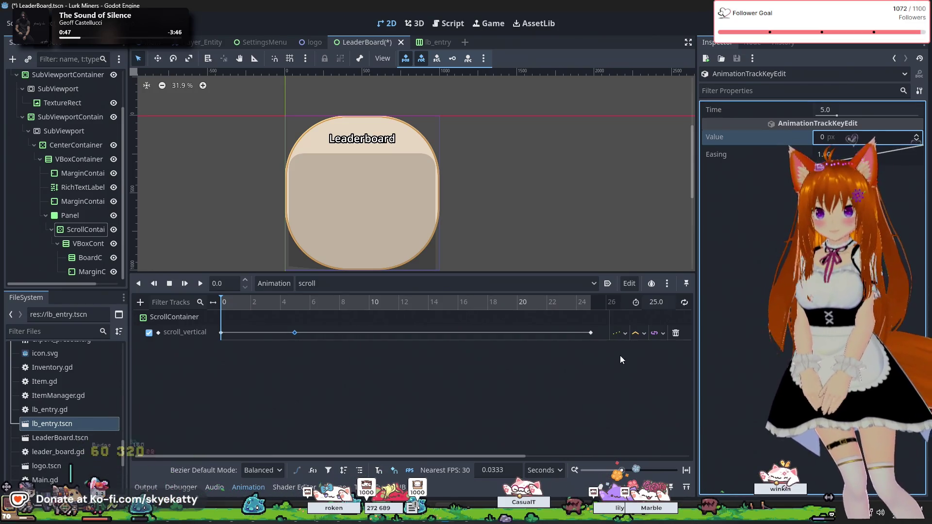
Step: Re-enter 2318 px on the 25 s key and adjust its easing curve
{"action": "left_click", "coordinate": [591, 333]}
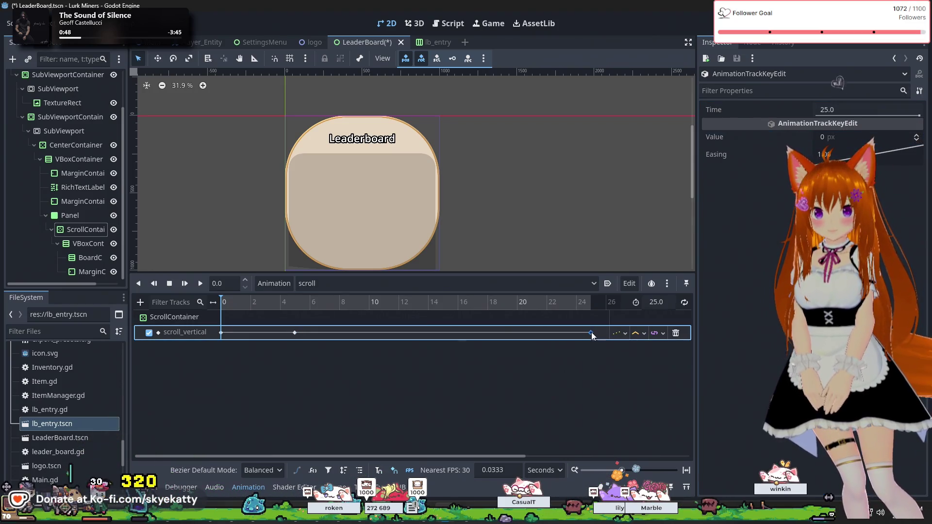
{"action": "left_click", "coordinate": [851, 138]}
{"action": "type", "text": "231"}
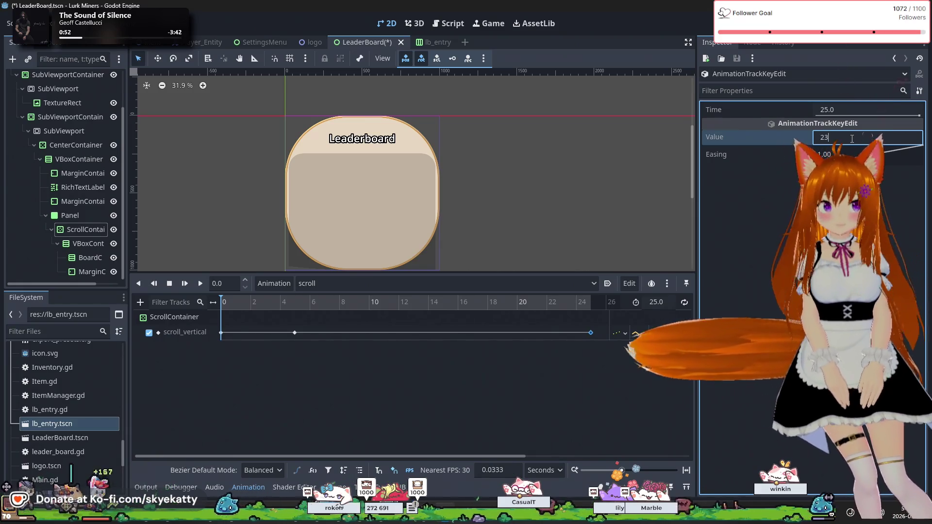
{"action": "type", "text": "8"}
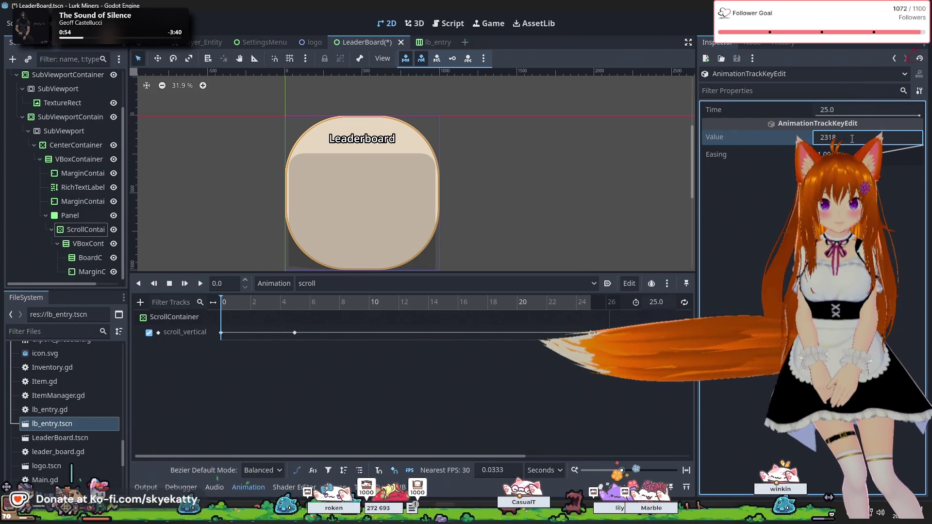
{"action": "key", "text": "Return"}
{"action": "left_click_drag", "start_coordinate": [893, 163], "coordinate": [891, 256]}
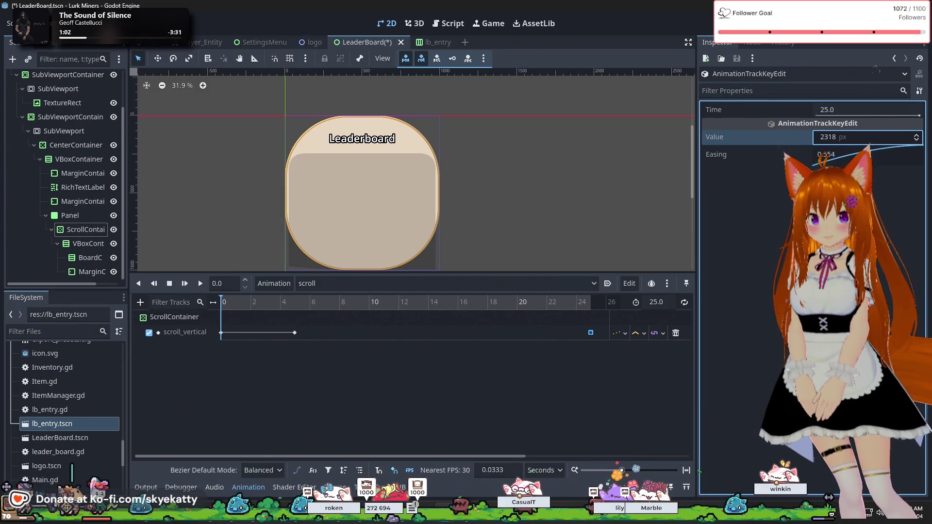
{"action": "left_click", "coordinate": [571, 354]}
{"action": "left_click", "coordinate": [590, 333]}
Step: Scrub the timeline to preview the scroll motion between 5 s and 25 s
{"action": "left_click", "coordinate": [313, 355]}
{"action": "left_click", "coordinate": [295, 333]}
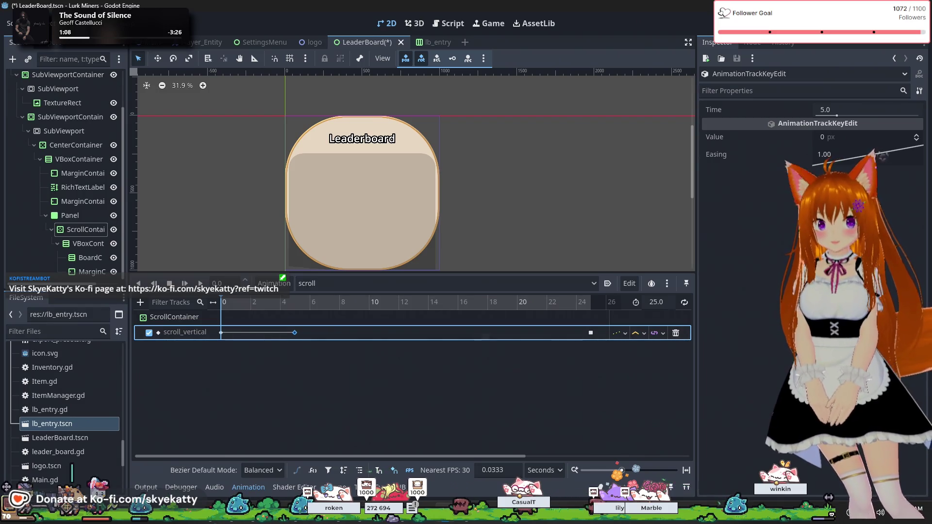
{"action": "left_click", "coordinate": [434, 305]}
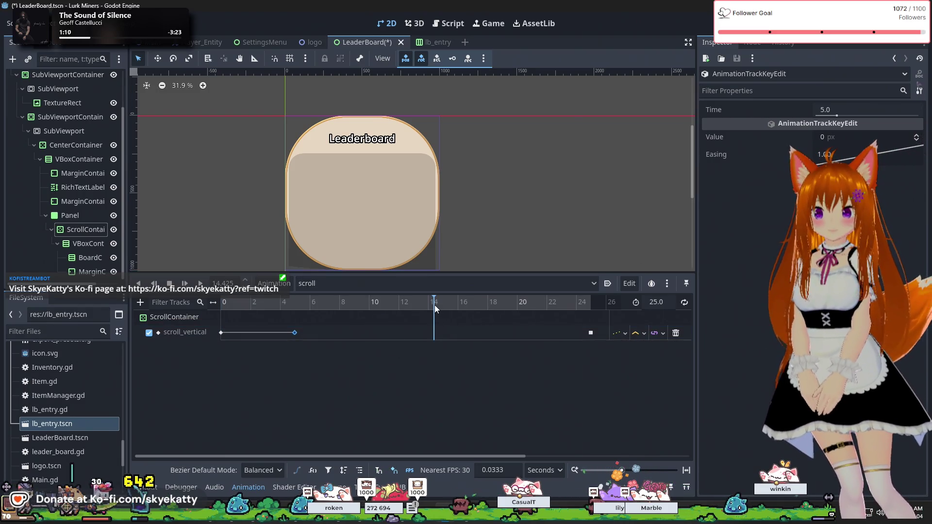
{"action": "left_click_drag", "start_coordinate": [434, 298], "coordinate": [493, 307]}
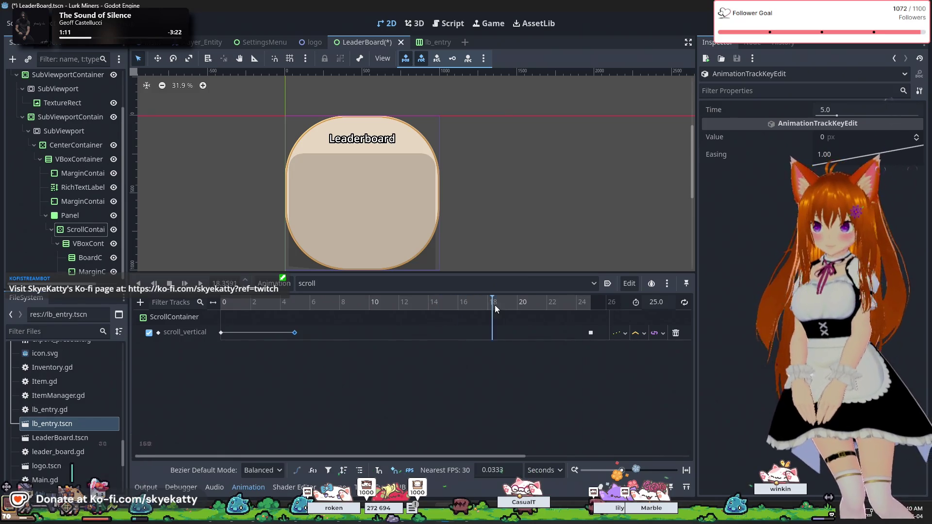
{"action": "mouse_move", "coordinate": [337, 307]}
{"action": "left_mouse_down"}
{"action": "mouse_move", "coordinate": [295, 324]}
{"action": "mouse_move", "coordinate": [597, 331]}
{"action": "left_mouse_up"}
{"action": "left_click_drag", "start_coordinate": [293, 334], "coordinate": [598, 335]}
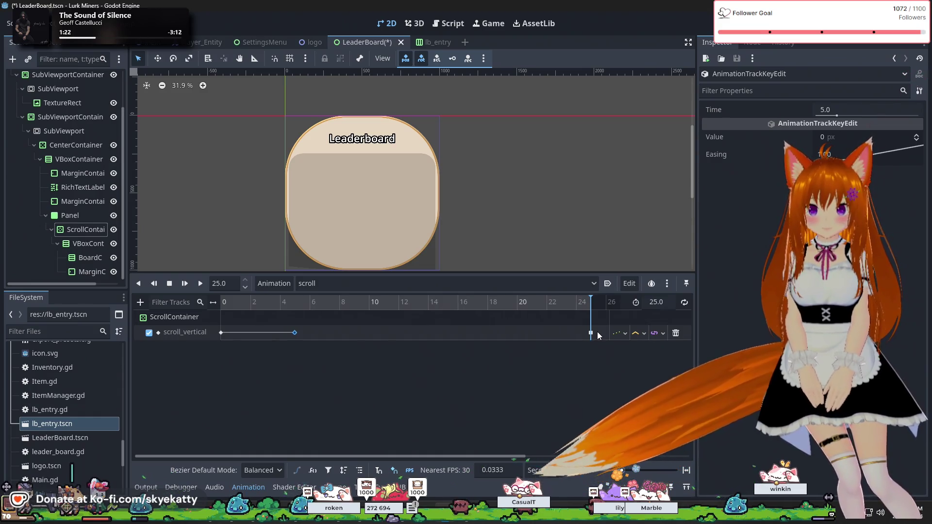
{"action": "mouse_move", "coordinate": [598, 335]}
{"action": "left_mouse_down"}
{"action": "mouse_move", "coordinate": [299, 334]}
{"action": "mouse_move", "coordinate": [401, 335]}
{"action": "left_mouse_up"}
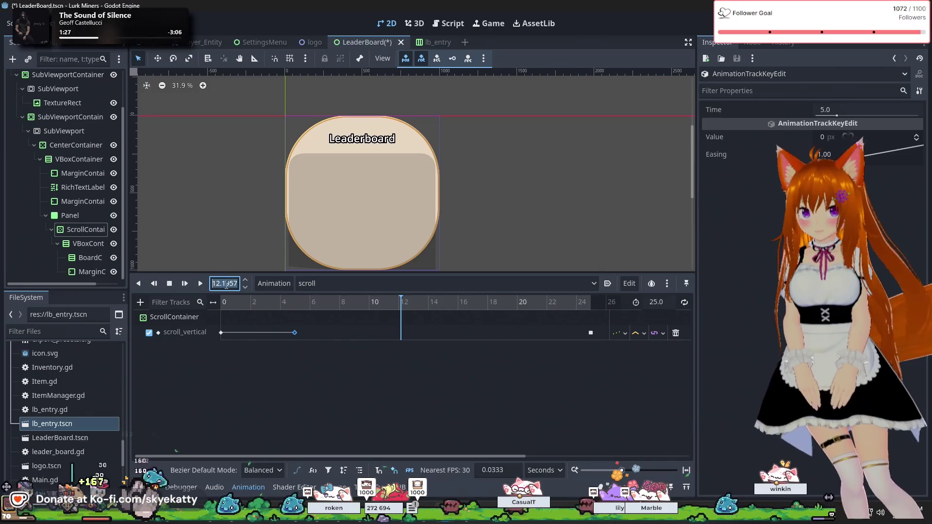
Step: Set the playhead to 15 s and inspect the 5 s and 25 s keys
{"action": "type", "text": "15"}
{"action": "key", "text": "Return"}
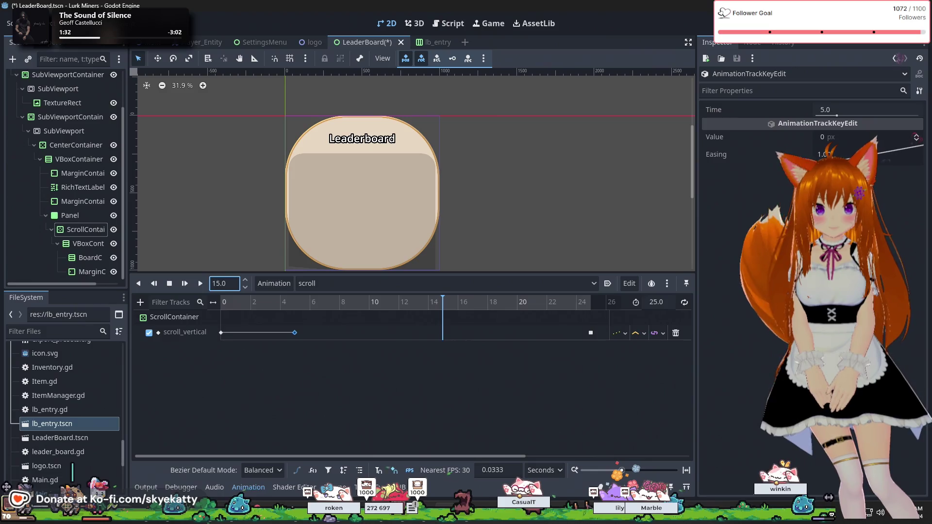
{"action": "left_click", "coordinate": [757, 243]}
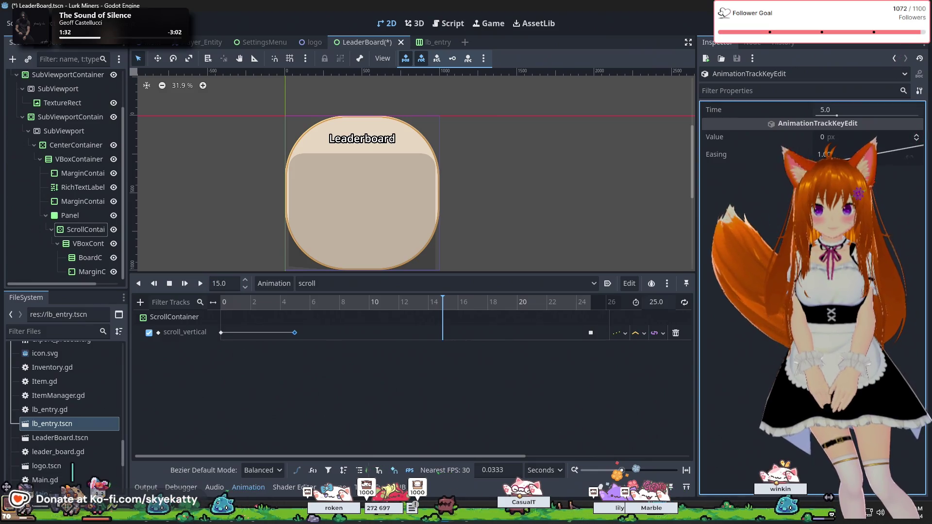
{"action": "left_click", "coordinate": [847, 141]}
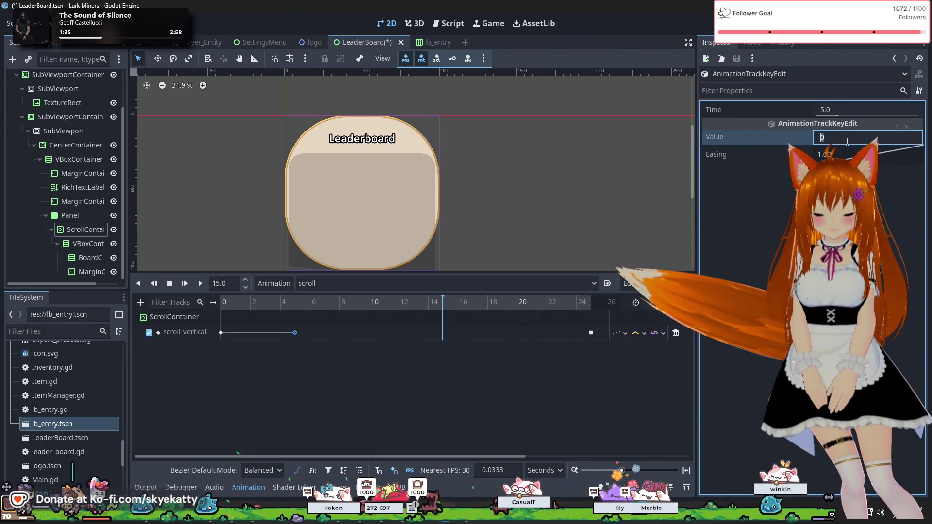
{"action": "left_click", "coordinate": [591, 332]}
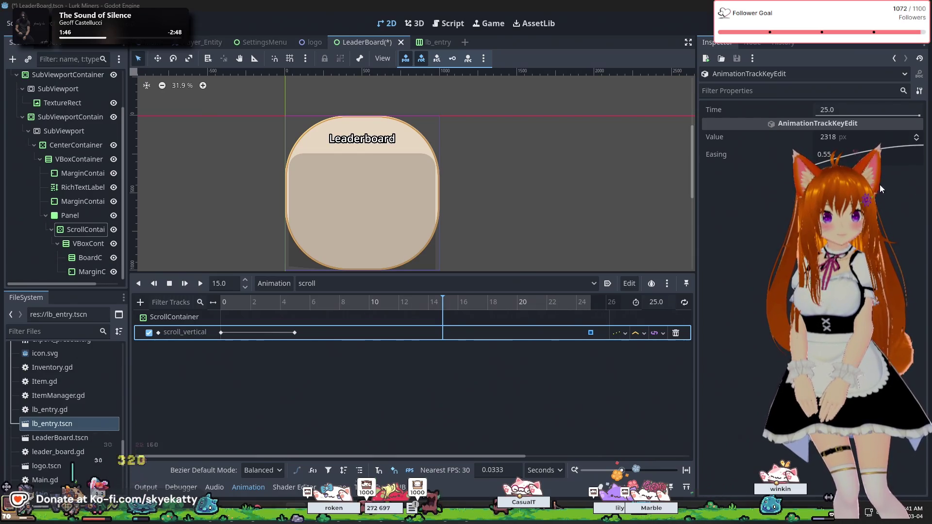
Step: Insert a scroll_vertical key at about 14.87 s with a value of 1159 px
{"action": "right_click", "coordinate": [441, 333]}
{"action": "left_click", "coordinate": [459, 342]}
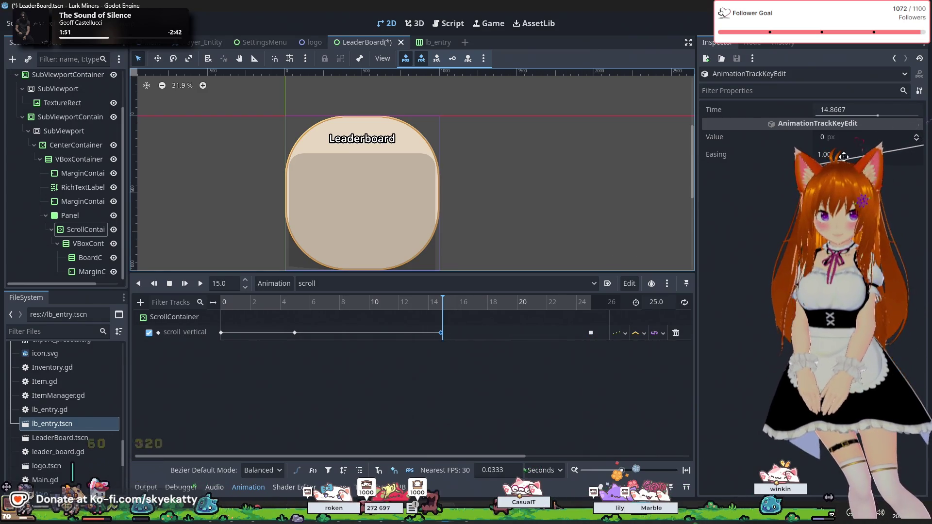
{"action": "left_click", "coordinate": [854, 139]}
{"action": "type", "text": "11"}
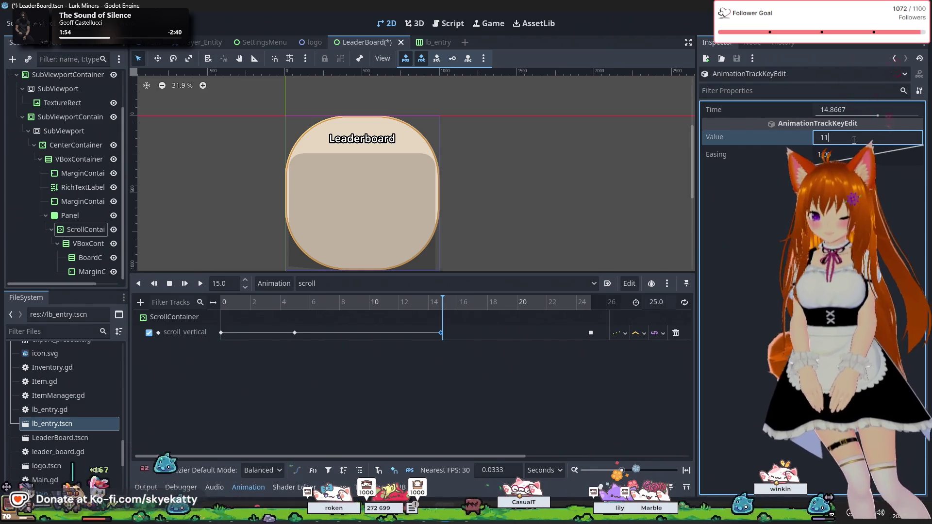
{"action": "type", "text": "59"}
{"action": "key", "text": "Return"}
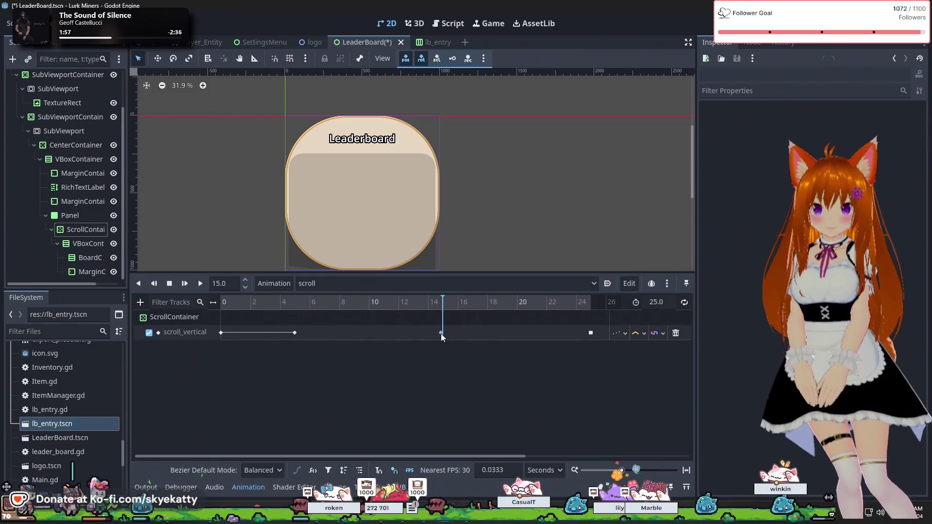
{"action": "left_click", "coordinate": [440, 334]}
{"action": "left_click", "coordinate": [294, 332]}
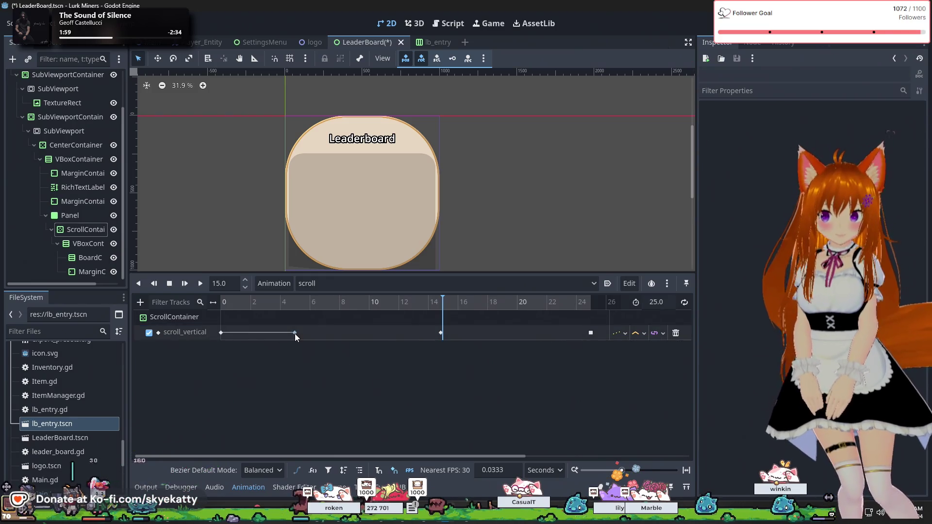
{"action": "left_click", "coordinate": [303, 377]}
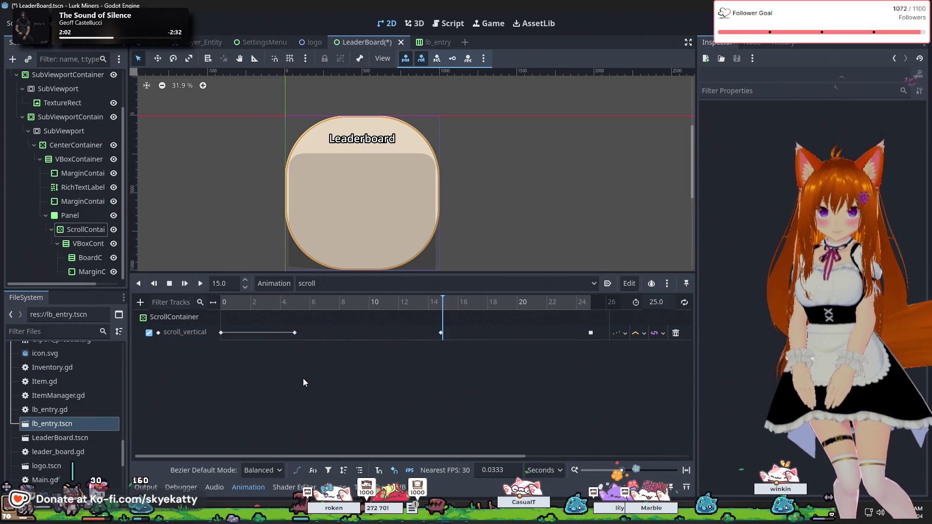
Step: Check the scroll_vertical track's interpolation options and set its update mode to Continuous
{"action": "left_click", "coordinate": [662, 334]}
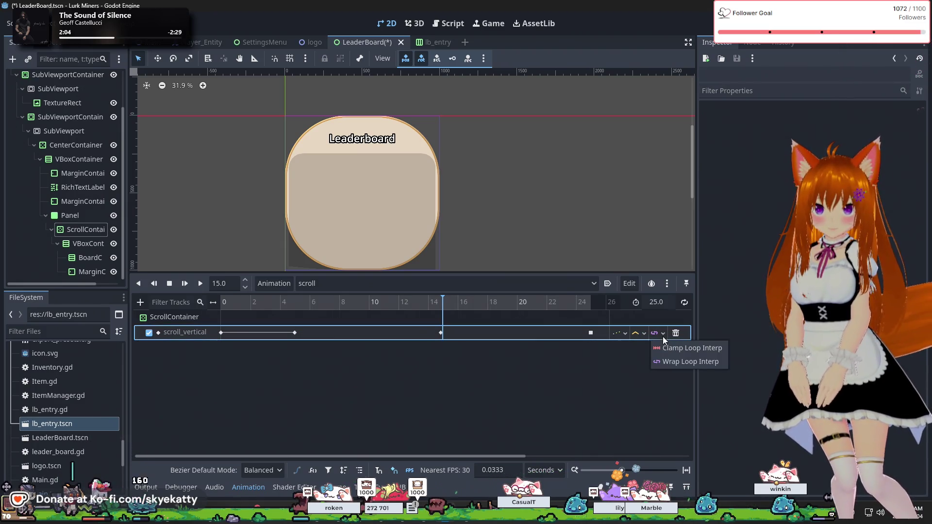
{"action": "left_click", "coordinate": [654, 338]}
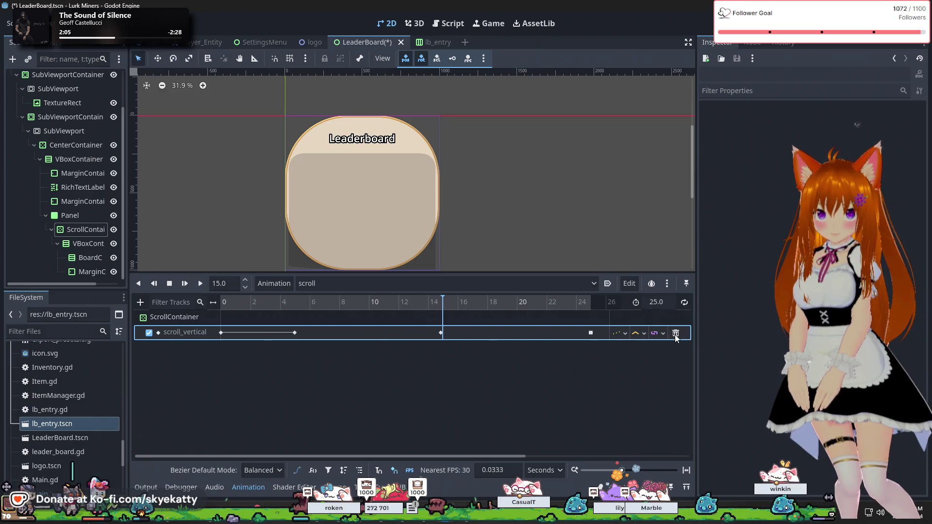
{"action": "left_click", "coordinate": [659, 333]}
{"action": "left_click", "coordinate": [659, 332]}
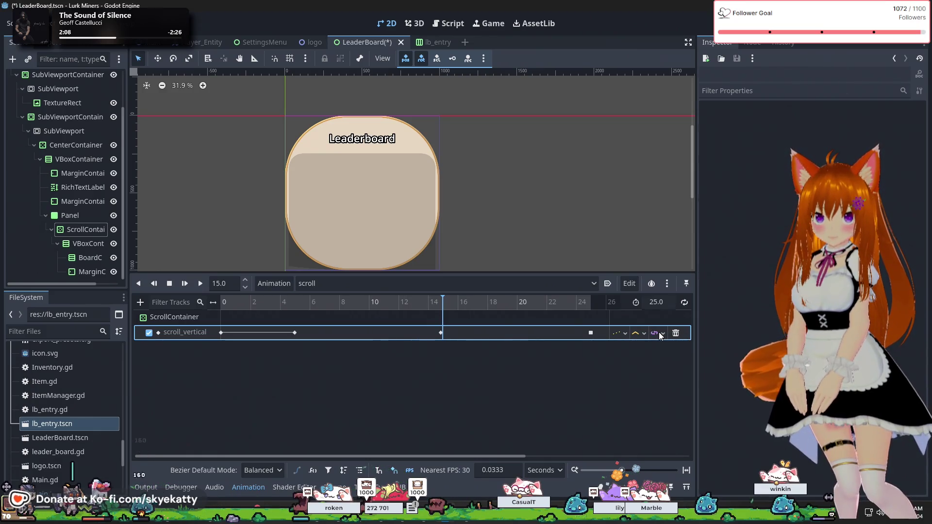
{"action": "left_click", "coordinate": [660, 332]}
{"action": "left_click", "coordinate": [602, 353]}
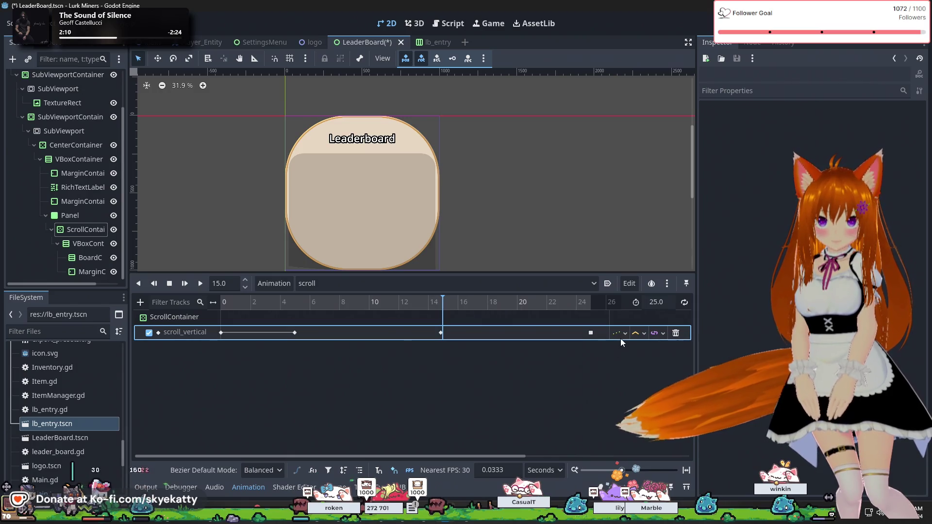
{"action": "left_click", "coordinate": [631, 335]}
{"action": "left_click", "coordinate": [637, 334]}
{"action": "left_click", "coordinate": [639, 336]}
{"action": "left_click", "coordinate": [628, 336]}
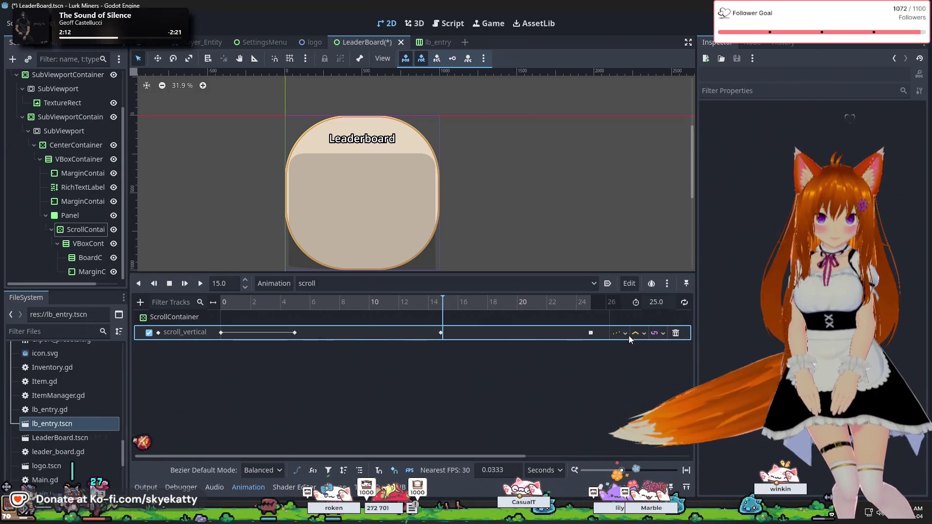
{"action": "left_click", "coordinate": [622, 334]}
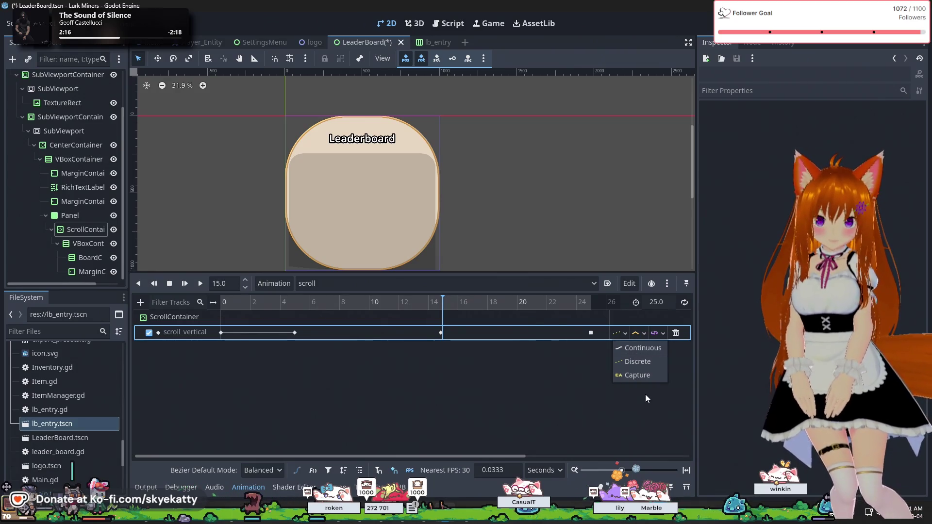
{"action": "left_click", "coordinate": [646, 348]}
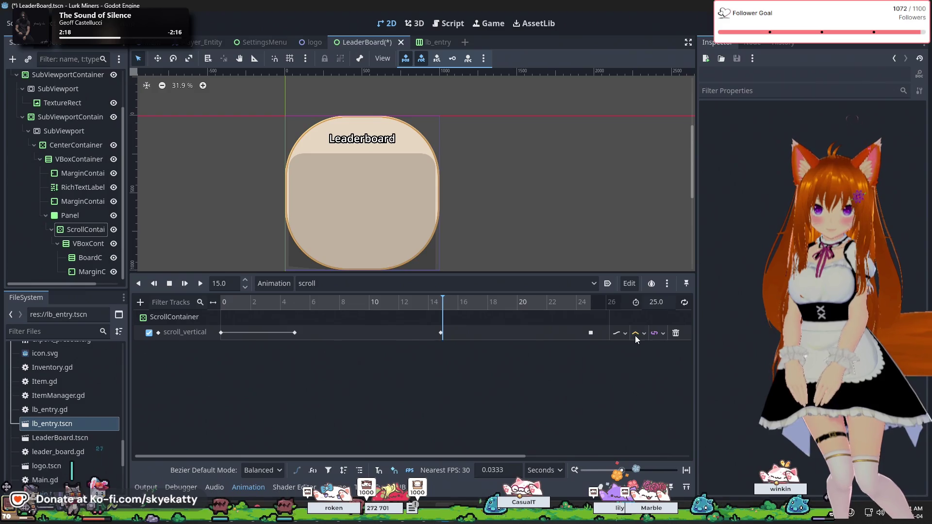
Step: Change the track's interpolation mode and rewind the playhead to 0
{"action": "left_click", "coordinate": [636, 334]}
{"action": "left_click", "coordinate": [641, 346]}
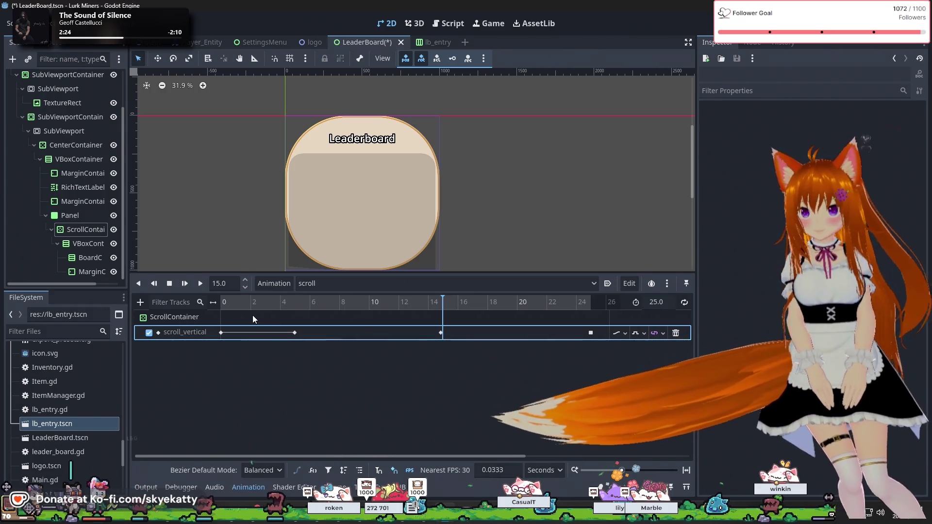
{"action": "left_click", "coordinate": [234, 306]}
{"action": "left_click_drag", "start_coordinate": [227, 305], "coordinate": [116, 301]}
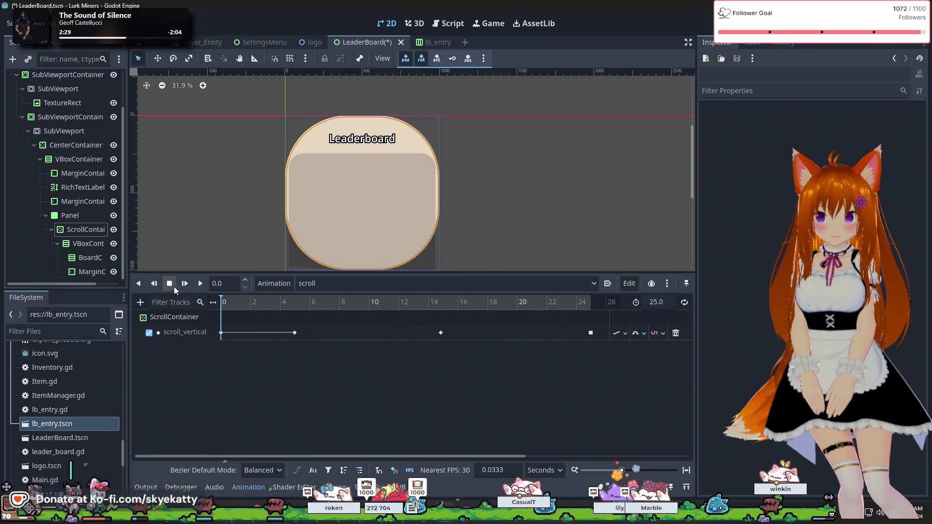
Step: Play the scroll animation while watching ScrollContainer's values, pausing around 17.9 s
{"action": "left_click", "coordinate": [197, 282]}
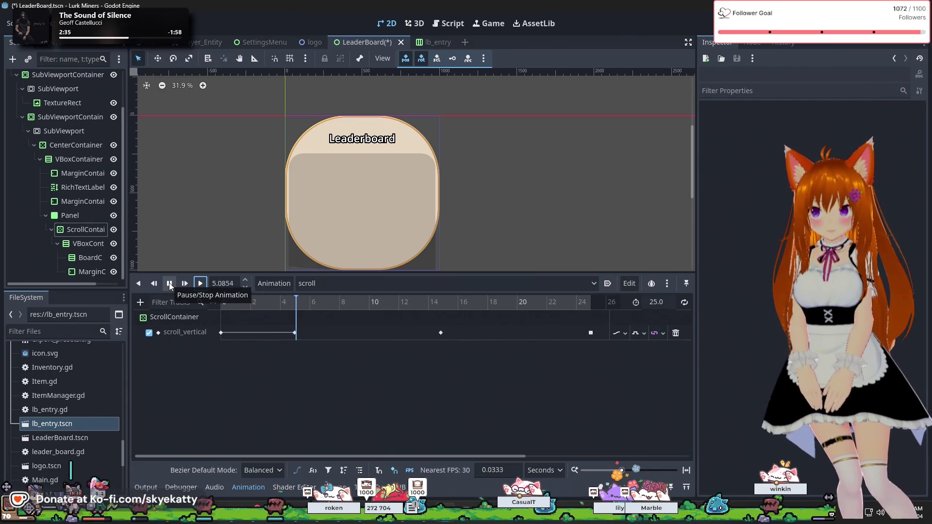
{"action": "scroll", "coordinate": [64, 193], "scroll_direction": "up", "scroll_amount": 3}
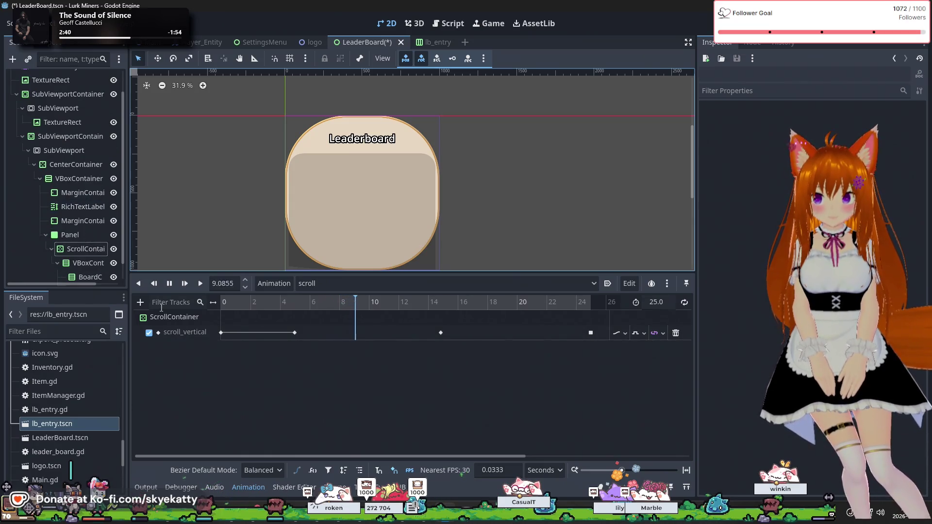
{"action": "left_click", "coordinate": [173, 318]}
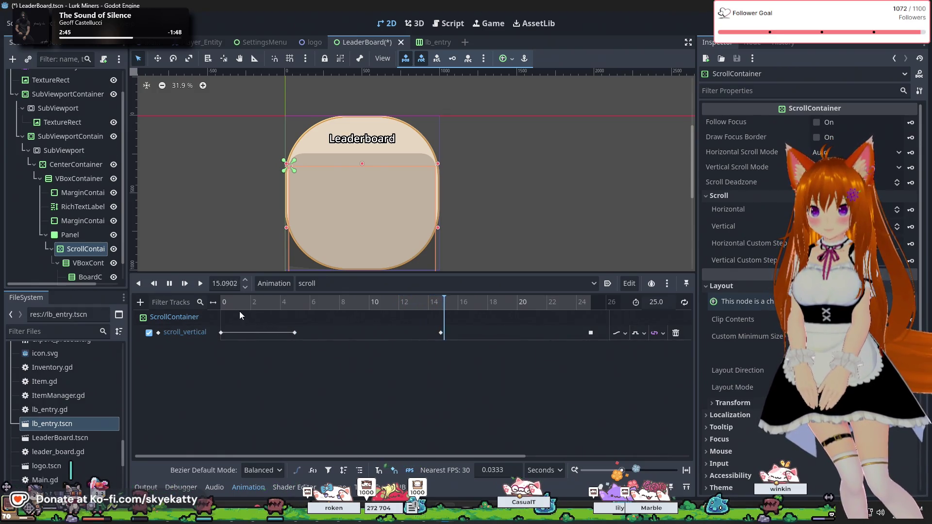
{"action": "left_click", "coordinate": [169, 283]}
Step: Reset the animation to 0, save LeaderBoard.tscn with Ctrl+S, and run the project
{"action": "left_click", "coordinate": [169, 283]}
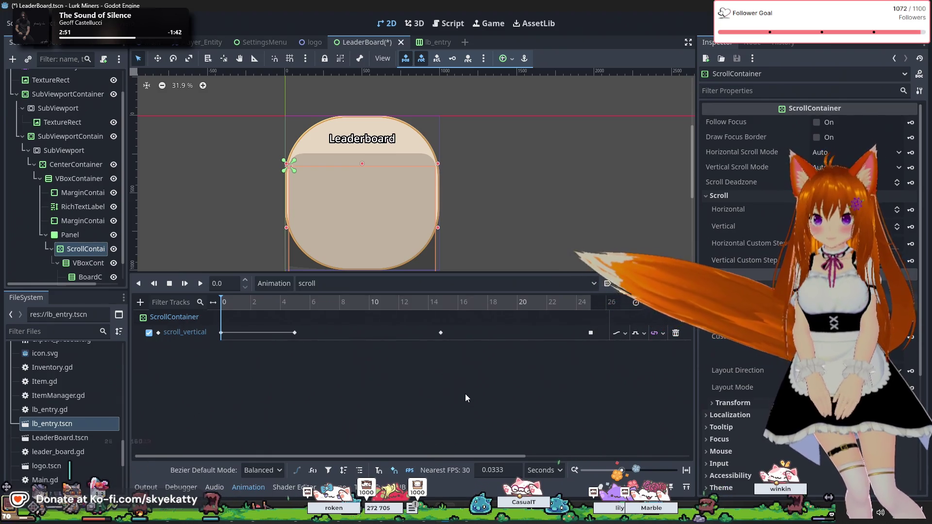
{"action": "key", "text": "ctrl+s"}
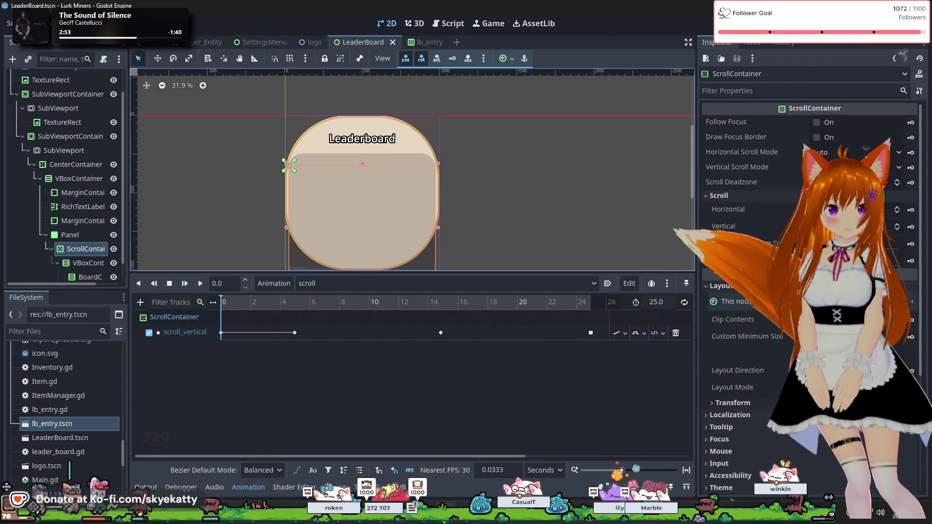
{"action": "left_click", "coordinate": [770, 26]}
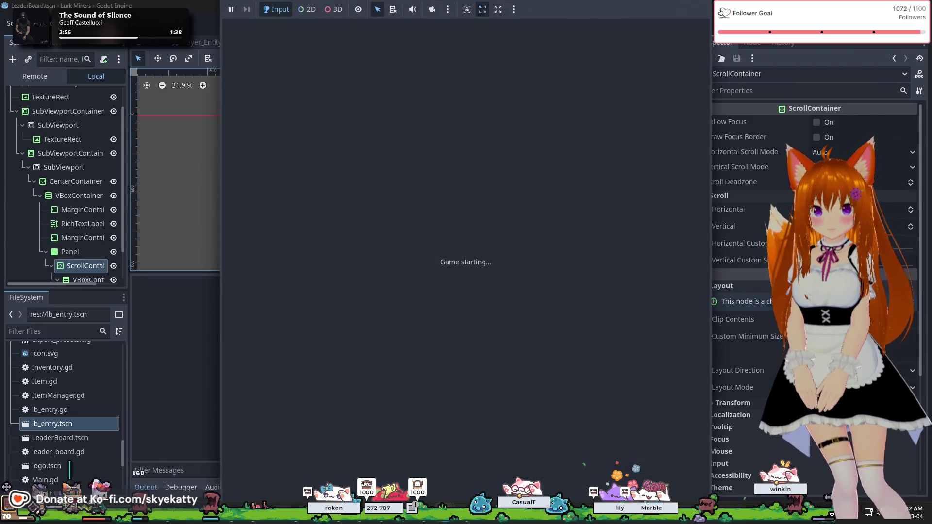
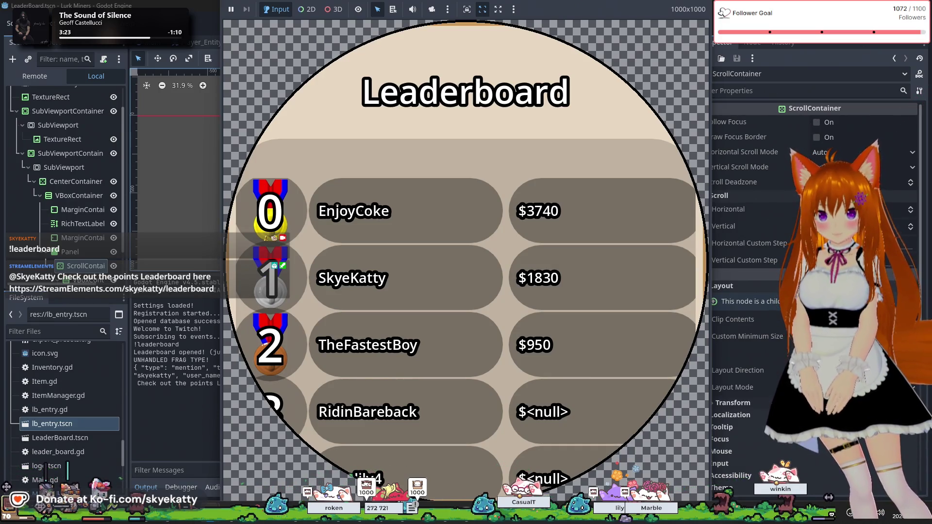
Step: Scroll the running leaderboard down to its last rows, which show $<null> values
{"action": "scroll", "coordinate": [465, 315], "scroll_direction": "down", "scroll_amount": 5}
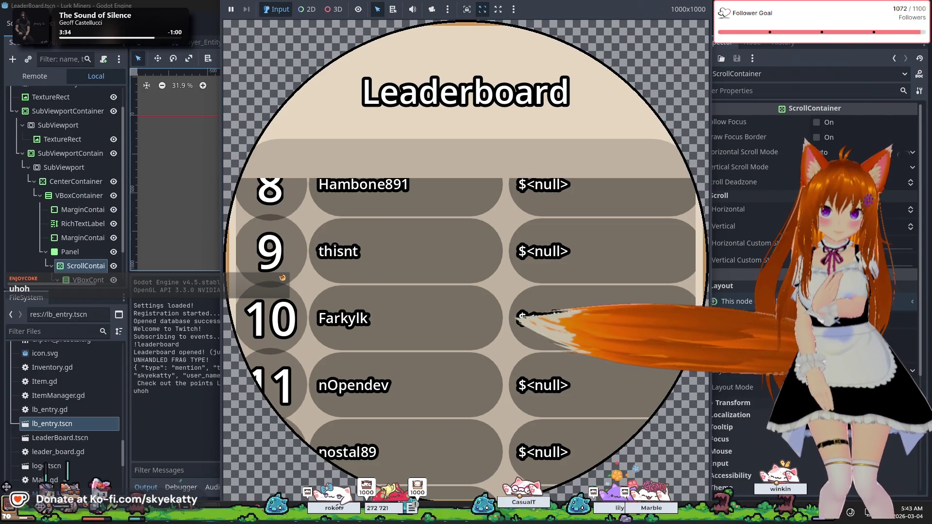
{"action": "scroll", "coordinate": [282, 277], "scroll_direction": "down", "scroll_amount": 5}
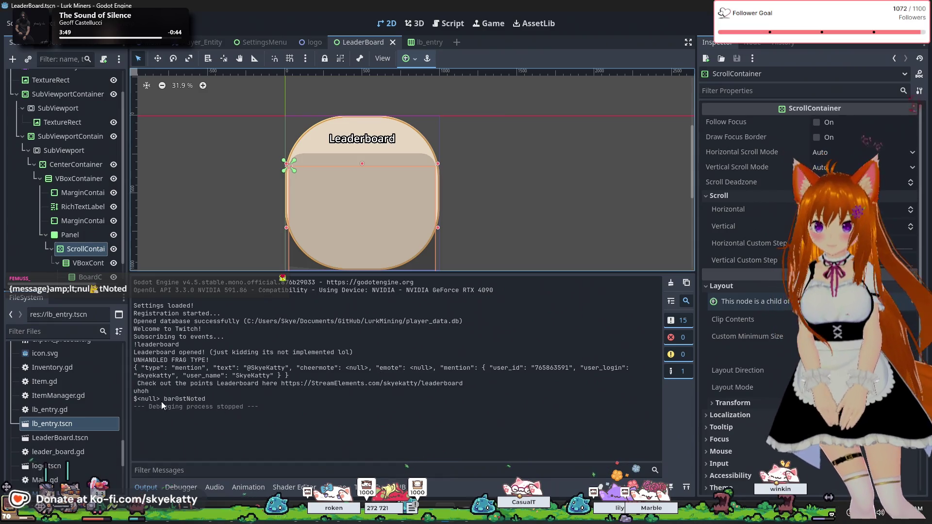
Step: Open the scroll animation and inspect its scroll_vertical keys at 5 s and about 14.87 s
{"action": "left_click", "coordinate": [248, 487]}
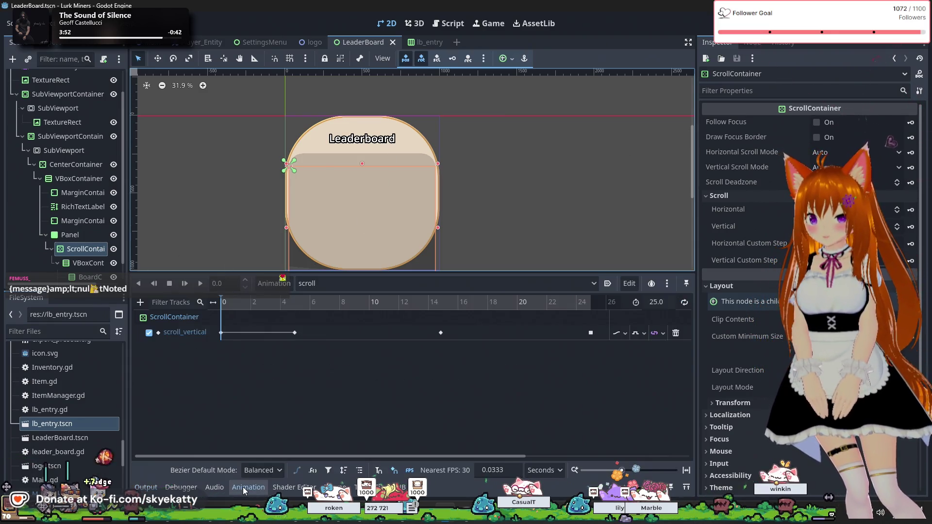
{"action": "left_click", "coordinate": [295, 333]}
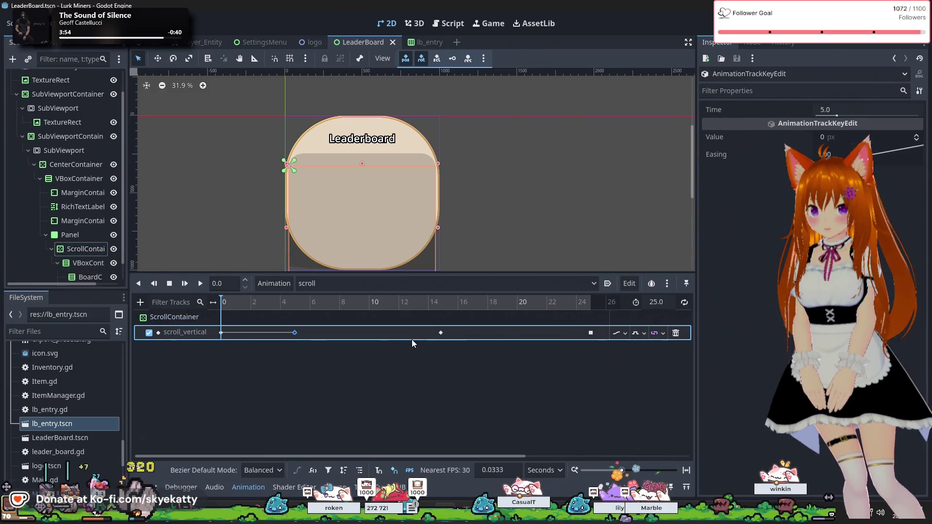
{"action": "left_click", "coordinate": [441, 333]}
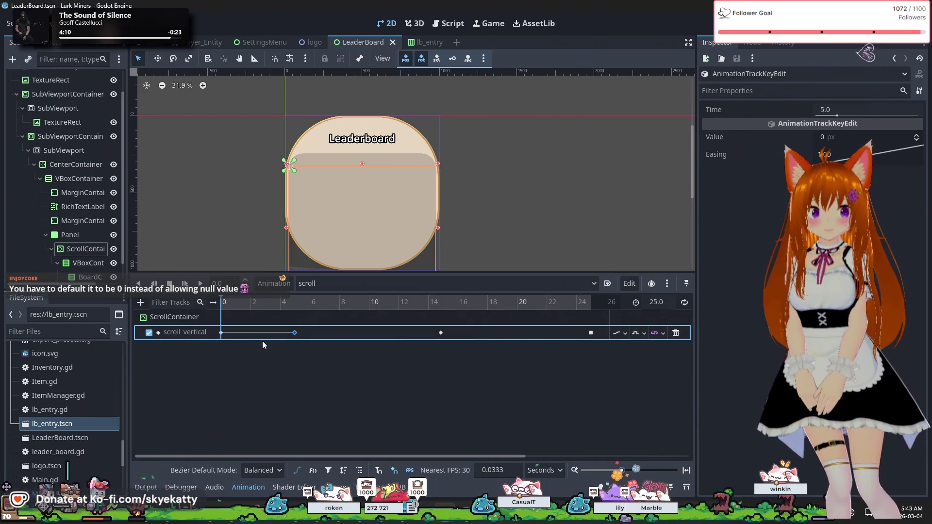
{"action": "left_click", "coordinate": [281, 360]}
{"action": "left_click", "coordinate": [293, 337]}
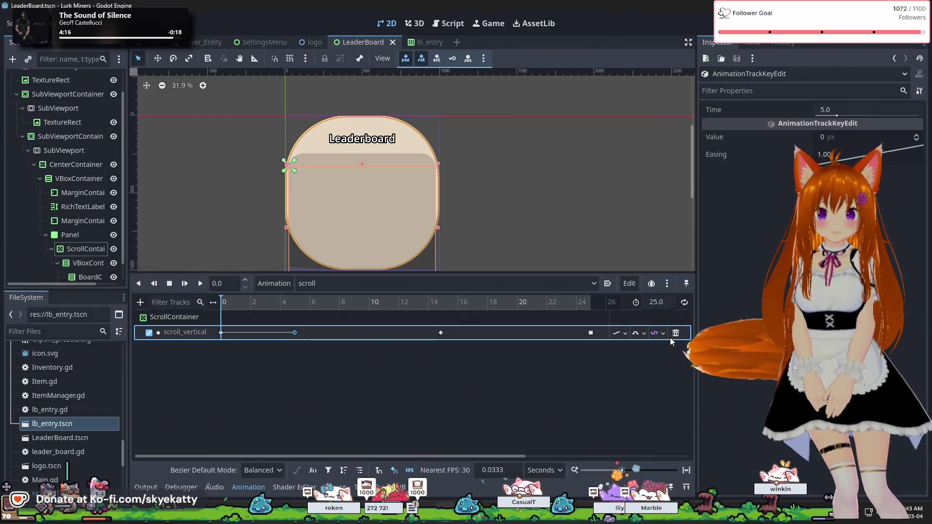
Step: Tick Future in the onion-skinning options so future frames are shown too
{"action": "left_click", "coordinate": [666, 284]}
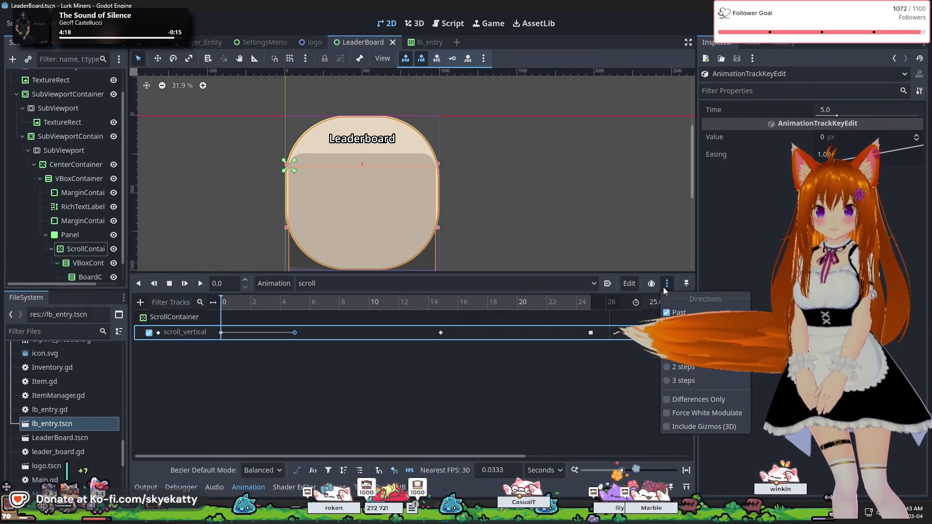
{"action": "left_click", "coordinate": [559, 370]}
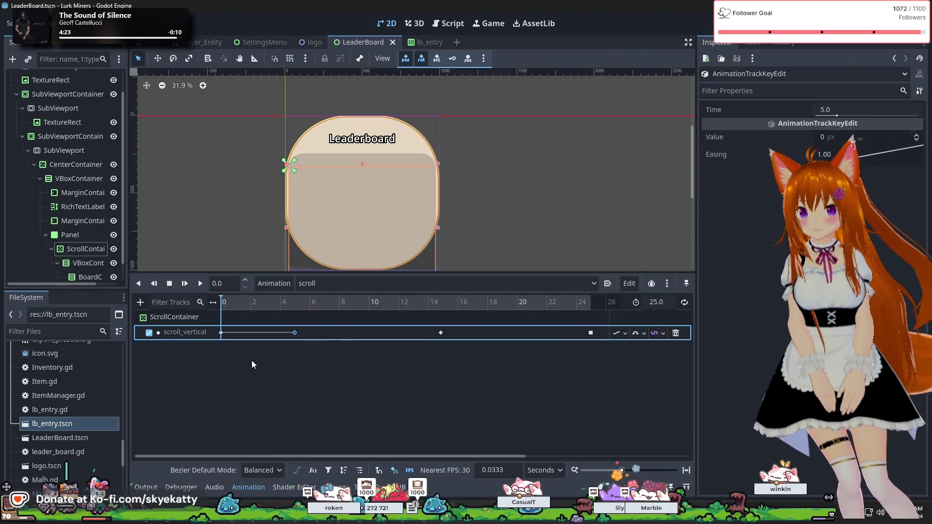
{"action": "left_click", "coordinate": [667, 284]}
{"action": "left_click", "coordinate": [672, 326]}
{"action": "left_click", "coordinate": [666, 284]}
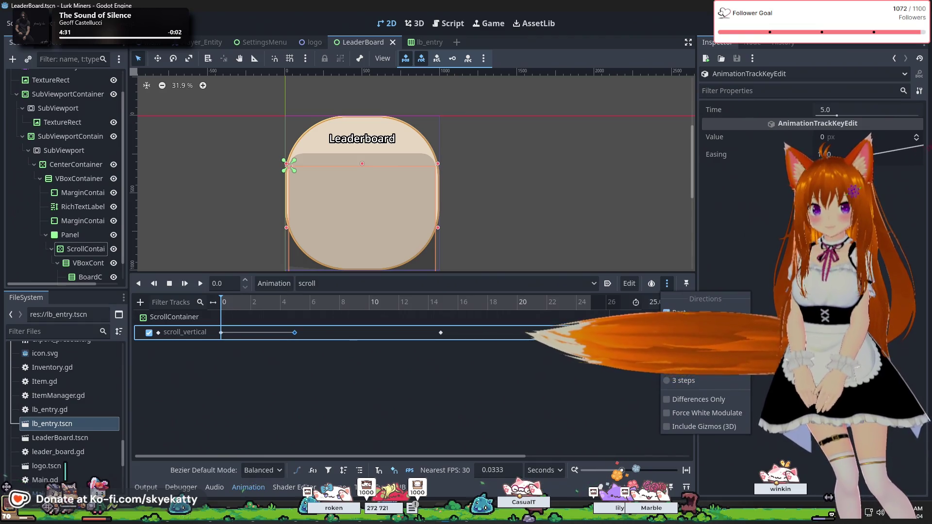
{"action": "left_click", "coordinate": [669, 327]}
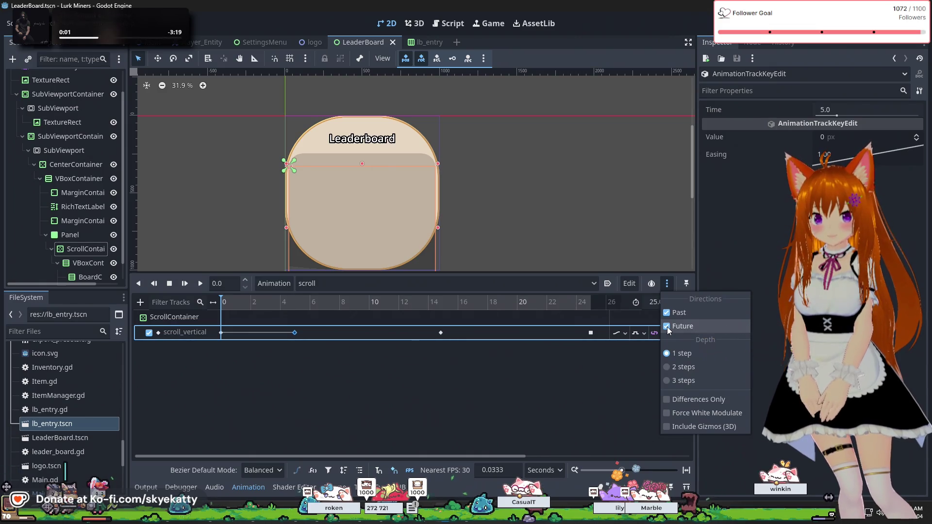
Step: Review the track's loop and interpolation choices unchanged, then select the 25 s keyframe
{"action": "left_click", "coordinate": [578, 396]}
{"action": "left_click", "coordinate": [655, 334]}
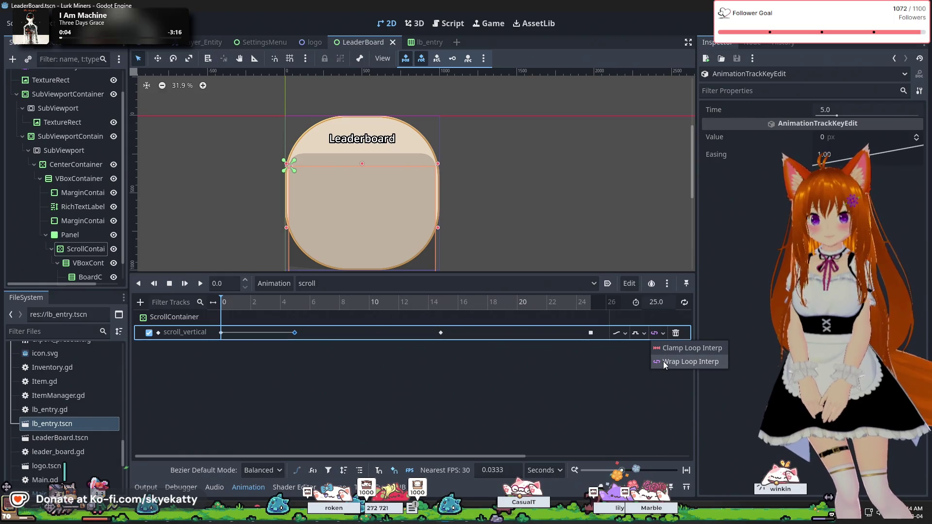
{"action": "left_click", "coordinate": [638, 347]}
{"action": "left_click", "coordinate": [642, 335]}
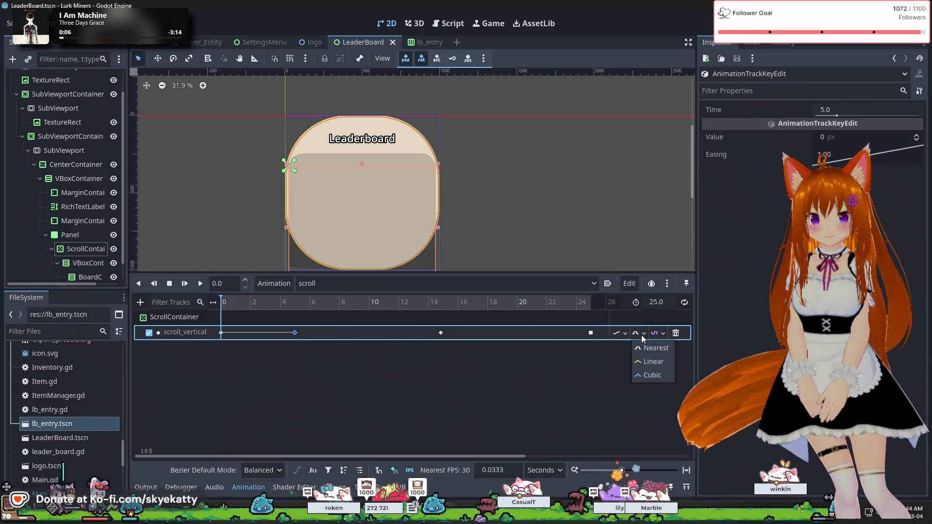
{"action": "left_click", "coordinate": [584, 377]}
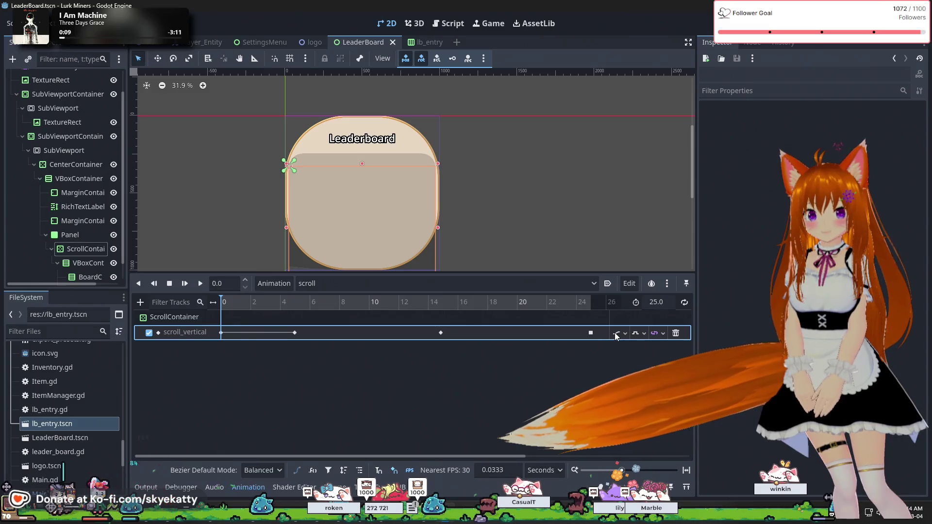
{"action": "left_click", "coordinate": [590, 334]}
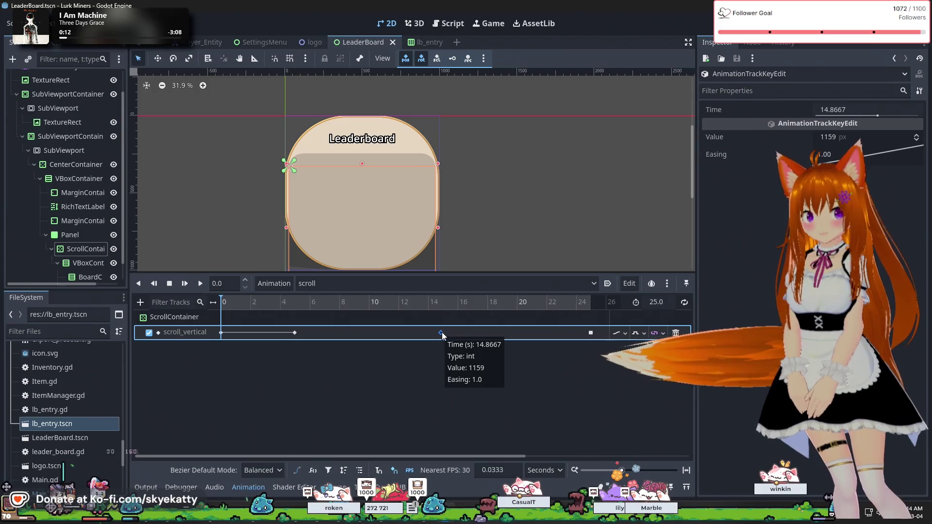
{"action": "left_click", "coordinate": [366, 351]}
{"action": "left_click", "coordinate": [362, 303]}
{"action": "right_click", "coordinate": [360, 326]}
{"action": "left_click", "coordinate": [369, 332]}
{"action": "left_click", "coordinate": [358, 335]}
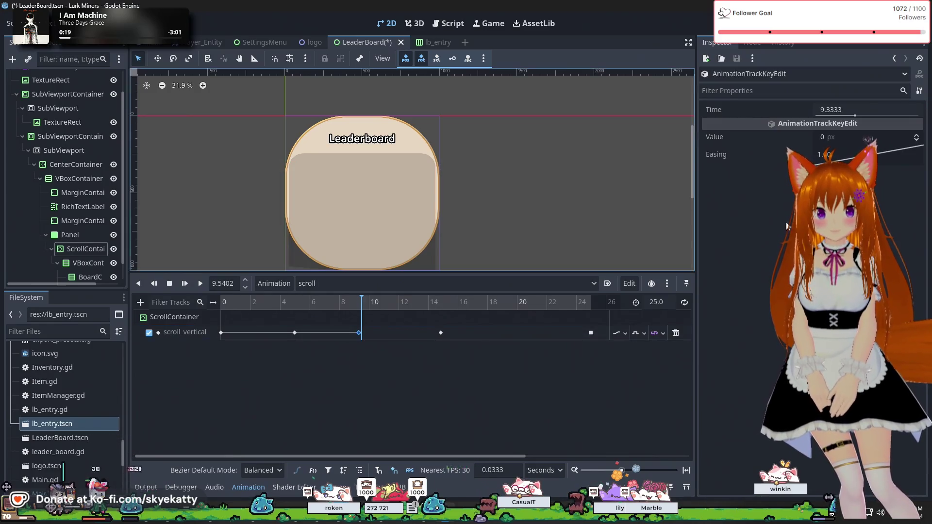
{"action": "mouse_move", "coordinate": [834, 142]}
{"action": "left_mouse_down"}
{"action": "mouse_move", "coordinate": [864, 142]}
{"action": "mouse_move", "coordinate": [461, 260]}
{"action": "left_mouse_up"}
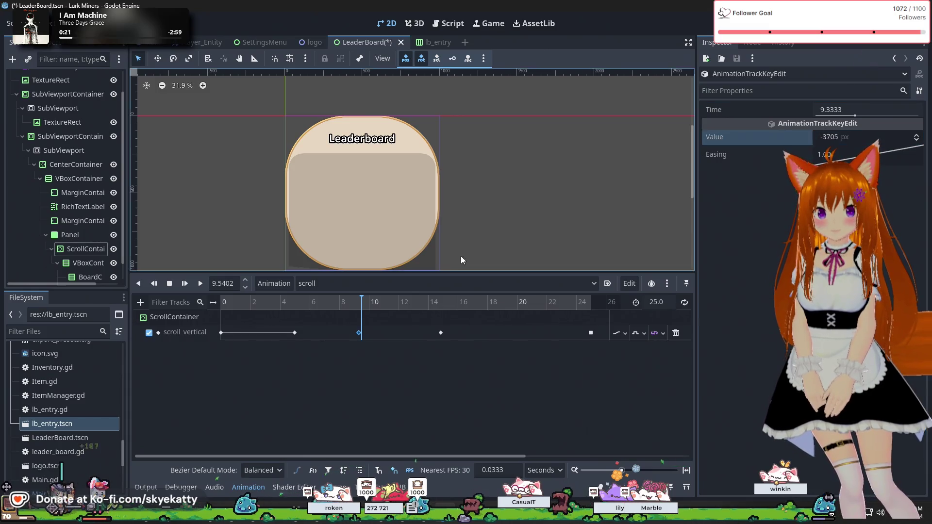
{"action": "left_click", "coordinate": [846, 141]}
{"action": "type", "text": "0"}
{"action": "key", "text": "Return"}
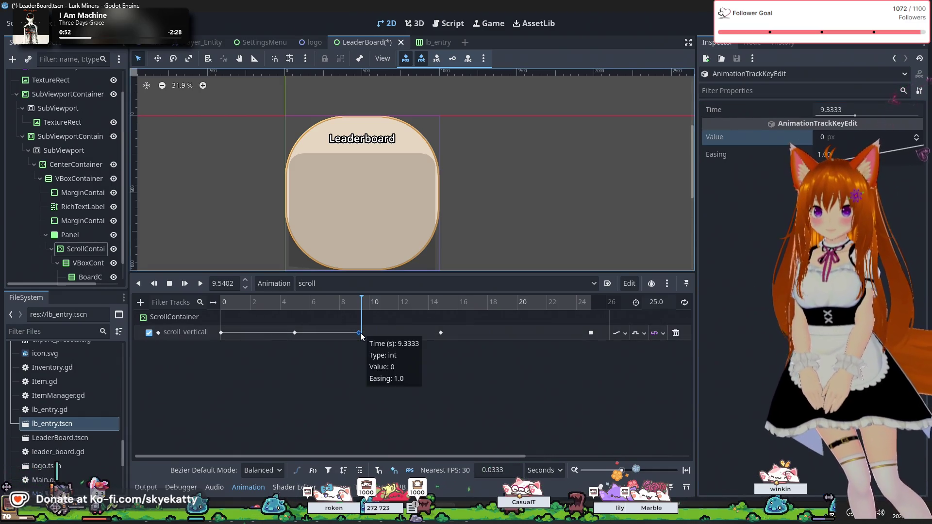
{"action": "key", "text": "Delete"}
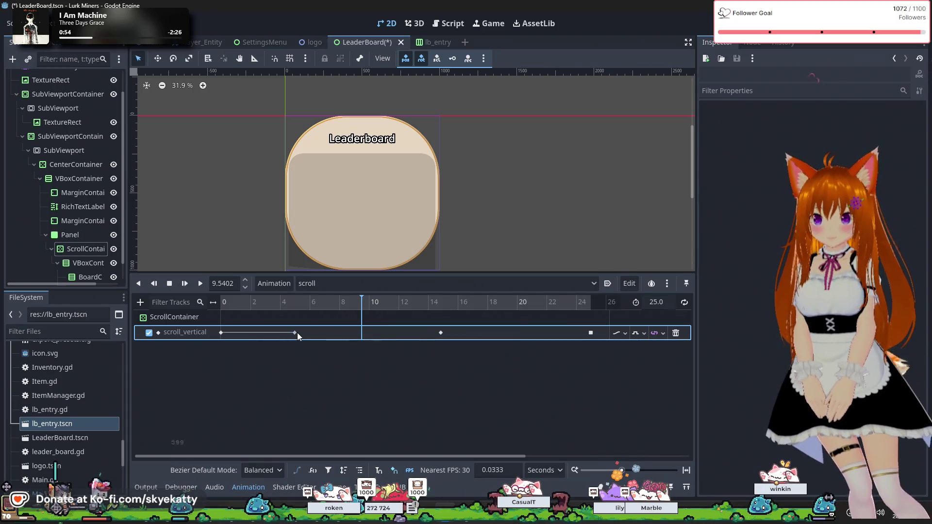
{"action": "left_click", "coordinate": [295, 333]}
{"action": "left_click", "coordinate": [441, 334], "text": "shift"}
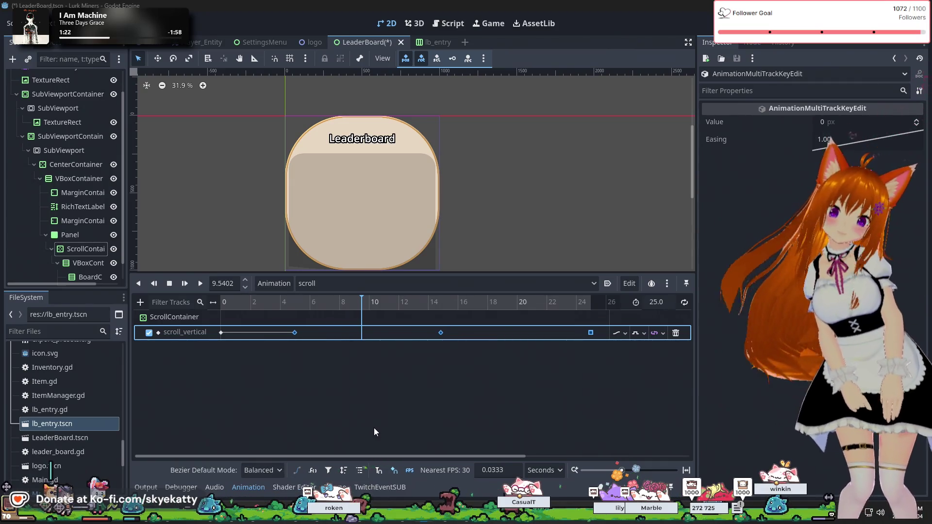
{"action": "right_click", "coordinate": [438, 335]}
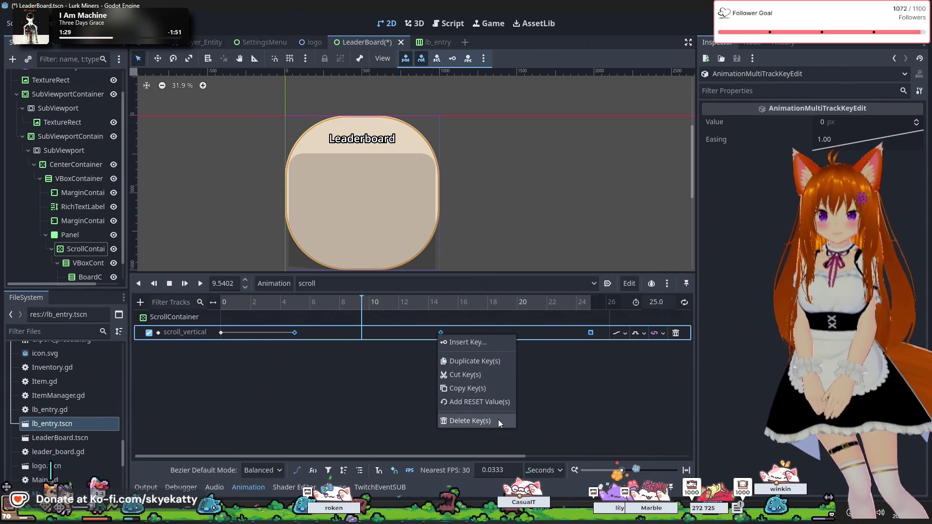
{"action": "left_click", "coordinate": [577, 398]}
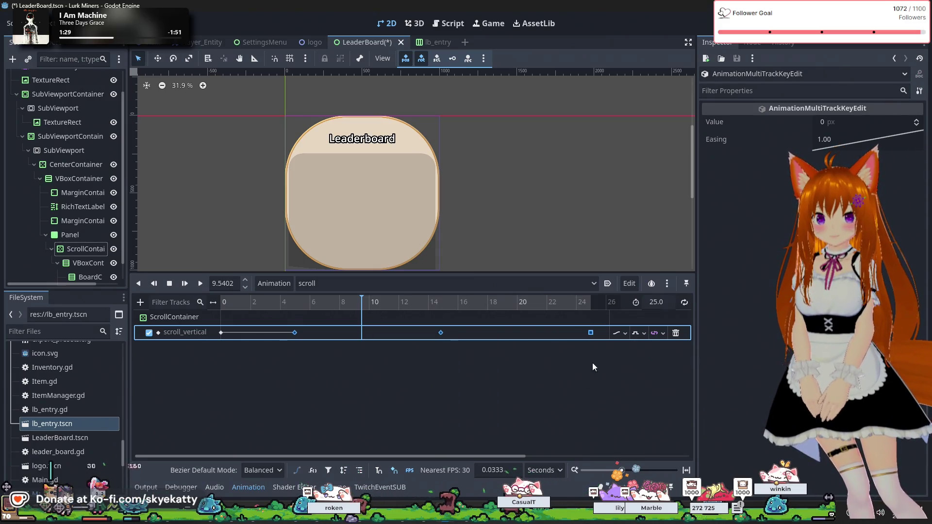
{"action": "left_click", "coordinate": [625, 335]}
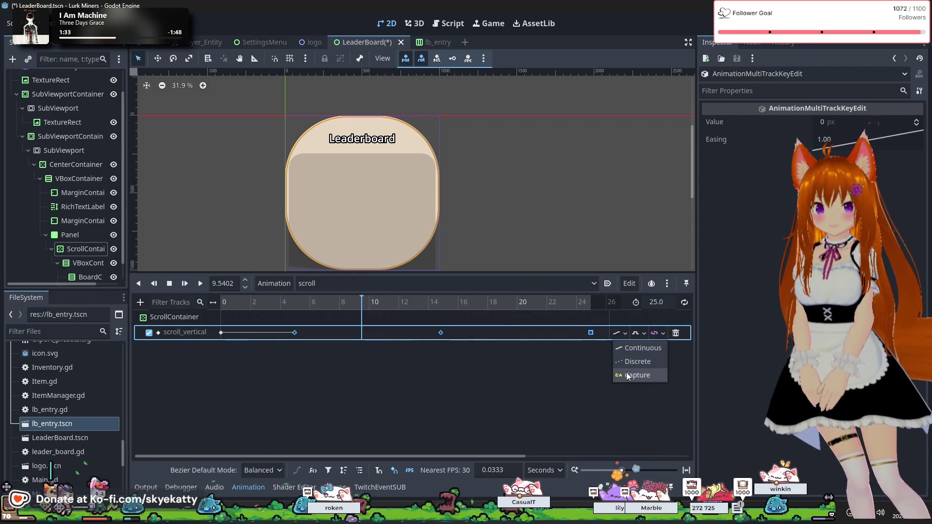
{"action": "left_click", "coordinate": [625, 376]}
{"action": "left_click", "coordinate": [625, 333]}
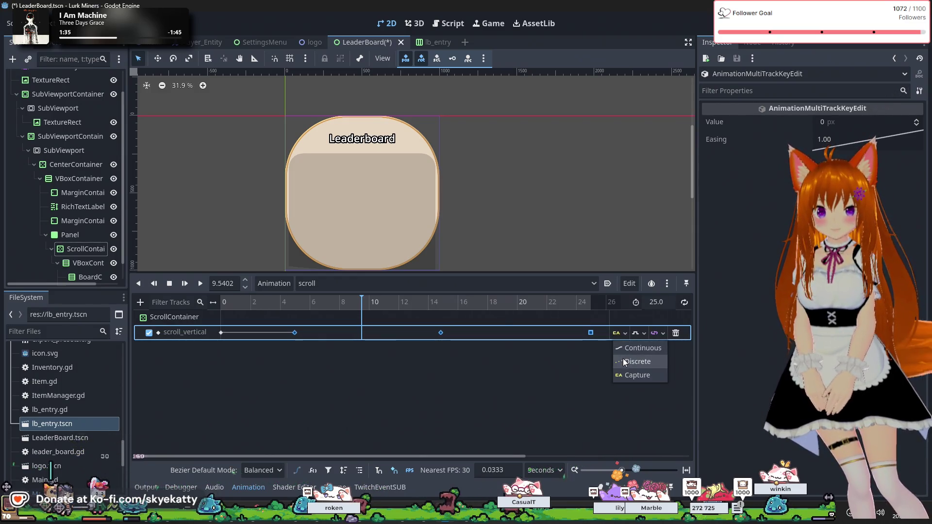
{"action": "left_click", "coordinate": [629, 348]}
{"action": "left_click", "coordinate": [637, 334]}
{"action": "left_click", "coordinate": [653, 334]}
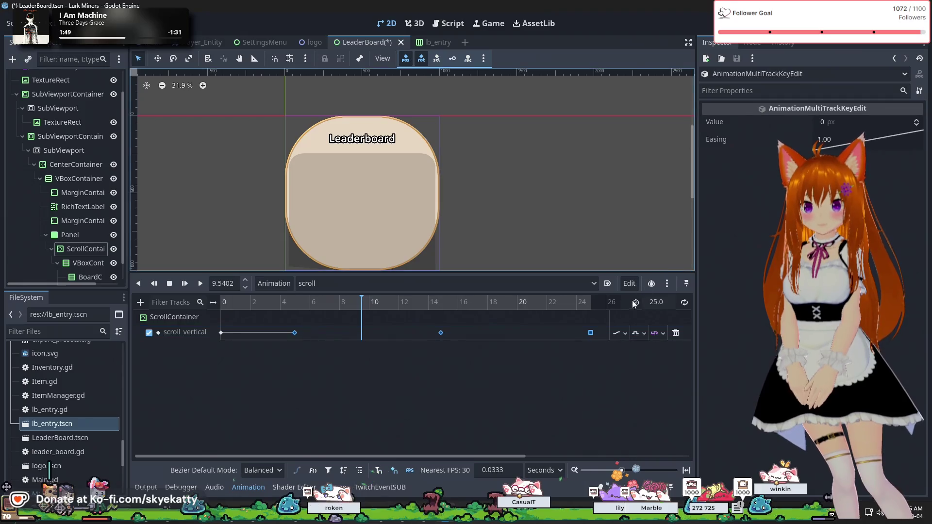
{"action": "mouse_move", "coordinate": [590, 336]}
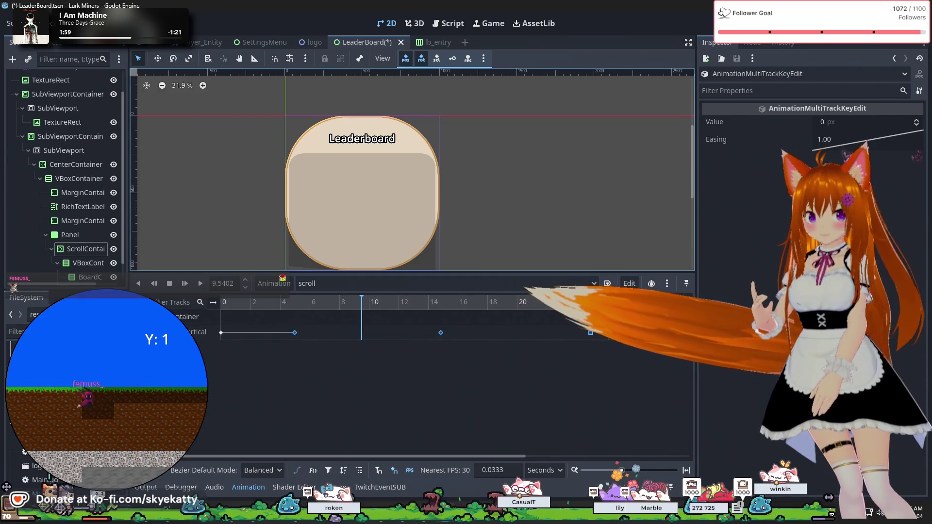
Step: Toggle onion skinning on and off, then select the keyframe at about 14.87 s
{"action": "left_click", "coordinate": [651, 284]}
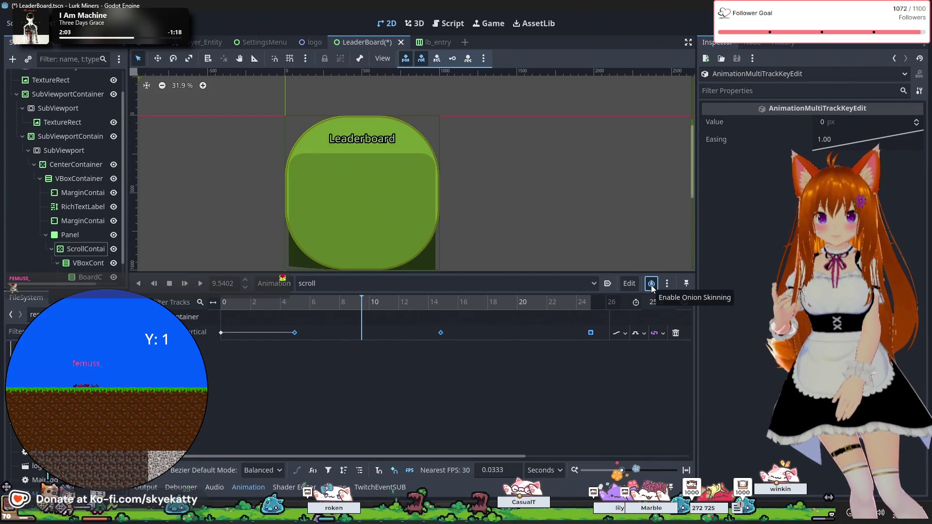
{"action": "left_click", "coordinate": [651, 284]}
{"action": "left_click", "coordinate": [651, 284]}
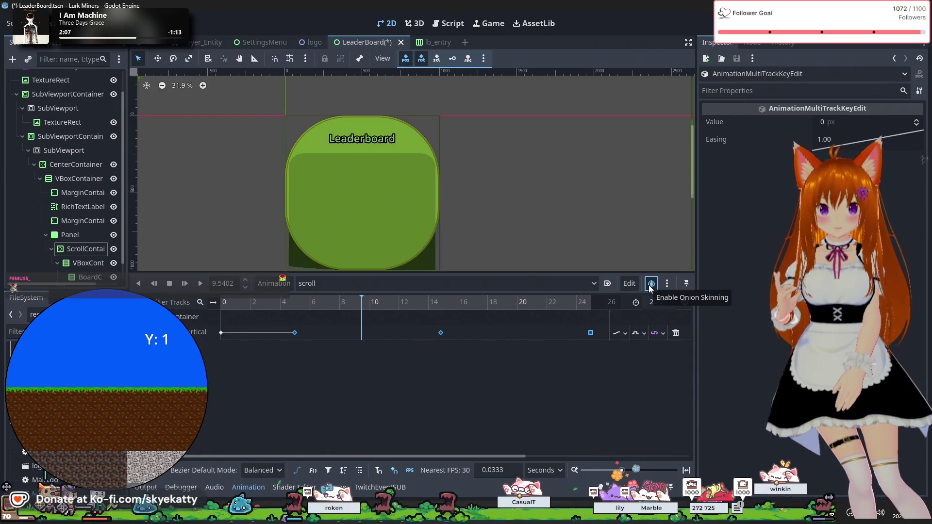
{"action": "left_click", "coordinate": [650, 284]}
{"action": "left_click", "coordinate": [651, 284]}
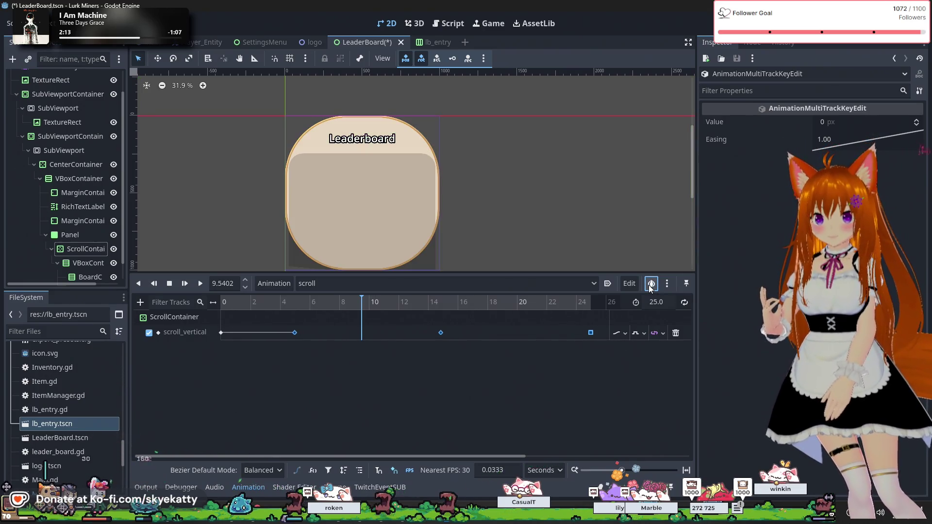
{"action": "left_click", "coordinate": [455, 354]}
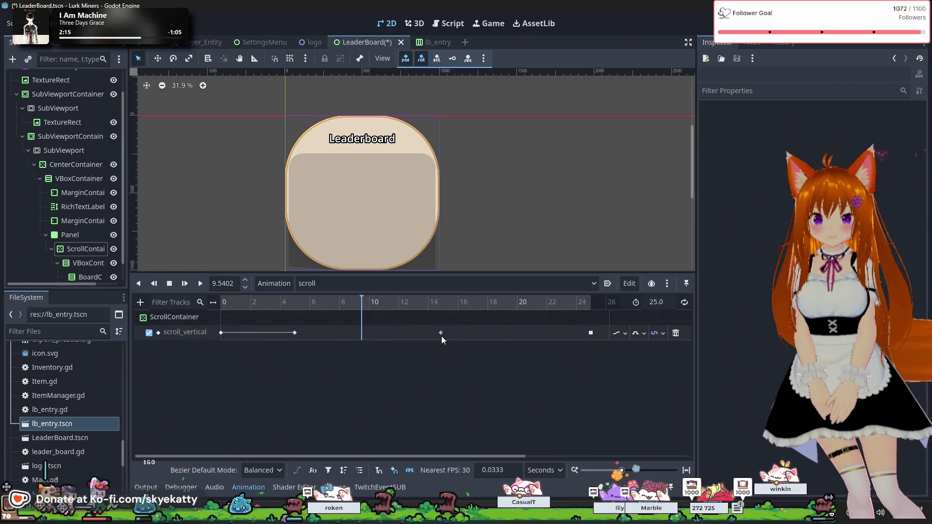
{"action": "left_click", "coordinate": [440, 333]}
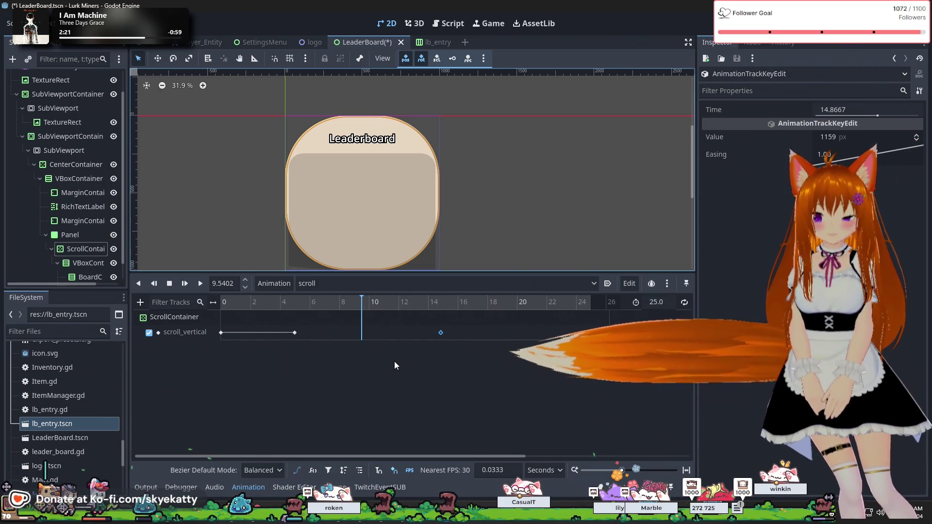
Step: Leave Bezier Default Mode at Balanced and select the ScrollContainer node
{"action": "left_click", "coordinate": [272, 470]}
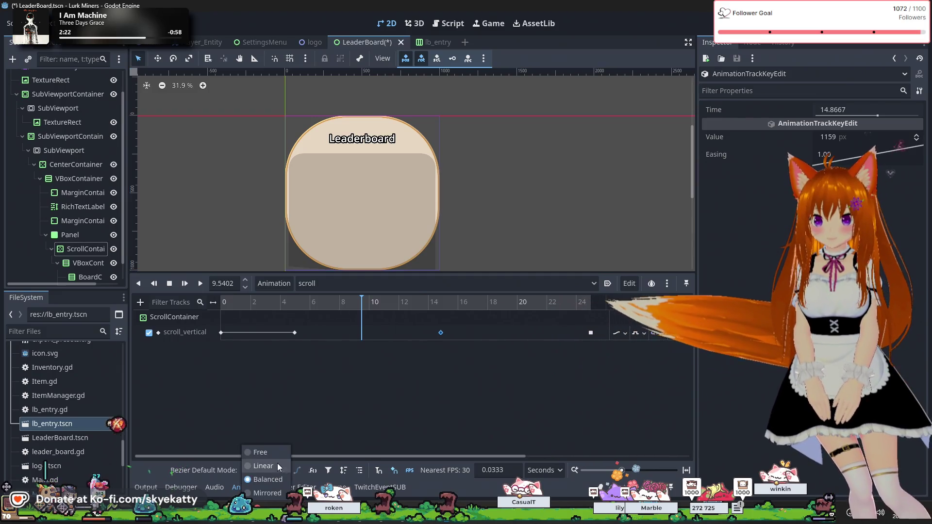
{"action": "left_click", "coordinate": [275, 466]}
{"action": "left_click", "coordinate": [196, 330]}
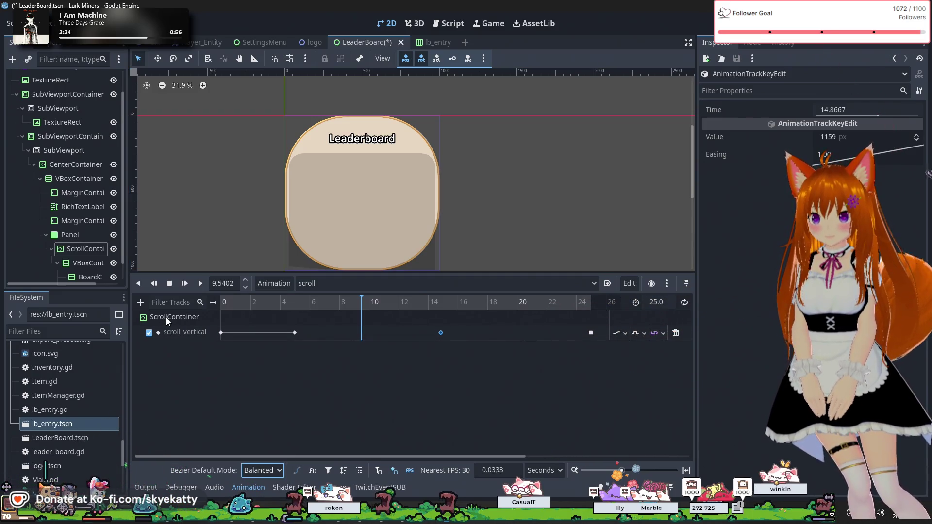
{"action": "left_click", "coordinate": [166, 317]}
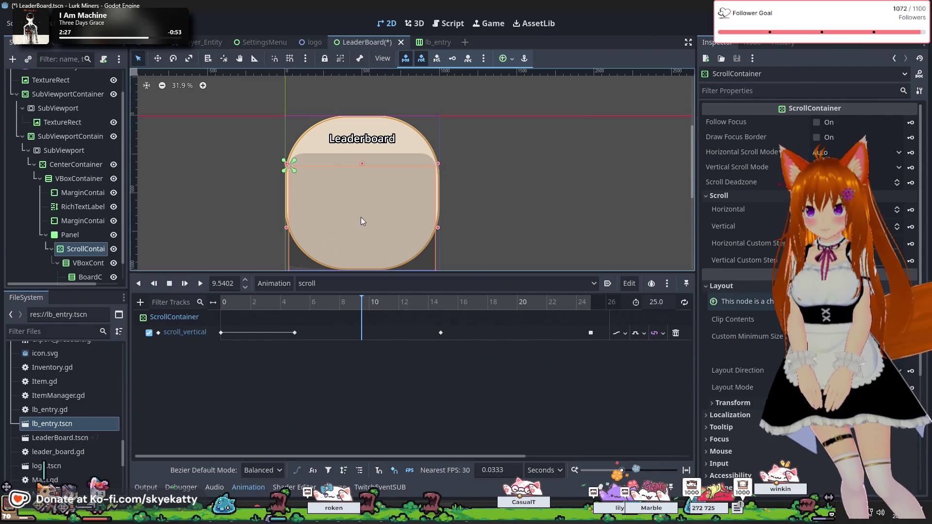
{"action": "scroll", "coordinate": [91, 230], "scroll_direction": "down", "scroll_amount": 1}
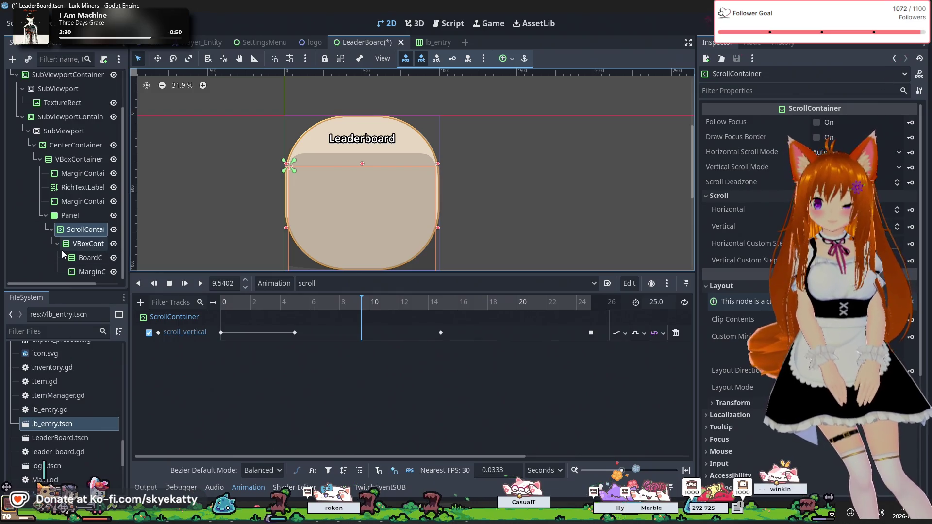
Step: Drag several lb_entry.tscn instances from the FileSystem dock into BoardContainer
{"action": "mouse_move", "coordinate": [52, 423]}
{"action": "left_mouse_down"}
{"action": "mouse_move", "coordinate": [93, 306]}
{"action": "mouse_move", "coordinate": [92, 261]}
{"action": "left_mouse_up"}
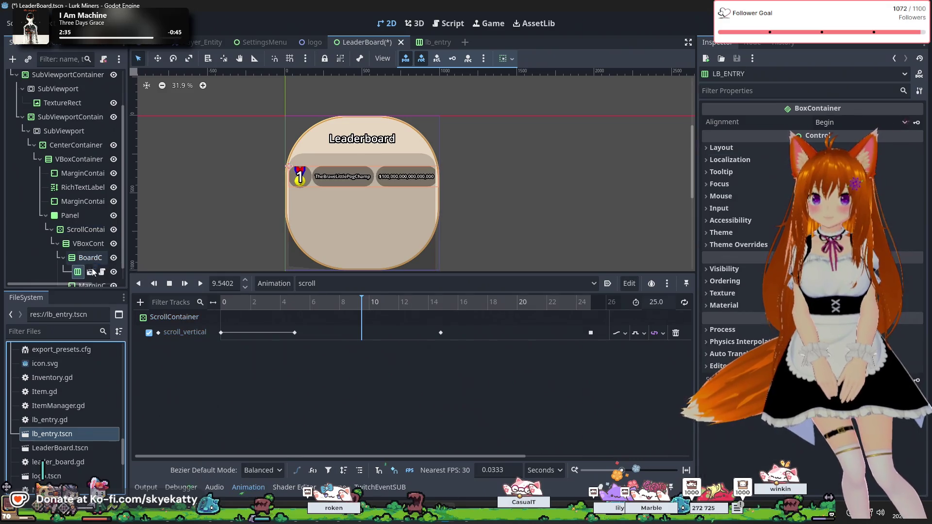
{"action": "mouse_move", "coordinate": [68, 435]}
{"action": "left_mouse_down"}
{"action": "mouse_move", "coordinate": [93, 266]}
{"action": "mouse_move", "coordinate": [104, 264]}
{"action": "mouse_move", "coordinate": [97, 245]}
{"action": "left_mouse_up"}
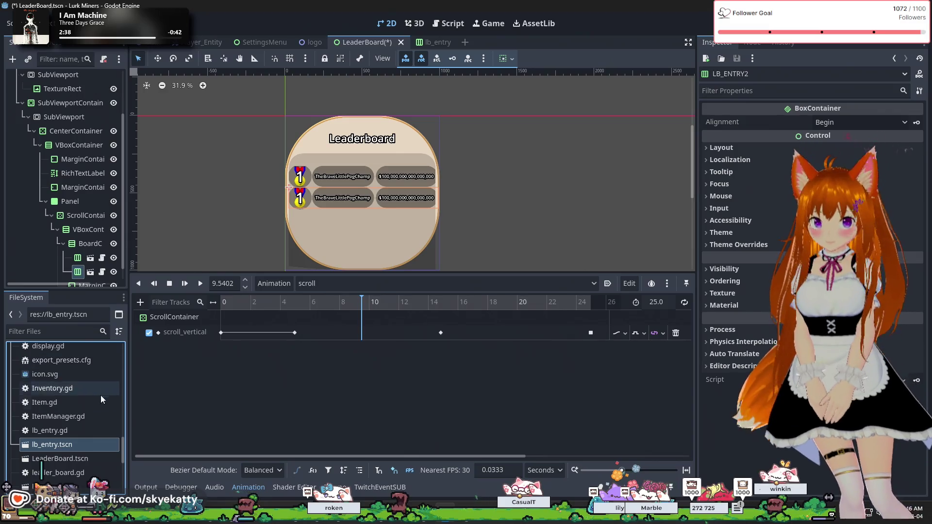
{"action": "mouse_move", "coordinate": [75, 443]}
{"action": "left_mouse_down"}
{"action": "mouse_move", "coordinate": [80, 274]}
{"action": "mouse_move", "coordinate": [104, 245]}
{"action": "mouse_move", "coordinate": [93, 232]}
{"action": "left_mouse_up"}
{"action": "mouse_move", "coordinate": [51, 461]}
{"action": "left_mouse_down"}
{"action": "mouse_move", "coordinate": [72, 432]}
{"action": "mouse_move", "coordinate": [46, 255]}
{"action": "mouse_move", "coordinate": [90, 220]}
{"action": "left_mouse_up"}
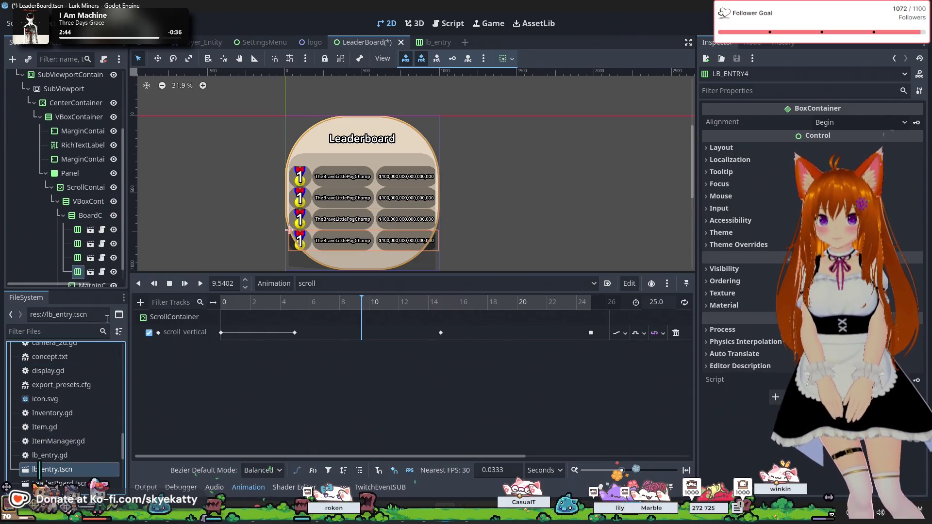
{"action": "left_click_drag", "start_coordinate": [67, 468], "coordinate": [88, 264]}
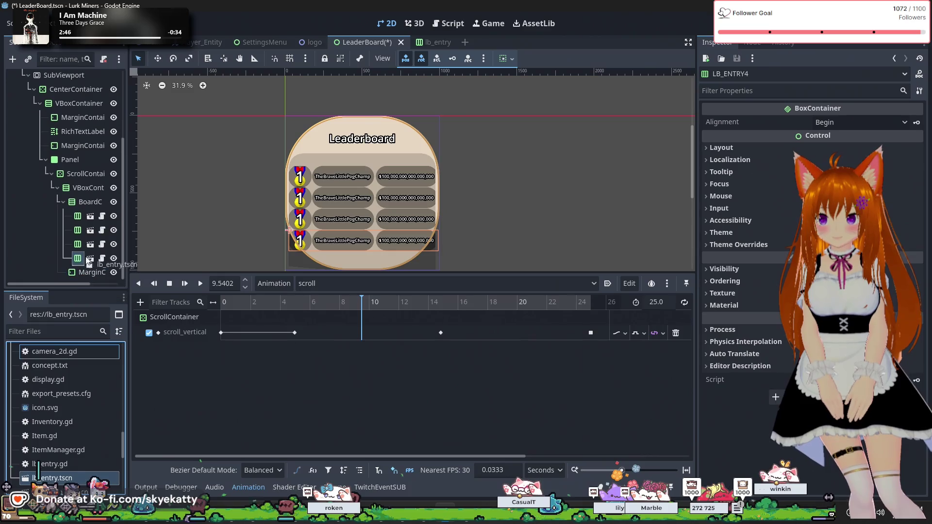
{"action": "left_click_drag", "start_coordinate": [88, 207], "coordinate": [88, 207]}
{"action": "left_click_drag", "start_coordinate": [72, 477], "coordinate": [86, 192]}
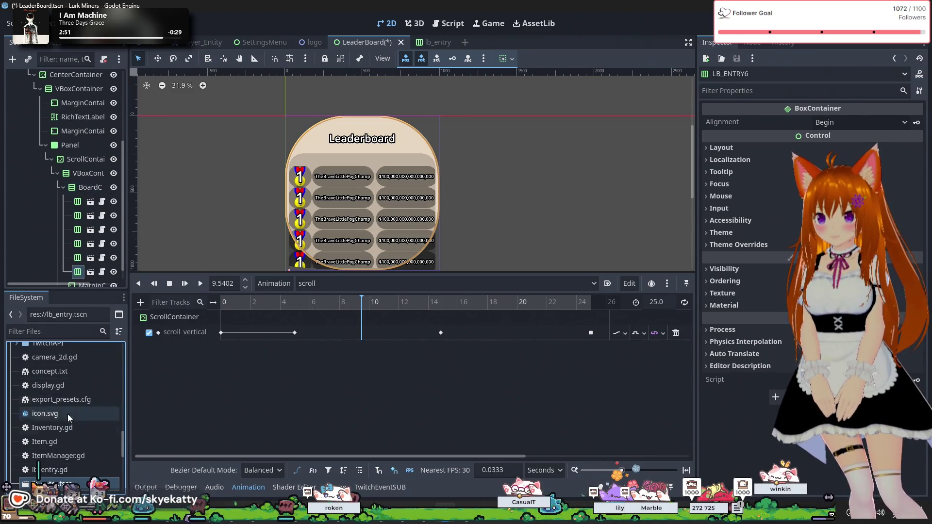
Step: Widen the Scene dock, add more entries up to LB_ENTRY11, and select the 14.87 s key
{"action": "scroll", "coordinate": [68, 465], "scroll_direction": "down", "scroll_amount": 2}
{"action": "mouse_move", "coordinate": [71, 427]}
{"action": "left_mouse_down"}
{"action": "mouse_move", "coordinate": [92, 209]}
{"action": "mouse_move", "coordinate": [87, 175]}
{"action": "left_mouse_up"}
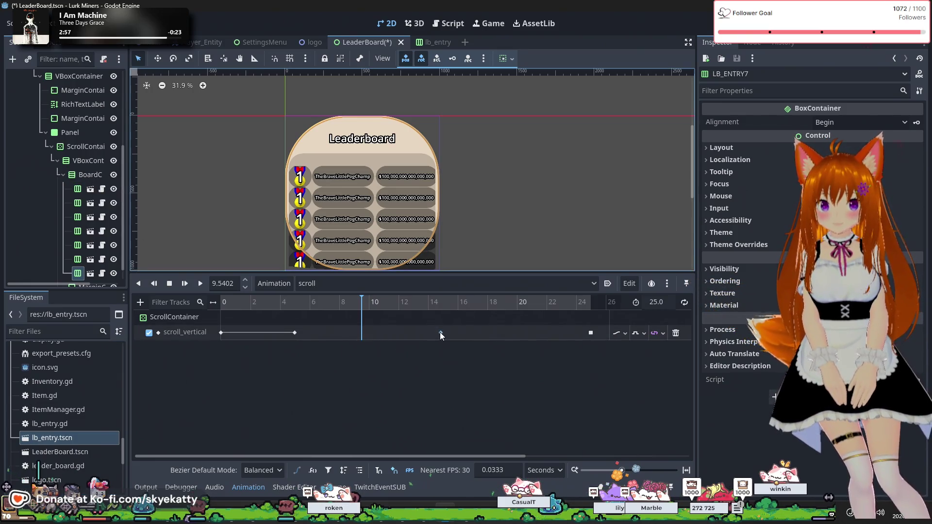
{"action": "mouse_move", "coordinate": [52, 438]}
{"action": "left_mouse_down"}
{"action": "mouse_move", "coordinate": [67, 386]}
{"action": "mouse_move", "coordinate": [85, 167]}
{"action": "left_mouse_up"}
{"action": "left_click_drag", "start_coordinate": [60, 447], "coordinate": [84, 182]}
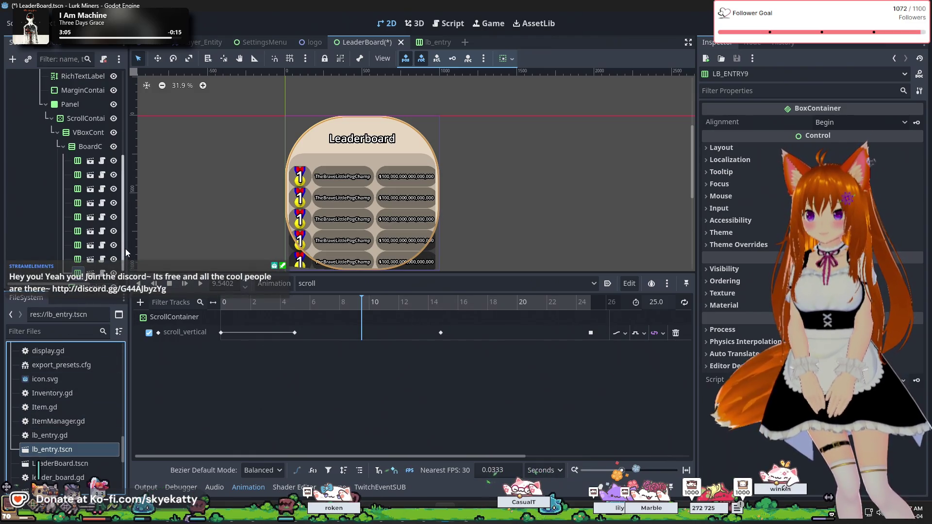
{"action": "left_click_drag", "start_coordinate": [128, 249], "coordinate": [175, 248]}
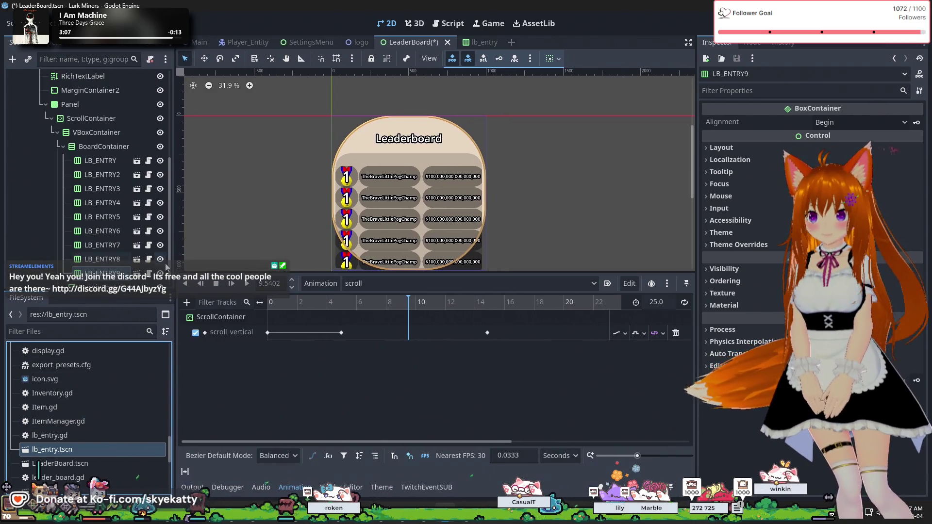
{"action": "mouse_move", "coordinate": [53, 450]}
{"action": "left_mouse_down"}
{"action": "mouse_move", "coordinate": [88, 340]}
{"action": "mouse_move", "coordinate": [102, 146]}
{"action": "left_mouse_up"}
{"action": "mouse_move", "coordinate": [75, 458]}
{"action": "left_mouse_down"}
{"action": "mouse_move", "coordinate": [73, 197]}
{"action": "mouse_move", "coordinate": [106, 144]}
{"action": "left_mouse_up"}
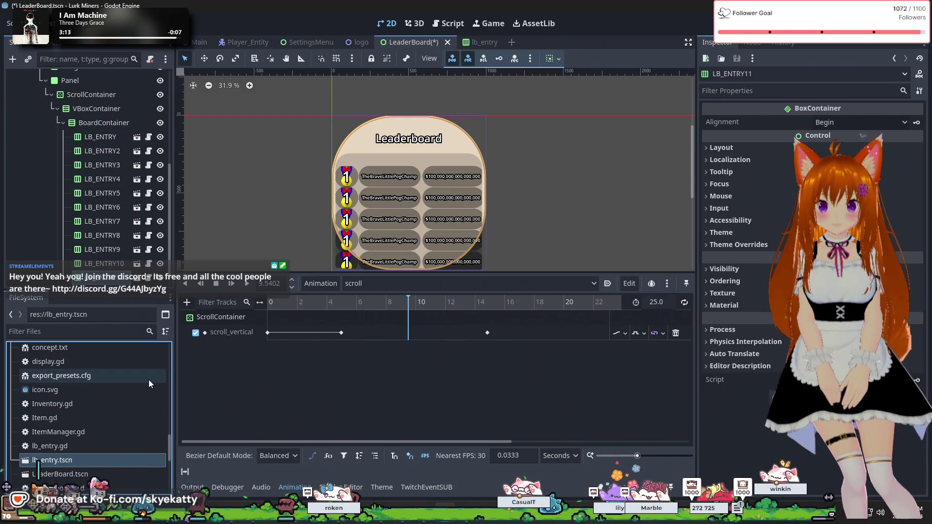
{"action": "left_click", "coordinate": [487, 332]}
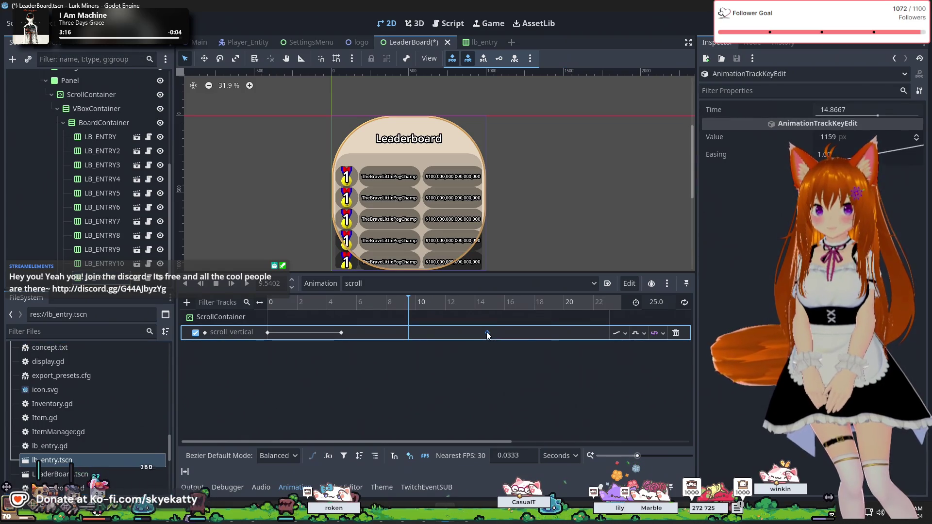
Step: Change the 14.87 s scroll_vertical keyframe's Value from 1159 to 2 px, then deselect it
{"action": "left_click", "coordinate": [845, 137]}
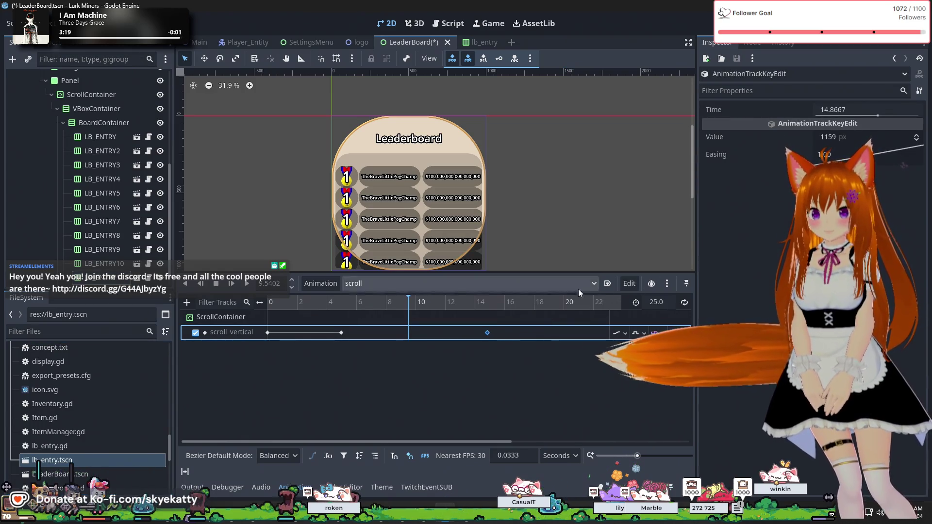
{"action": "type", "text": "769"}
{"action": "key", "text": "Return"}
{"action": "type", "text": "-626"}
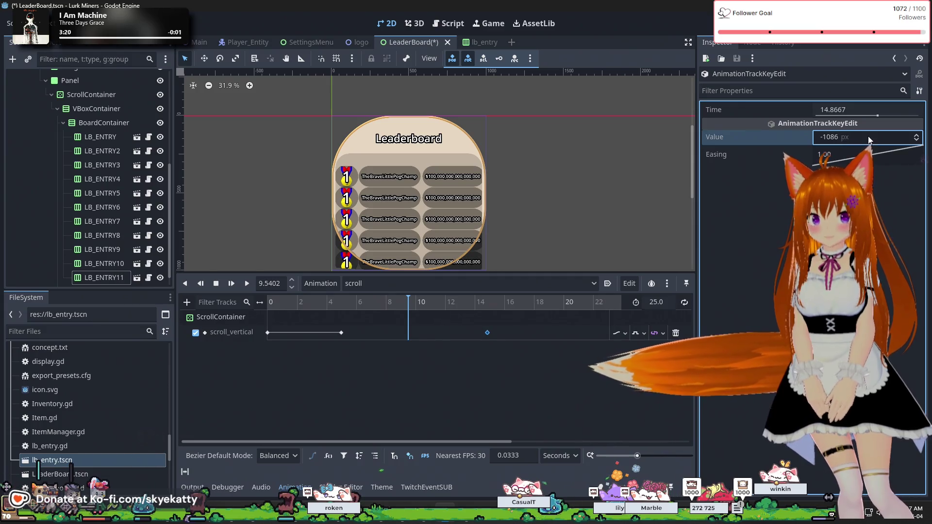
{"action": "key", "text": "Return"}
{"action": "left_click_drag", "start_coordinate": [849, 140], "coordinate": [849, 141]}
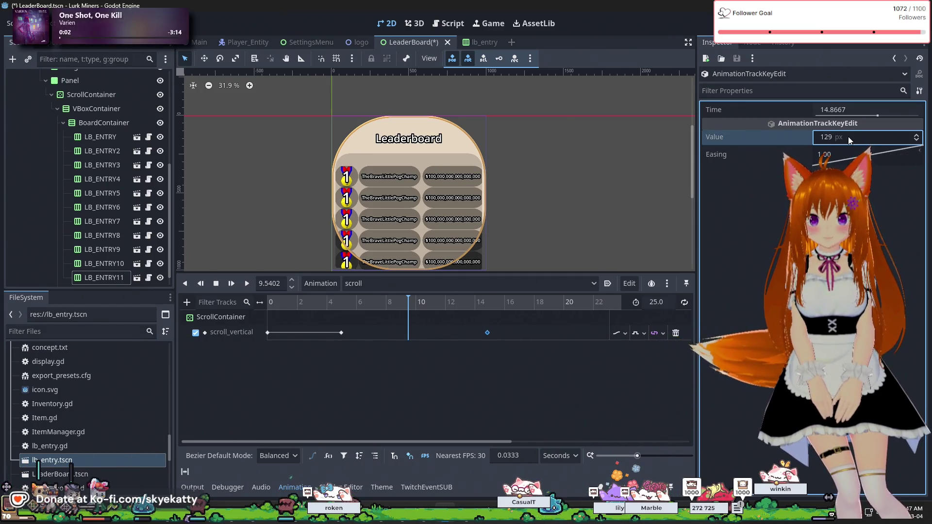
{"action": "left_click", "coordinate": [823, 141]}
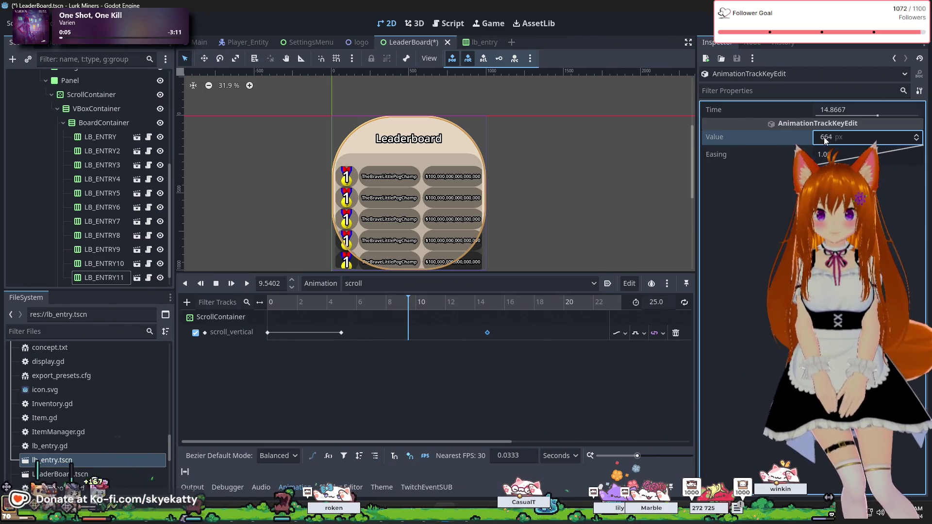
{"action": "type", "text": "0"}
{"action": "key", "text": "Return"}
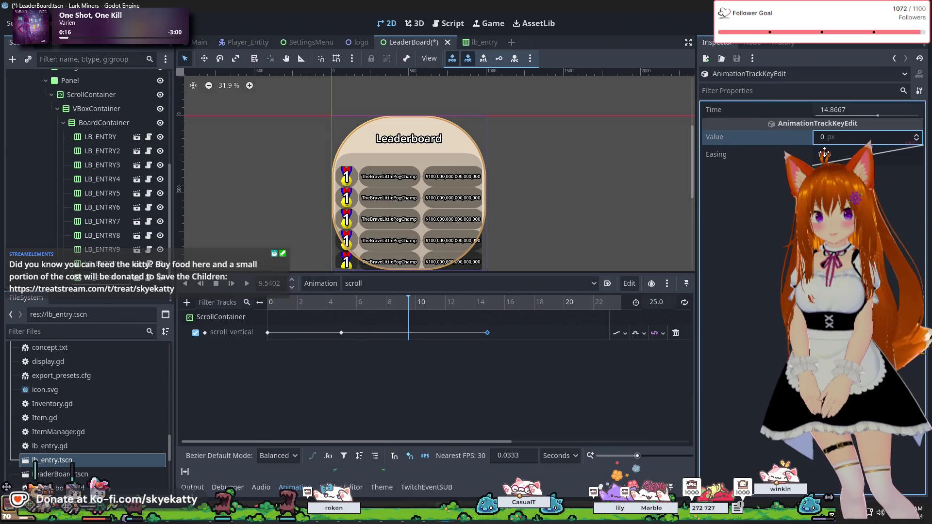
{"action": "left_click", "coordinate": [917, 135]}
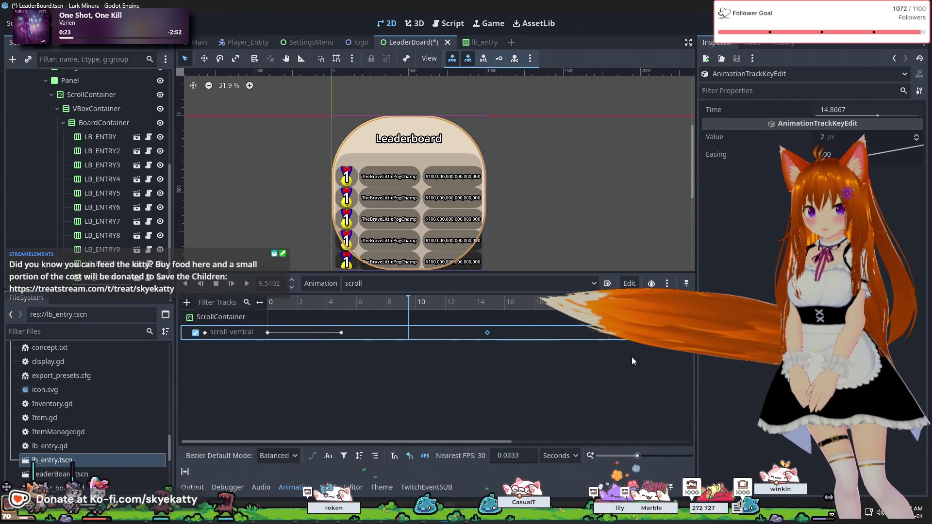
{"action": "left_click", "coordinate": [416, 319]}
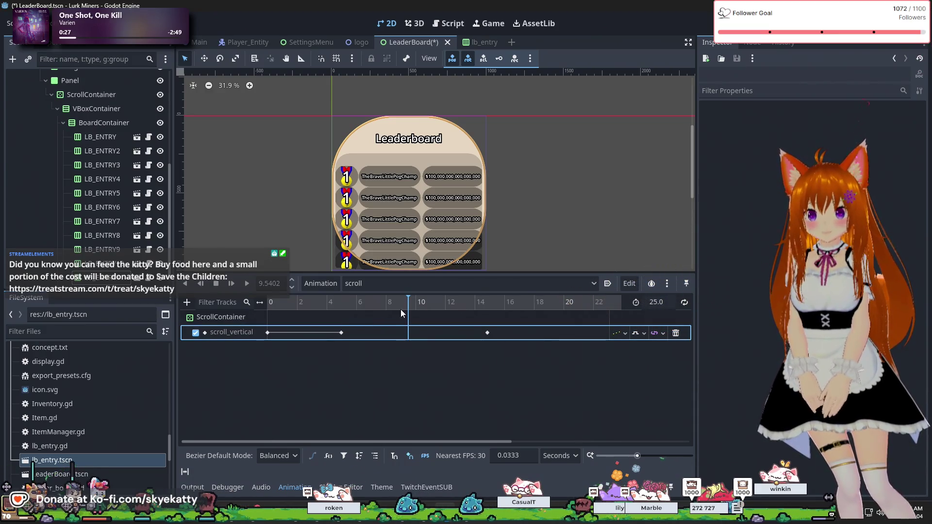
Step: Put the playhead at 0 s and play the scroll animation
{"action": "left_click", "coordinate": [271, 305]}
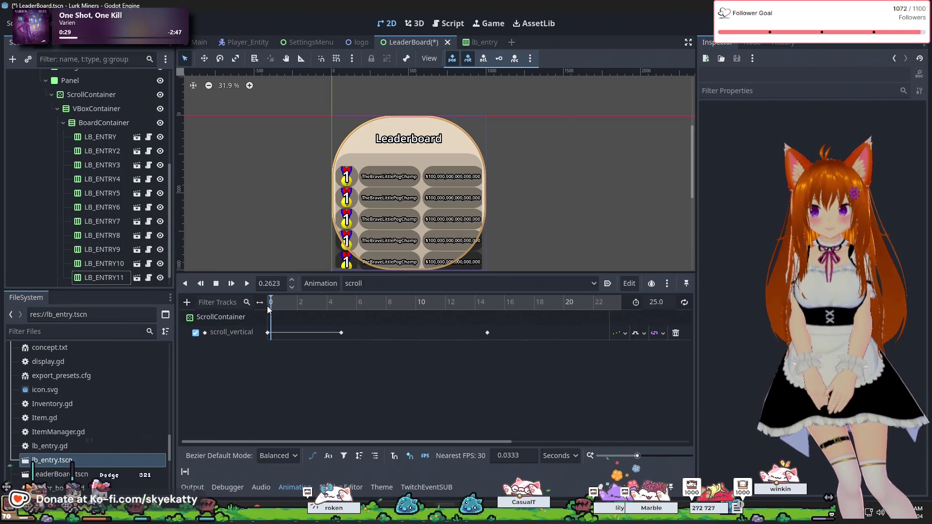
{"action": "left_click", "coordinate": [269, 306]}
{"action": "left_click", "coordinate": [246, 285]}
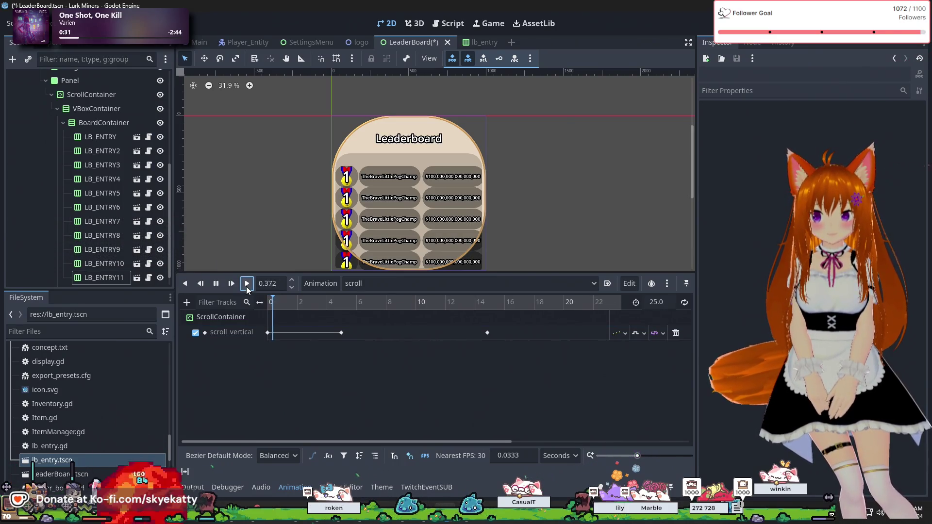
Step: Inspect BoardContainer's transform properties during playback, then select ScrollContainer
{"action": "left_click", "coordinate": [86, 121]}
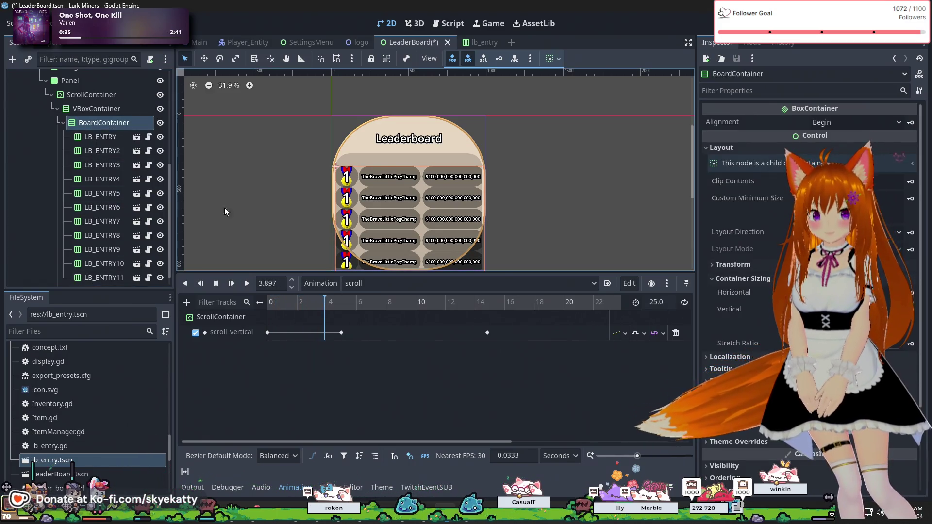
{"action": "left_click", "coordinate": [733, 265]}
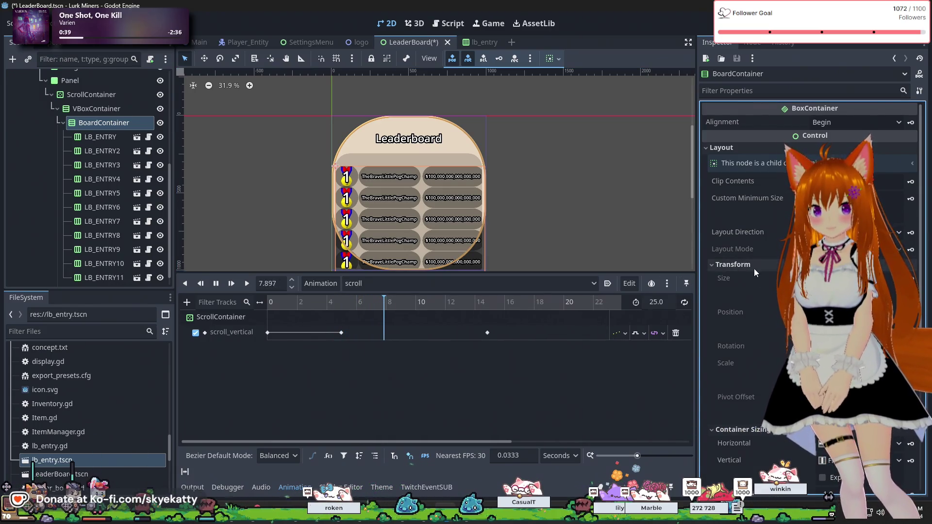
{"action": "left_click", "coordinate": [754, 267]}
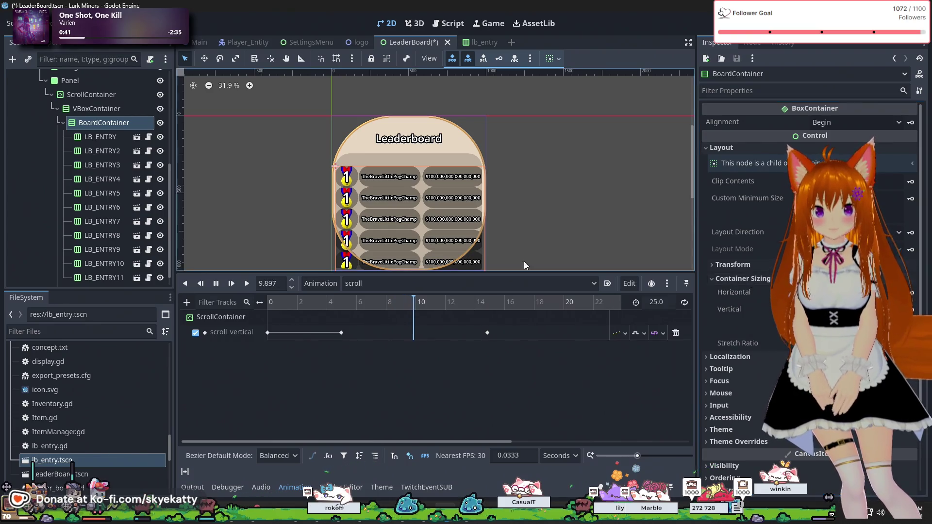
{"action": "scroll", "coordinate": [100, 153], "scroll_direction": "up", "scroll_amount": 3}
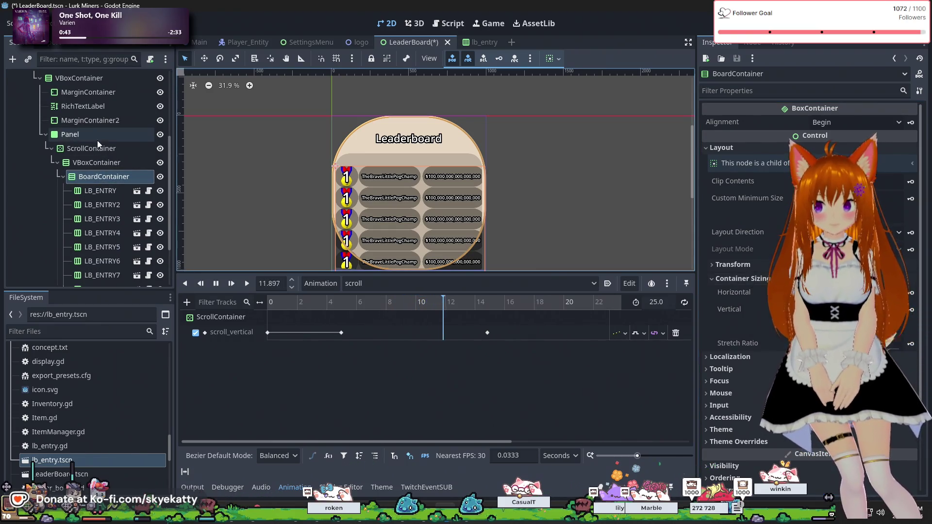
{"action": "scroll", "coordinate": [95, 139], "scroll_direction": "up", "scroll_amount": 1}
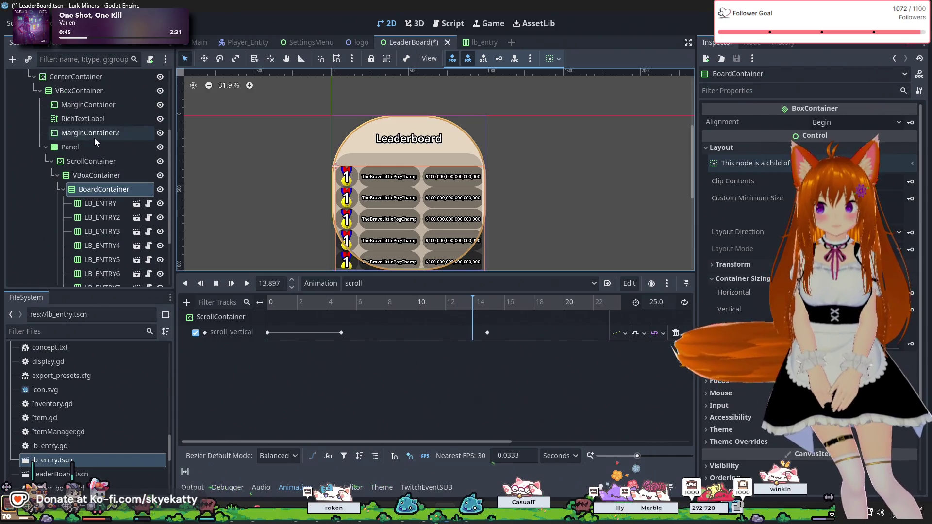
{"action": "left_click", "coordinate": [93, 166]}
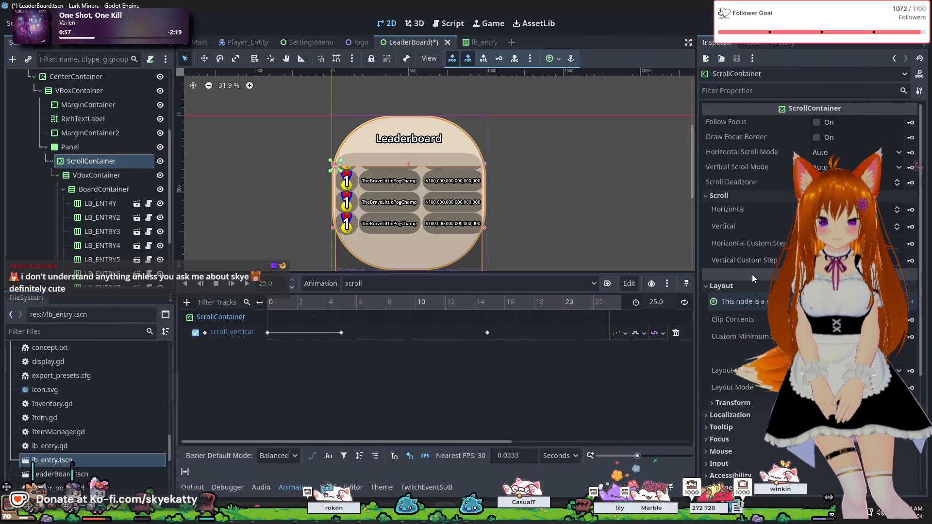
Step: Delete the scroll_vertical keyframes near 24 s and 14.5 s
{"action": "left_click", "coordinate": [278, 304]}
{"action": "mouse_move", "coordinate": [278, 304]}
{"action": "left_mouse_down"}
{"action": "mouse_move", "coordinate": [260, 307]}
{"action": "mouse_move", "coordinate": [520, 330]}
{"action": "mouse_move", "coordinate": [480, 346]}
{"action": "mouse_move", "coordinate": [583, 342]}
{"action": "mouse_move", "coordinate": [706, 356]}
{"action": "mouse_move", "coordinate": [510, 362]}
{"action": "left_mouse_up"}
{"action": "scroll", "coordinate": [547, 360], "scroll_direction": "down", "scroll_amount": 2}
{"action": "left_click", "coordinate": [515, 333]}
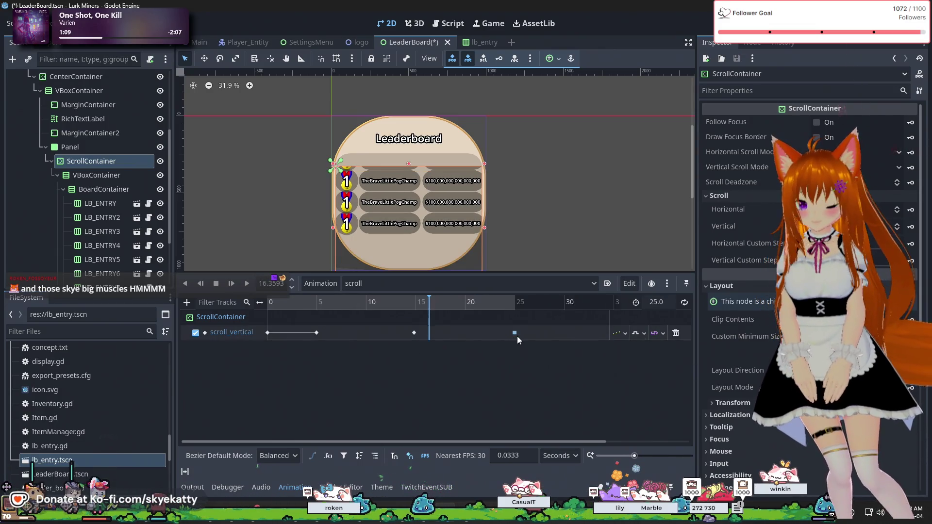
{"action": "key", "text": "Delete"}
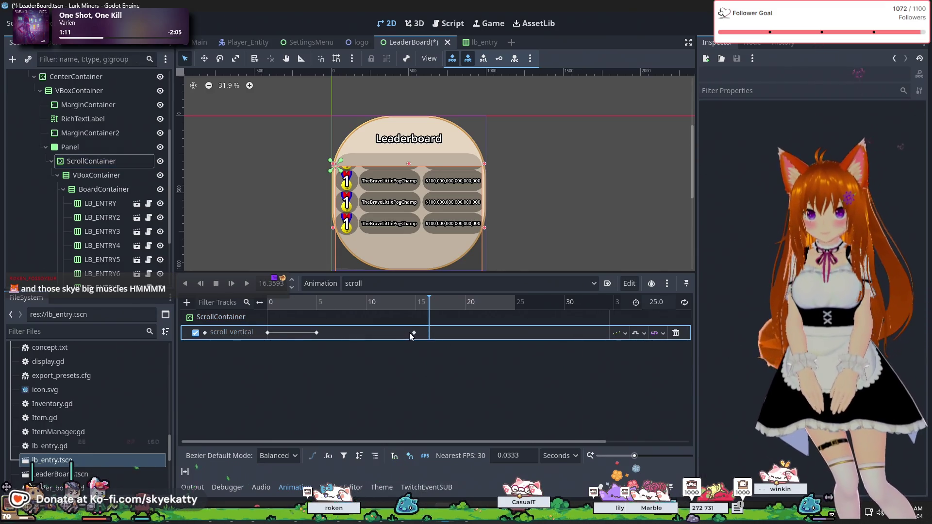
{"action": "left_click", "coordinate": [414, 334]}
{"action": "key", "text": "Delete"}
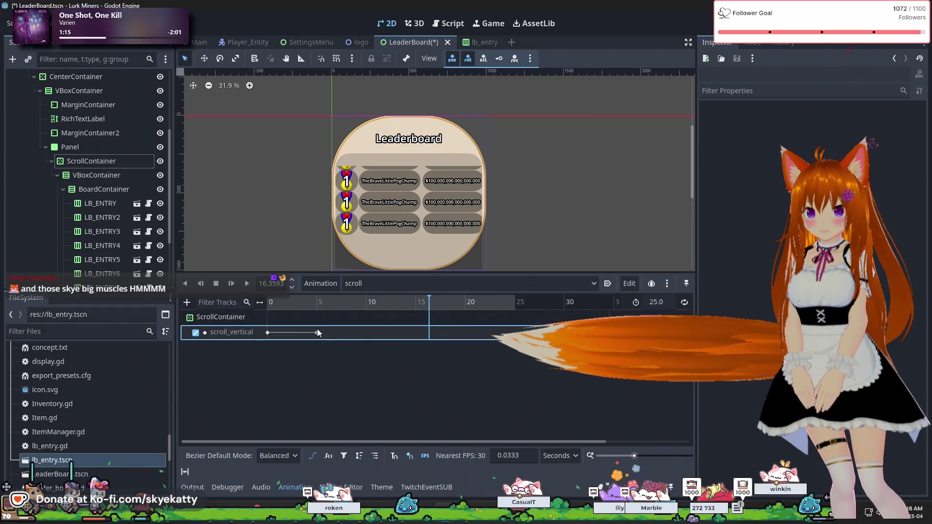
Step: Scrub the timeline and enter 25 seconds in the animation position field
{"action": "mouse_move", "coordinate": [316, 301]}
{"action": "left_mouse_down"}
{"action": "mouse_move", "coordinate": [244, 315]}
{"action": "mouse_move", "coordinate": [364, 314]}
{"action": "mouse_move", "coordinate": [223, 319]}
{"action": "left_mouse_up"}
{"action": "left_click_drag", "start_coordinate": [342, 322], "coordinate": [511, 323]}
{"action": "double_click", "coordinate": [278, 285]}
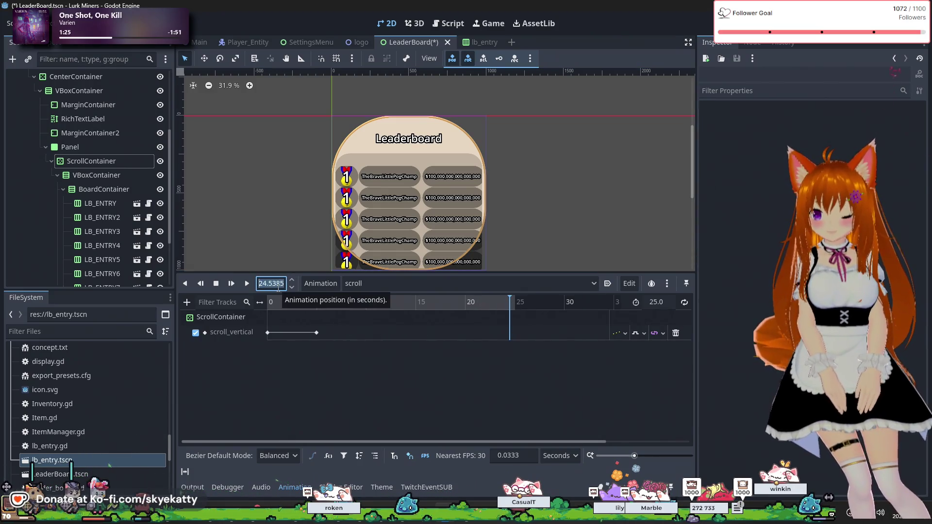
{"action": "type", "text": "25"}
{"action": "key", "text": "Return"}
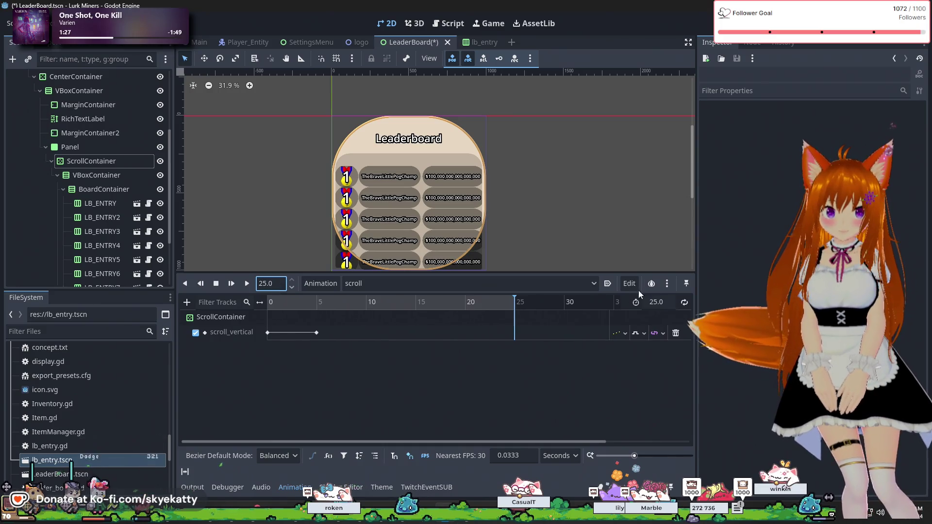
Step: Insert a scroll_vertical key at 25 s, try 20 px, then set it to 0 px
{"action": "right_click", "coordinate": [514, 329]}
{"action": "left_click", "coordinate": [525, 337]}
{"action": "left_click", "coordinate": [514, 333]}
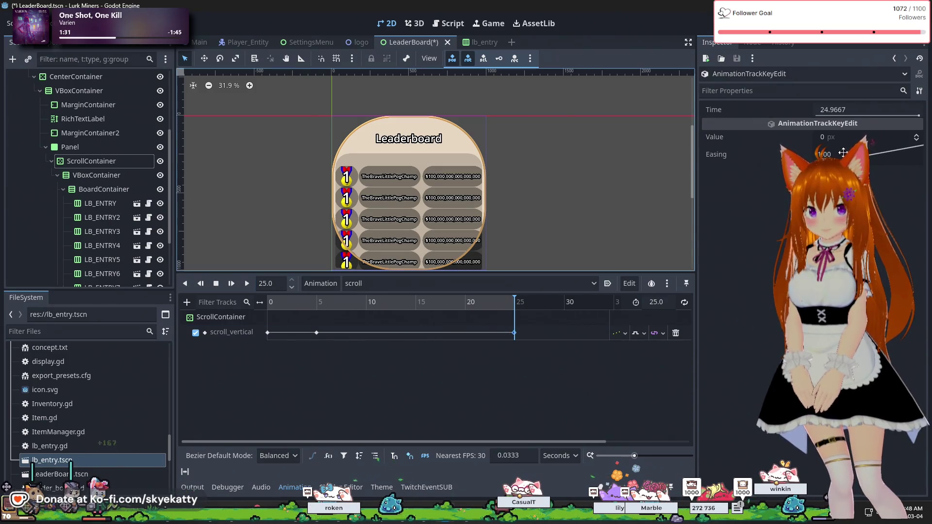
{"action": "left_click", "coordinate": [843, 137]}
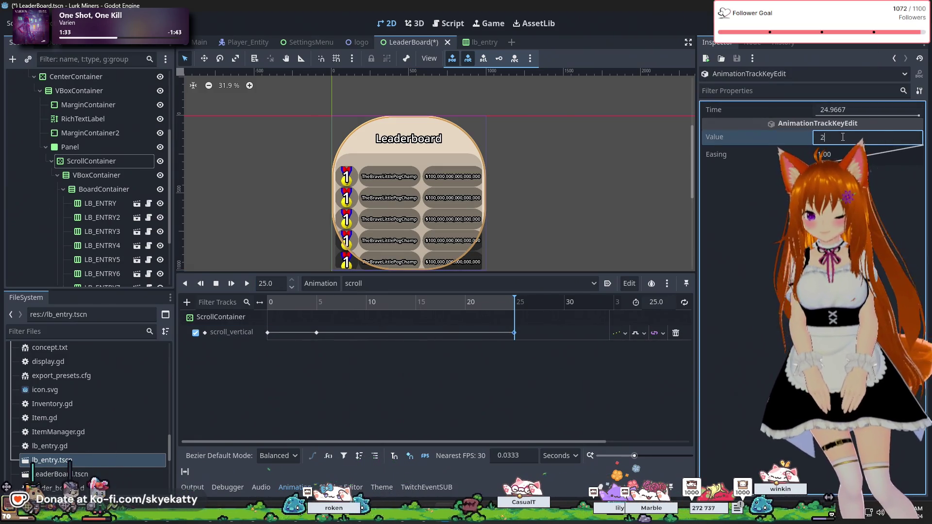
{"action": "type", "text": "20"}
{"action": "key", "text": "Return"}
{"action": "left_click_drag", "start_coordinate": [514, 301], "coordinate": [313, 305]}
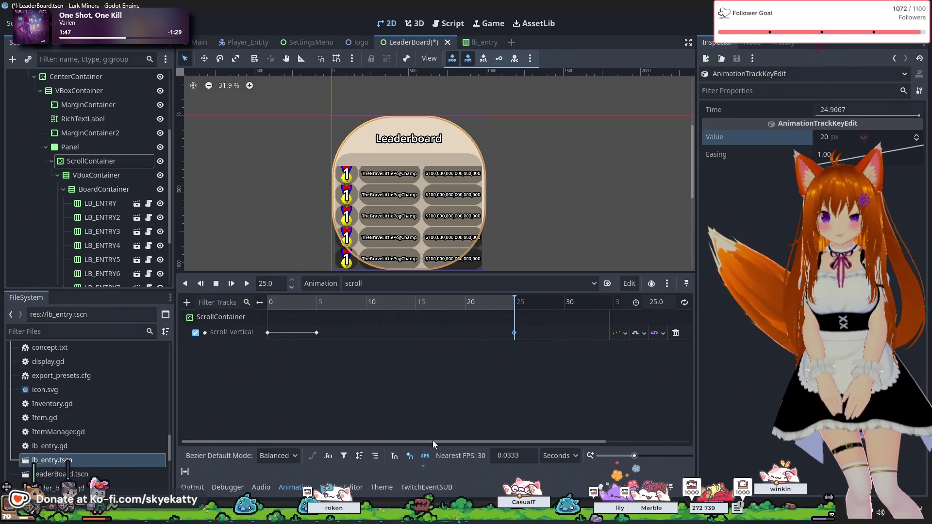
{"action": "left_click", "coordinate": [843, 137]}
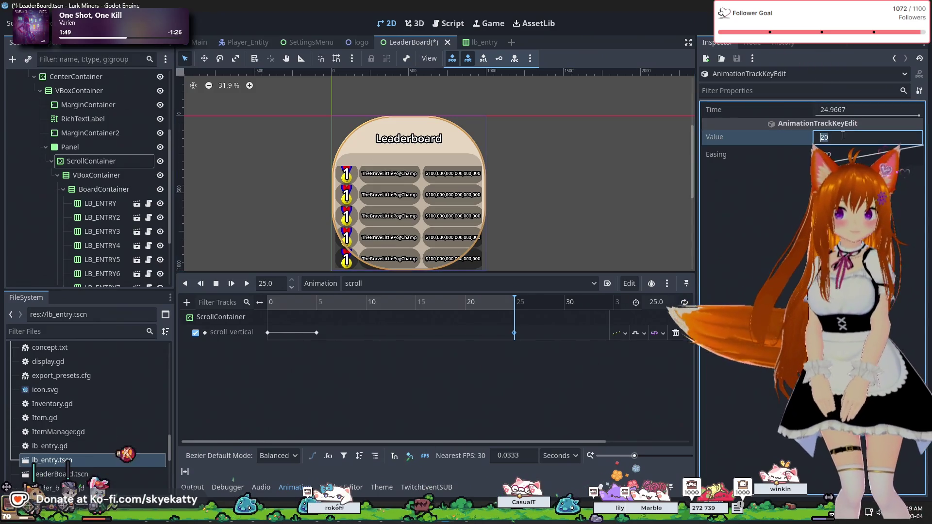
{"action": "type", "text": "0"}
{"action": "key", "text": "Return"}
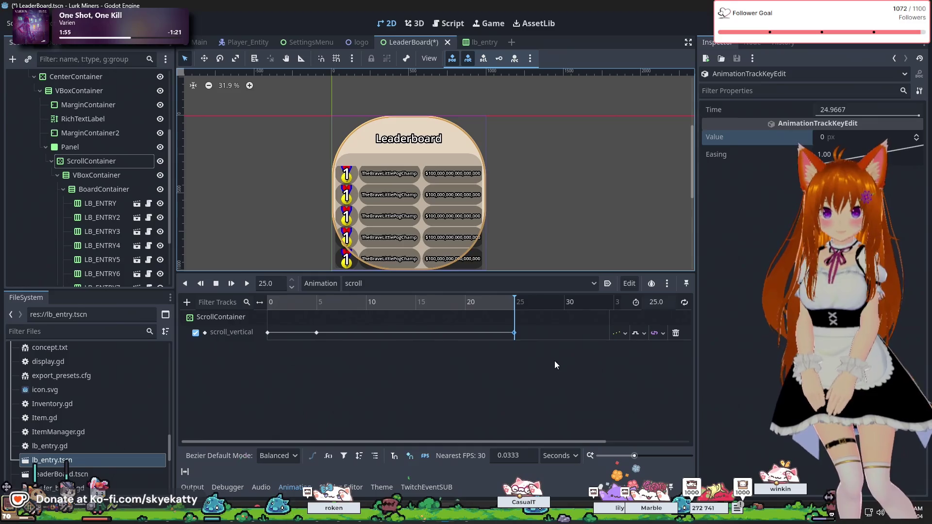
Step: Switch the scroll_vertical track to a curved interpolation and scrub the timeline to preview
{"action": "left_click", "coordinate": [642, 334]}
{"action": "left_click", "coordinate": [650, 364]}
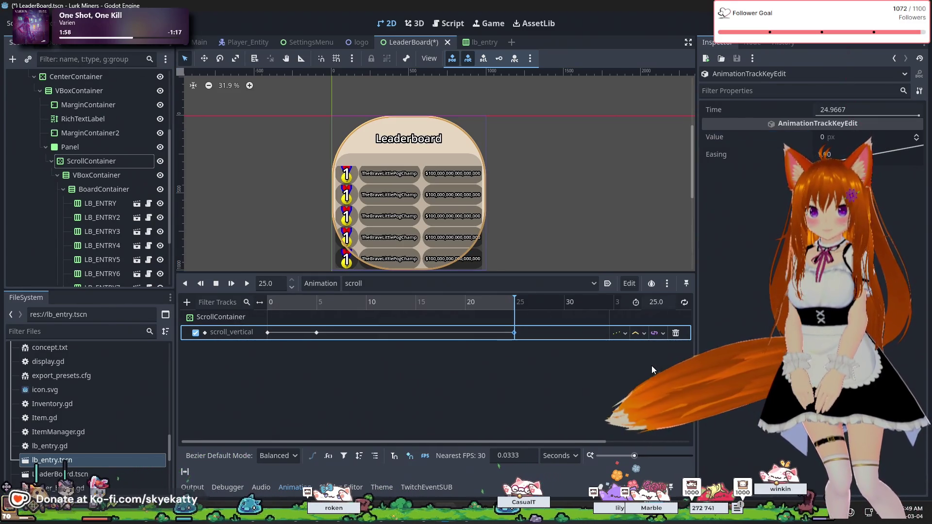
{"action": "left_click", "coordinate": [644, 333]}
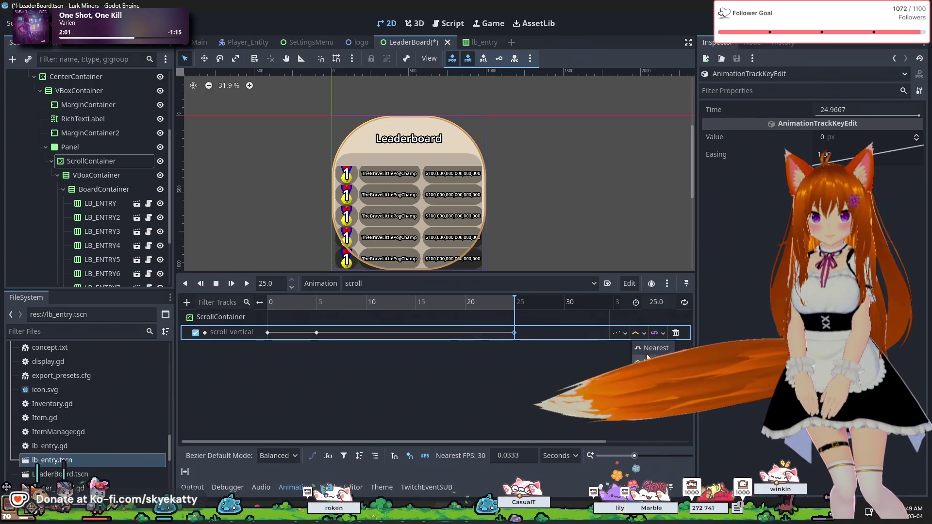
{"action": "left_click", "coordinate": [653, 401]}
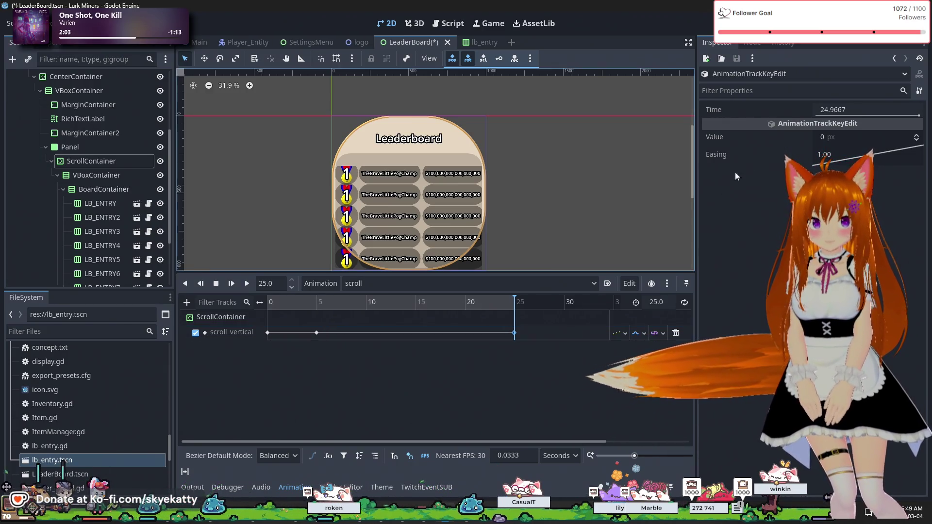
{"action": "left_click_drag", "start_coordinate": [845, 137], "coordinate": [888, 137]}
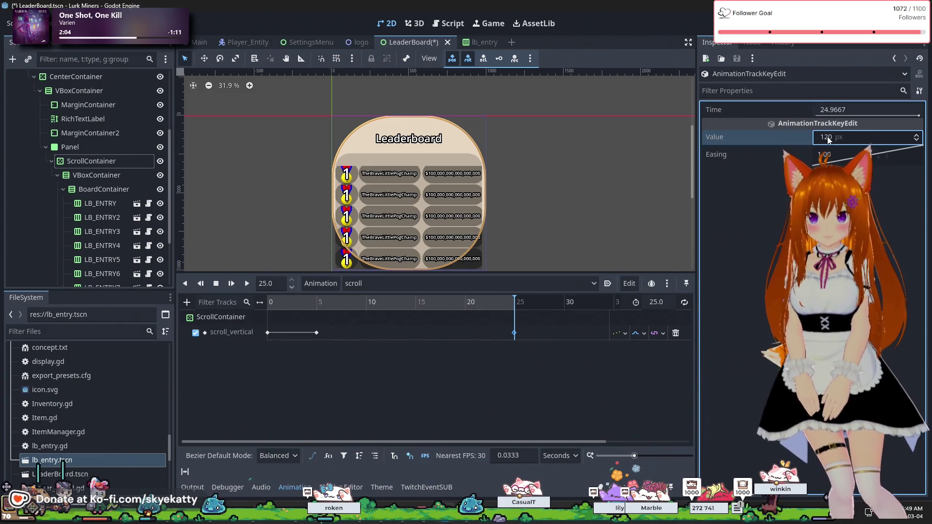
{"action": "left_click_drag", "start_coordinate": [506, 297], "coordinate": [306, 294]}
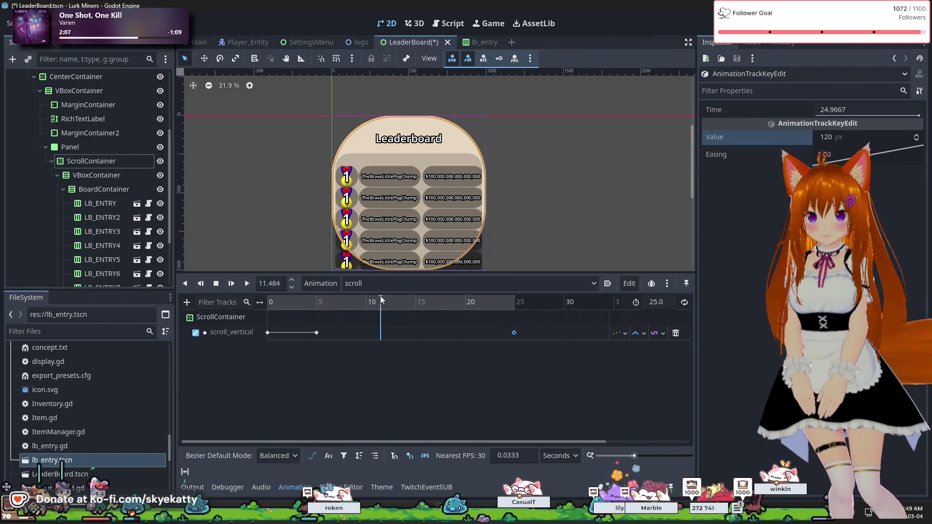
{"action": "mouse_move", "coordinate": [518, 302]}
{"action": "left_mouse_down"}
{"action": "mouse_move", "coordinate": [240, 303]}
{"action": "mouse_move", "coordinate": [419, 302]}
{"action": "mouse_move", "coordinate": [173, 313]}
{"action": "mouse_move", "coordinate": [443, 302]}
{"action": "mouse_move", "coordinate": [371, 301]}
{"action": "left_mouse_up"}
{"action": "left_click_drag", "start_coordinate": [447, 318], "coordinate": [267, 311]}
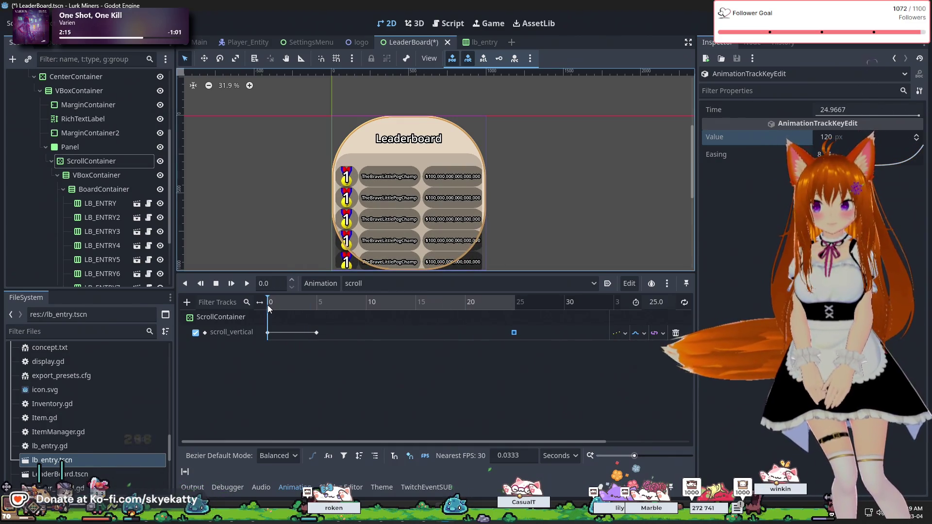
{"action": "left_click", "coordinate": [522, 305]}
{"action": "mouse_move", "coordinate": [522, 307]}
{"action": "left_mouse_down"}
{"action": "mouse_move", "coordinate": [369, 309]}
{"action": "mouse_move", "coordinate": [603, 310]}
{"action": "mouse_move", "coordinate": [206, 305]}
{"action": "left_mouse_up"}
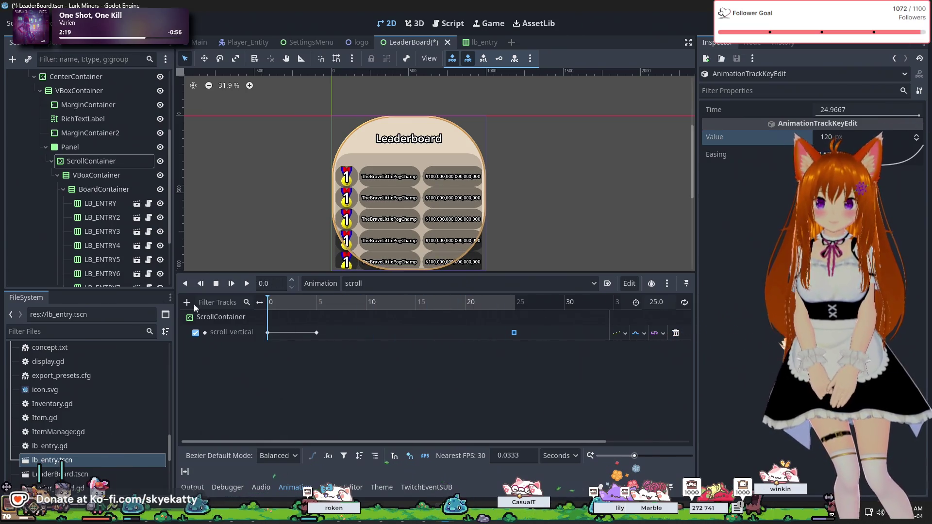
Step: Set the 25 s keyframe's Value to 1000 px and scrub through the animation to preview
{"action": "left_click", "coordinate": [523, 333]}
{"action": "left_click", "coordinate": [843, 137]}
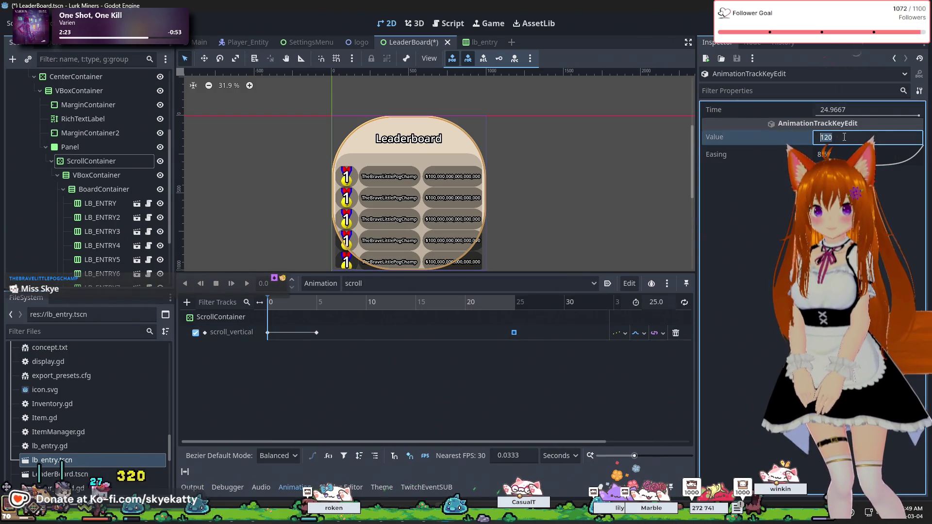
{"action": "type", "text": "4"}
{"action": "key", "text": "BackSpace"}
{"action": "type", "text": "100"}
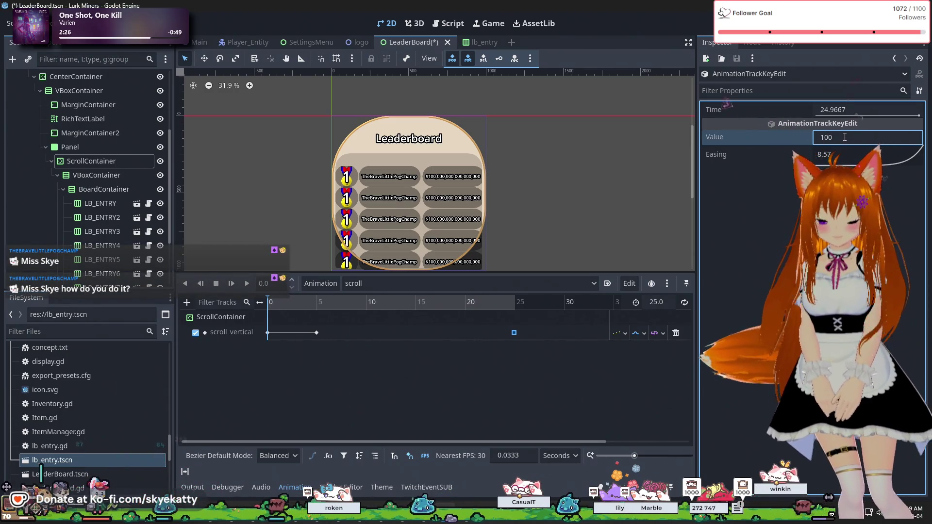
{"action": "type", "text": "0"}
{"action": "key", "text": "Return"}
{"action": "mouse_move", "coordinate": [271, 307]}
{"action": "left_mouse_down"}
{"action": "mouse_move", "coordinate": [525, 305]}
{"action": "mouse_move", "coordinate": [121, 298]}
{"action": "left_mouse_up"}
{"action": "left_click_drag", "start_coordinate": [431, 301], "coordinate": [43, 294]}
{"action": "mouse_move", "coordinate": [303, 291]}
{"action": "left_mouse_down"}
{"action": "mouse_move", "coordinate": [513, 299]}
{"action": "mouse_move", "coordinate": [194, 294]}
{"action": "left_mouse_up"}
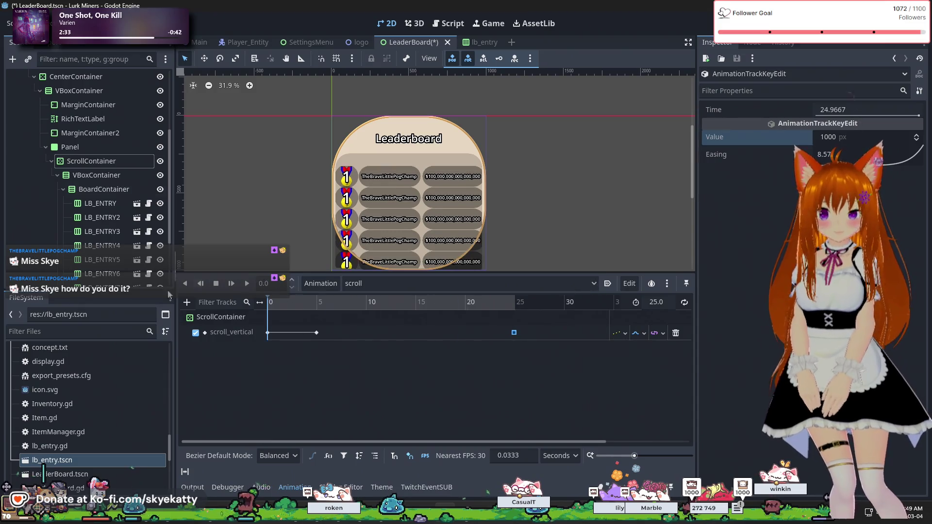
{"action": "mouse_move", "coordinate": [282, 304]}
{"action": "left_mouse_down"}
{"action": "mouse_move", "coordinate": [340, 321]}
{"action": "mouse_move", "coordinate": [454, 320]}
{"action": "mouse_move", "coordinate": [309, 324]}
{"action": "left_mouse_up"}
{"action": "mouse_move", "coordinate": [407, 323]}
{"action": "left_mouse_down"}
{"action": "mouse_move", "coordinate": [566, 323]}
{"action": "mouse_move", "coordinate": [69, 328]}
{"action": "left_mouse_up"}
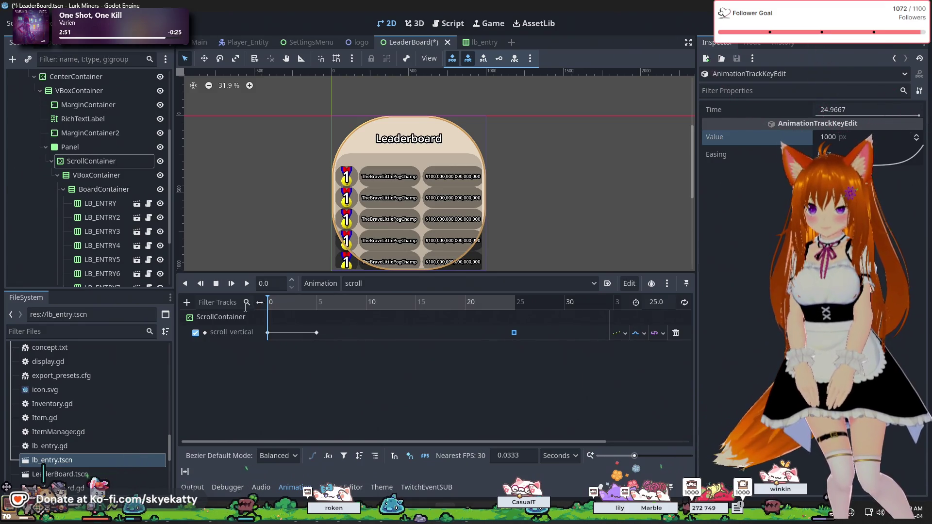
{"action": "left_click", "coordinate": [228, 332]}
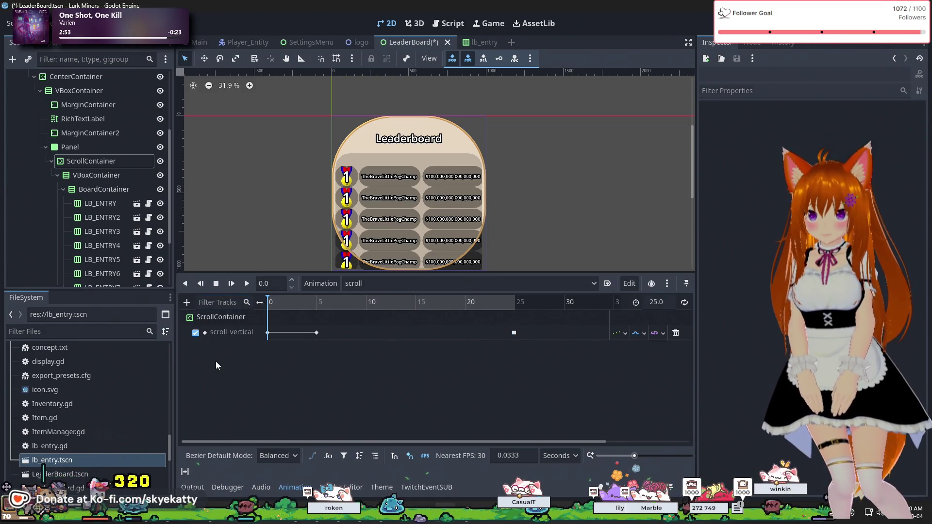
{"action": "left_click", "coordinate": [405, 386]}
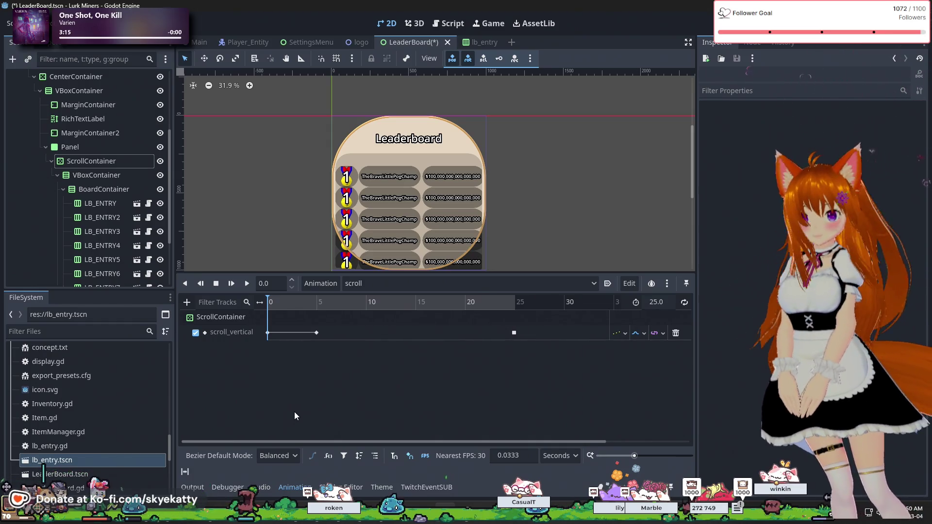
{"action": "scroll", "coordinate": [392, 245], "scroll_direction": "down", "scroll_amount": 2}
{"action": "scroll", "coordinate": [385, 252], "scroll_direction": "up", "scroll_amount": 3}
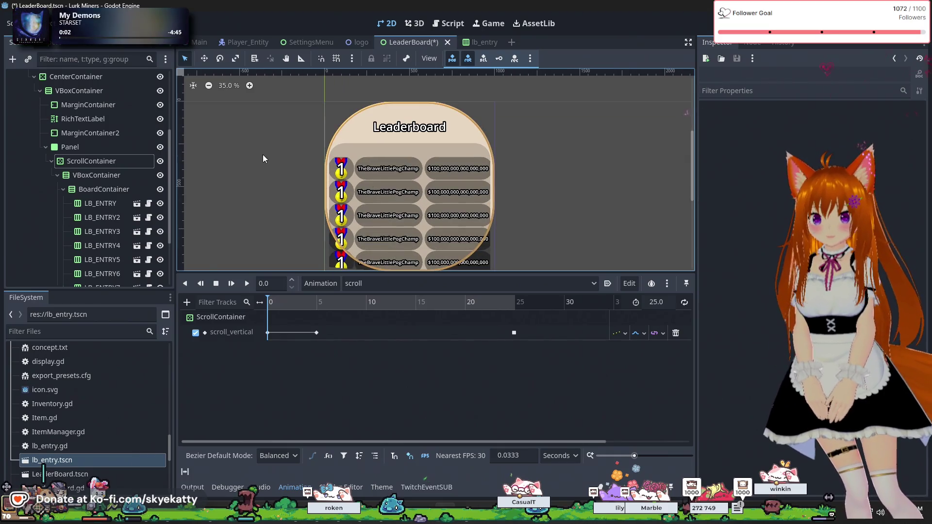
{"action": "scroll", "coordinate": [269, 159], "scroll_direction": "up", "scroll_amount": 1}
{"action": "scroll", "coordinate": [262, 127], "scroll_direction": "down", "scroll_amount": 1}
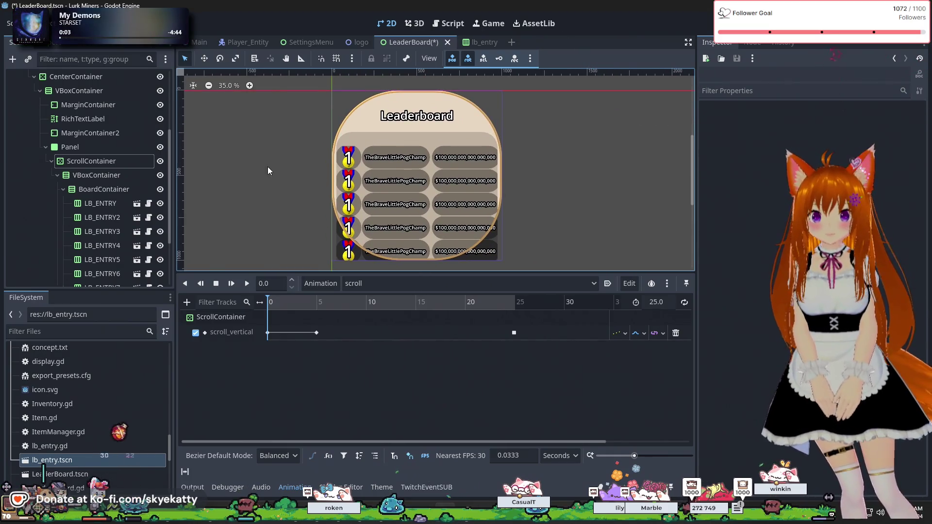
{"action": "scroll", "coordinate": [268, 174], "scroll_direction": "up", "scroll_amount": 2}
{"action": "scroll", "coordinate": [273, 182], "scroll_direction": "down", "scroll_amount": 2}
{"action": "scroll", "coordinate": [280, 206], "scroll_direction": "down", "scroll_amount": 1}
{"action": "scroll", "coordinate": [301, 229], "scroll_direction": "up", "scroll_amount": 1}
{"action": "mouse_move", "coordinate": [272, 306]}
{"action": "left_mouse_down"}
{"action": "mouse_move", "coordinate": [561, 319]}
{"action": "mouse_move", "coordinate": [234, 304]}
{"action": "left_mouse_up"}
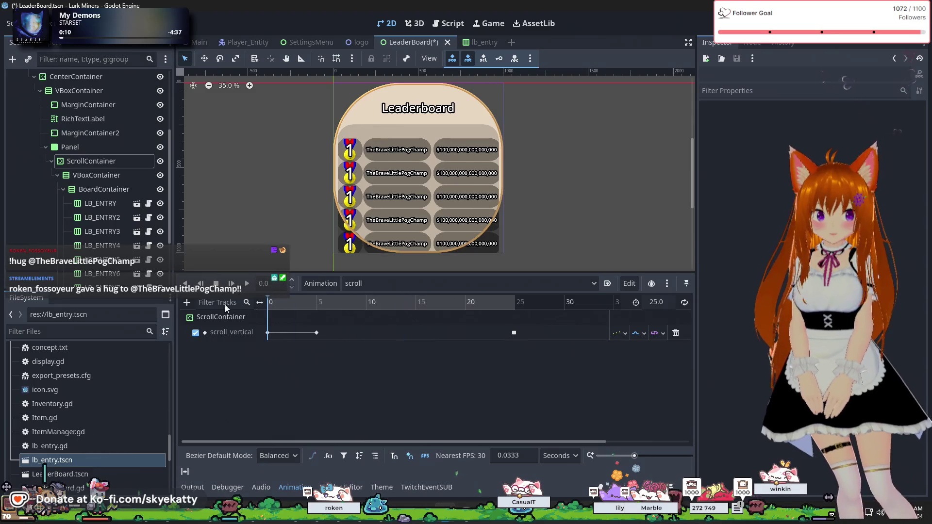
{"action": "mouse_move", "coordinate": [416, 311]}
{"action": "left_mouse_down"}
{"action": "mouse_move", "coordinate": [532, 311]}
{"action": "mouse_move", "coordinate": [292, 307]}
{"action": "mouse_move", "coordinate": [631, 318]}
{"action": "left_mouse_up"}
{"action": "left_click_drag", "start_coordinate": [516, 313], "coordinate": [268, 314]}
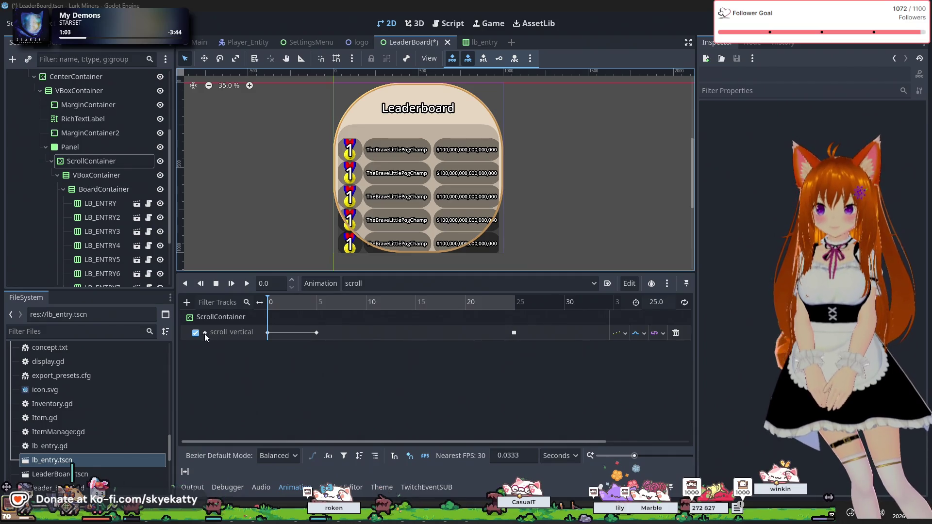
Step: Set the scroll_vertical track's Update Mode to Continuous, leaving interpolation unchanged
{"action": "left_click", "coordinate": [205, 333]}
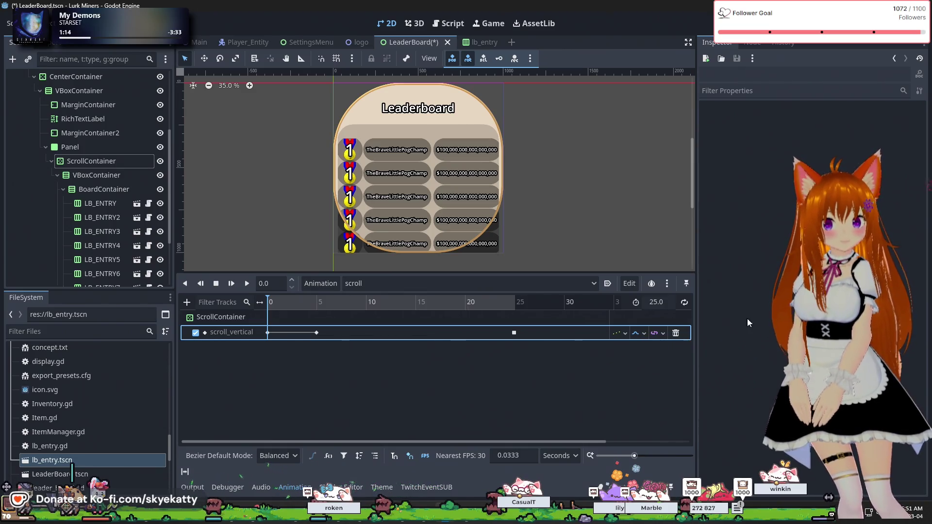
{"action": "left_click", "coordinate": [624, 333]}
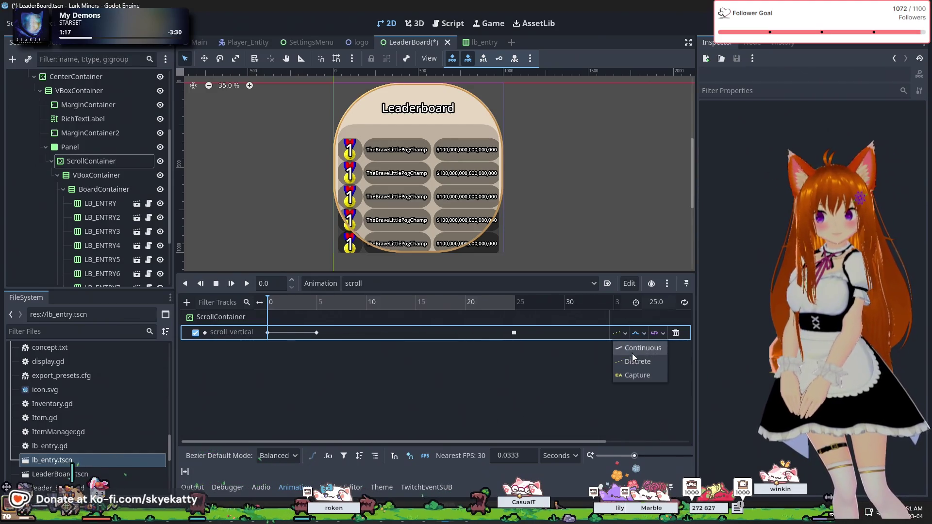
{"action": "left_click", "coordinate": [637, 333]}
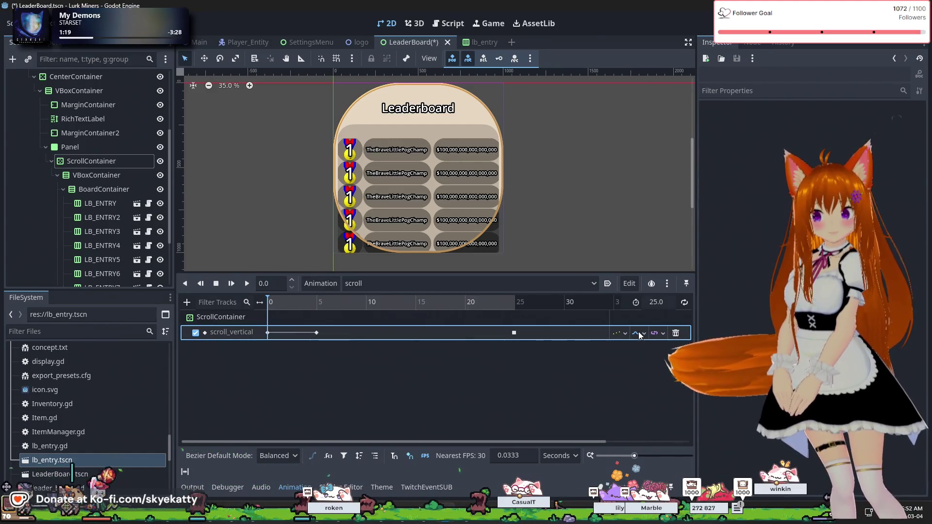
{"action": "left_click", "coordinate": [655, 348]}
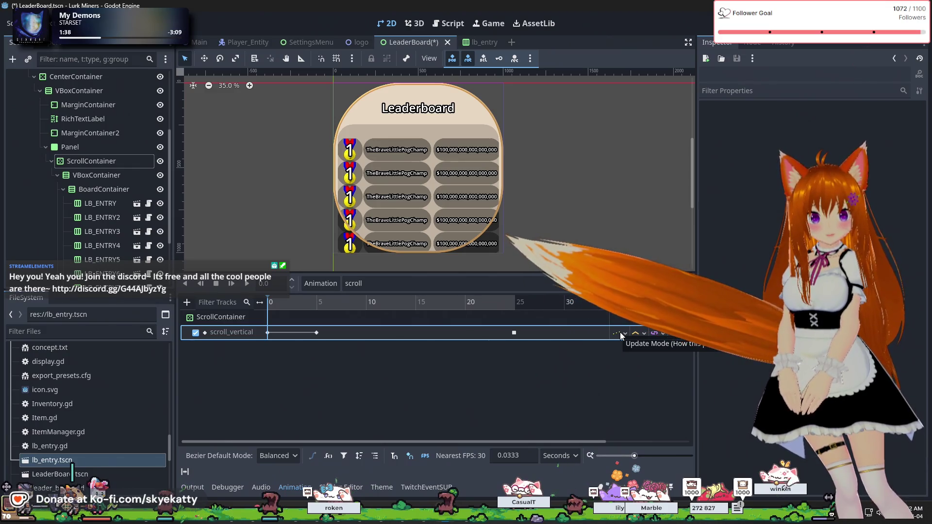
{"action": "left_click", "coordinate": [619, 332]}
{"action": "left_click", "coordinate": [625, 347]}
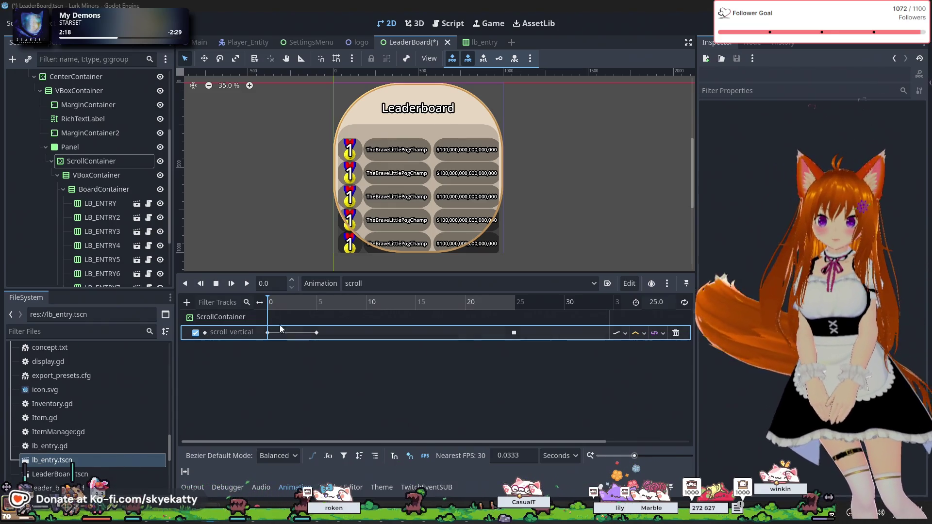
Step: Set the ~25 s scroll_vertical keyframe to 2318 px and scrub the timeline to preview the scrolling
{"action": "left_click", "coordinate": [319, 301]}
{"action": "mouse_move", "coordinate": [324, 312]}
{"action": "left_mouse_down"}
{"action": "mouse_move", "coordinate": [409, 317]}
{"action": "mouse_move", "coordinate": [323, 320]}
{"action": "mouse_move", "coordinate": [523, 319]}
{"action": "mouse_move", "coordinate": [291, 322]}
{"action": "mouse_move", "coordinate": [597, 325]}
{"action": "left_mouse_up"}
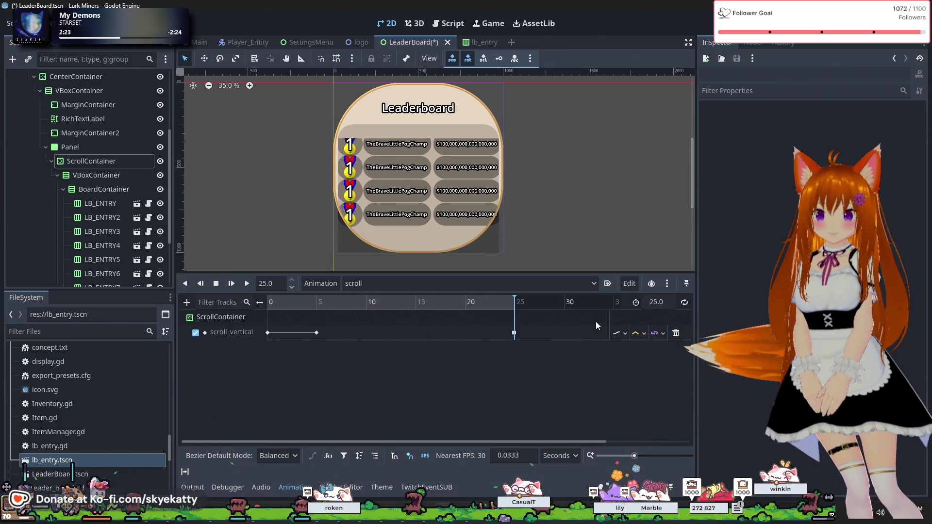
{"action": "left_click_drag", "start_coordinate": [517, 326], "coordinate": [190, 329]}
{"action": "left_click", "coordinate": [515, 333]}
{"action": "left_click", "coordinate": [840, 137]}
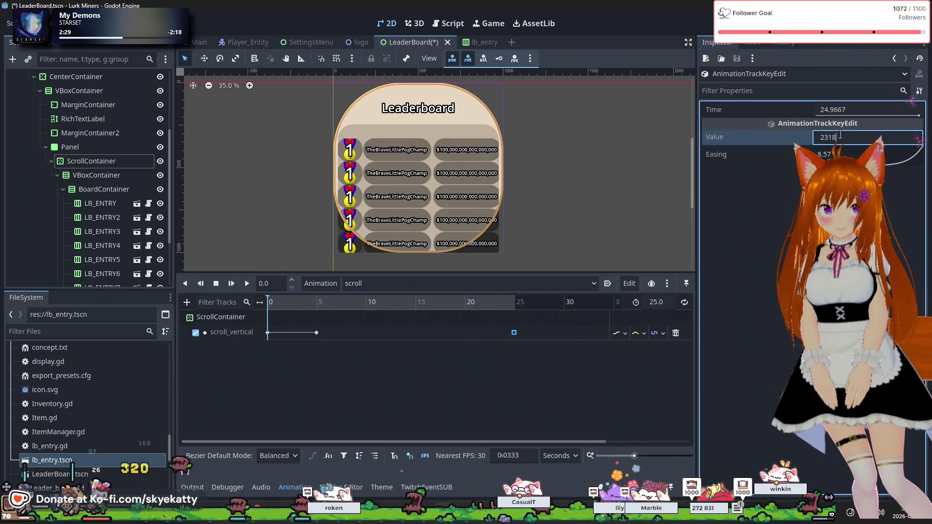
{"action": "key", "text": "Return"}
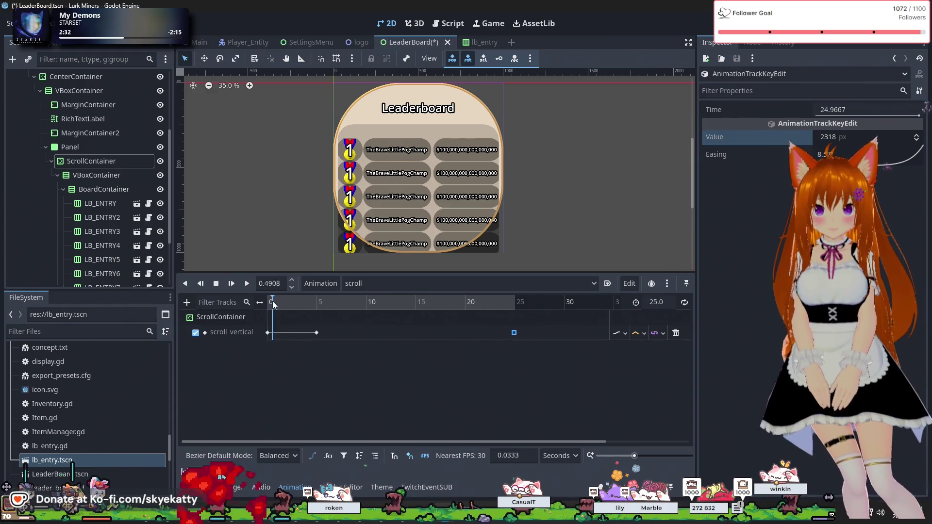
{"action": "mouse_move", "coordinate": [310, 309]}
{"action": "left_mouse_down"}
{"action": "mouse_move", "coordinate": [345, 315]}
{"action": "mouse_move", "coordinate": [299, 317]}
{"action": "mouse_move", "coordinate": [534, 325]}
{"action": "mouse_move", "coordinate": [257, 336]}
{"action": "left_mouse_up"}
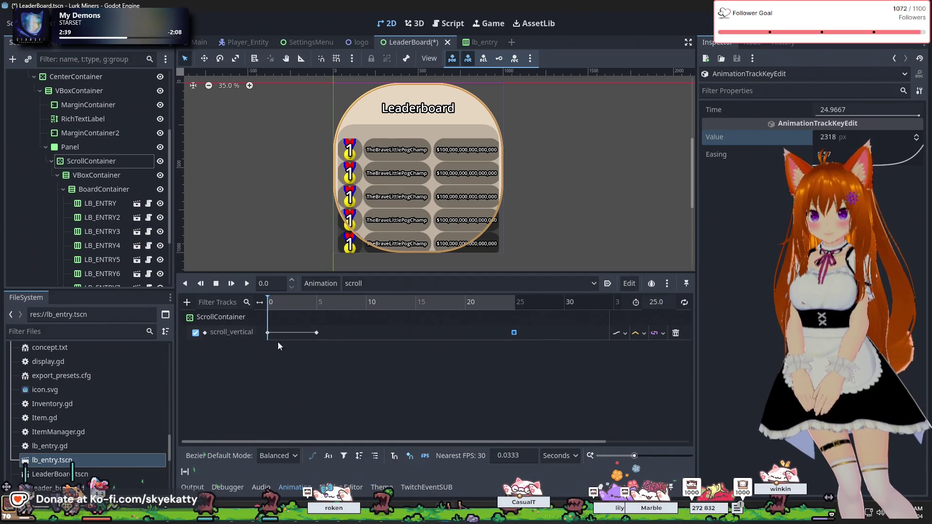
{"action": "left_click", "coordinate": [325, 333]}
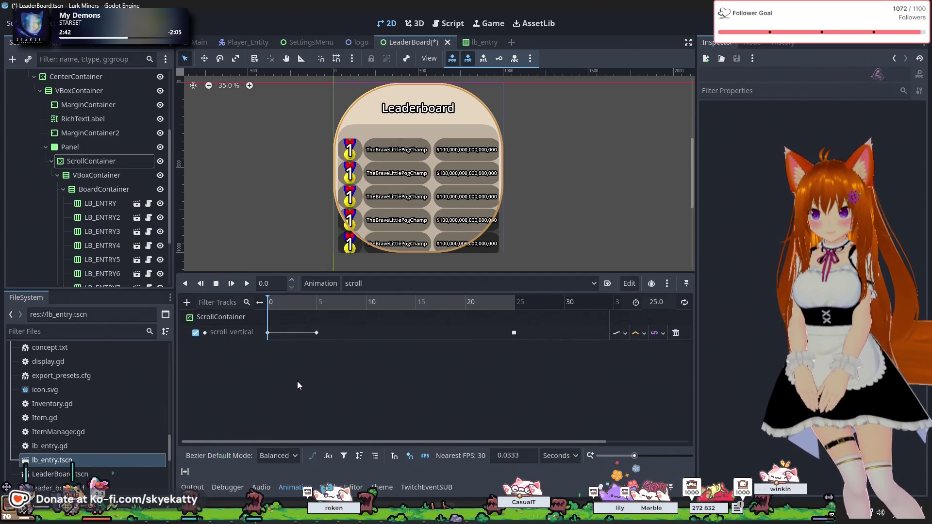
Step: Delete LB_ENTRY through LB_ENTRY11 and their tracks, save the LeaderBoard scene, and run the game
{"action": "left_click", "coordinate": [91, 208]}
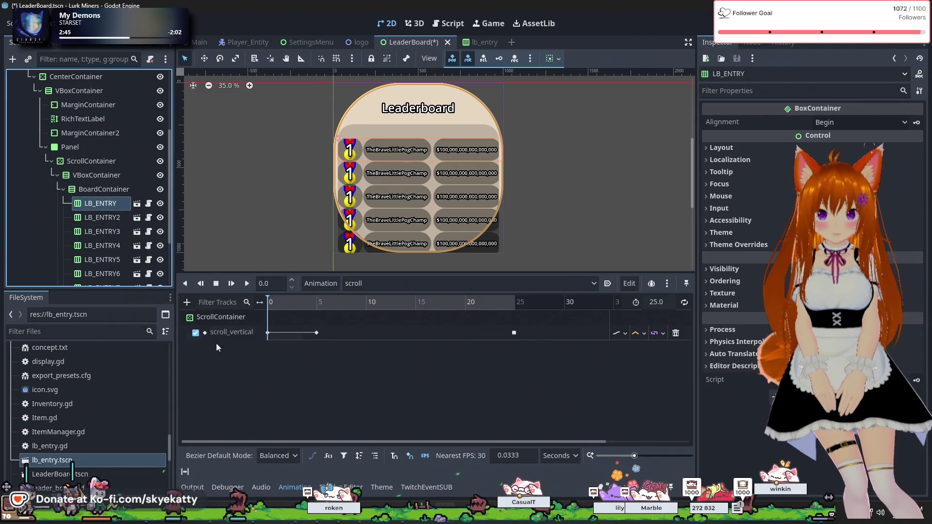
{"action": "scroll", "coordinate": [121, 246], "scroll_direction": "down", "scroll_amount": 3}
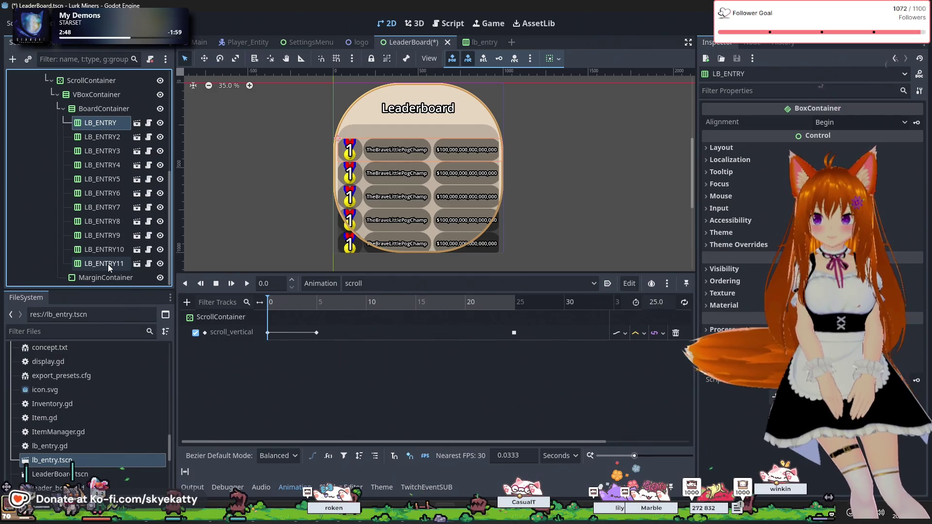
{"action": "left_click", "coordinate": [108, 264], "text": "shift"}
{"action": "key", "text": "Delete"}
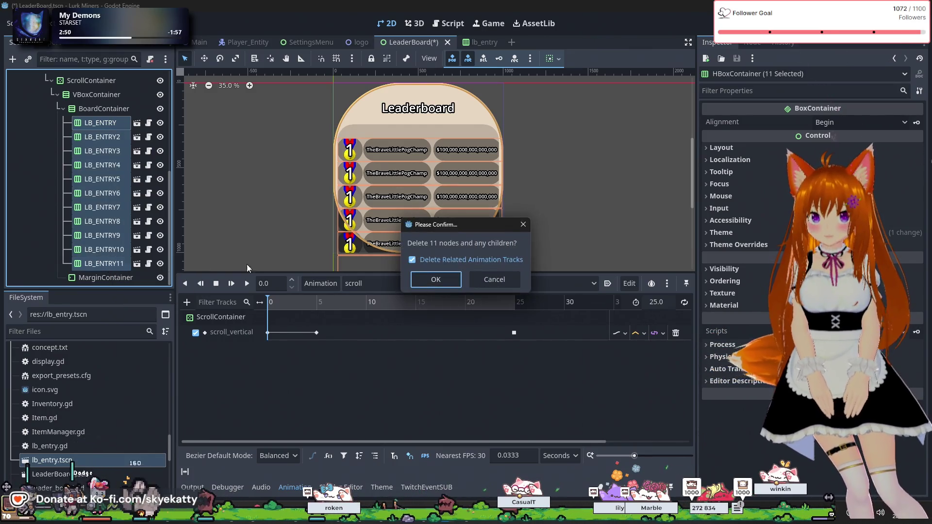
{"action": "left_click", "coordinate": [433, 277]}
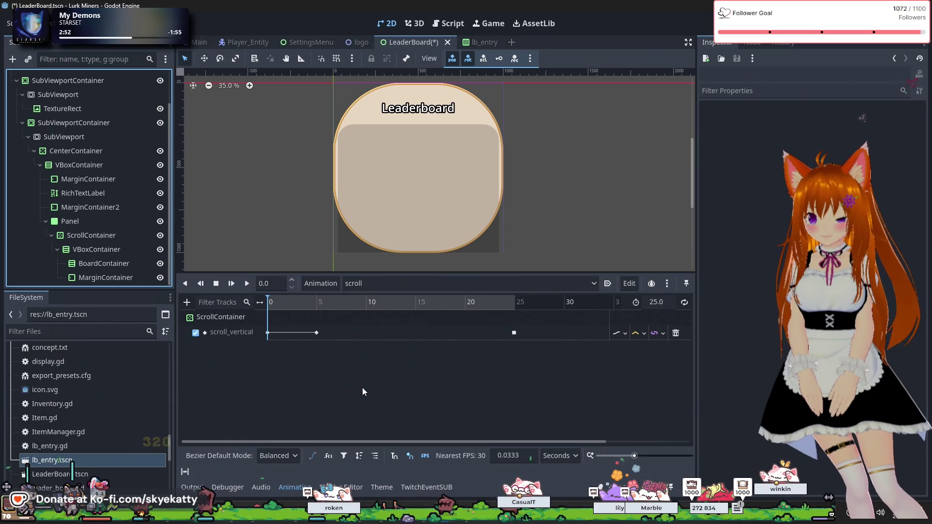
{"action": "key", "text": "ctrl+s"}
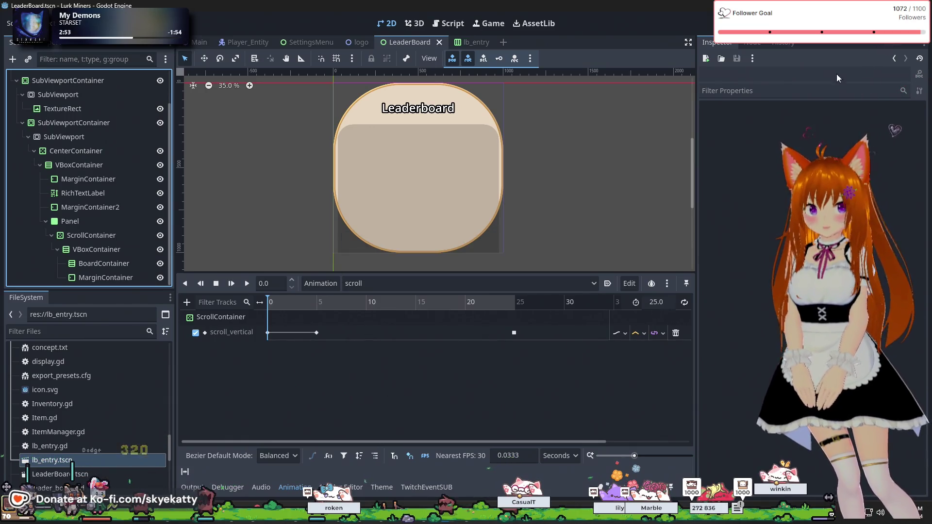
{"action": "key", "text": "F5"}
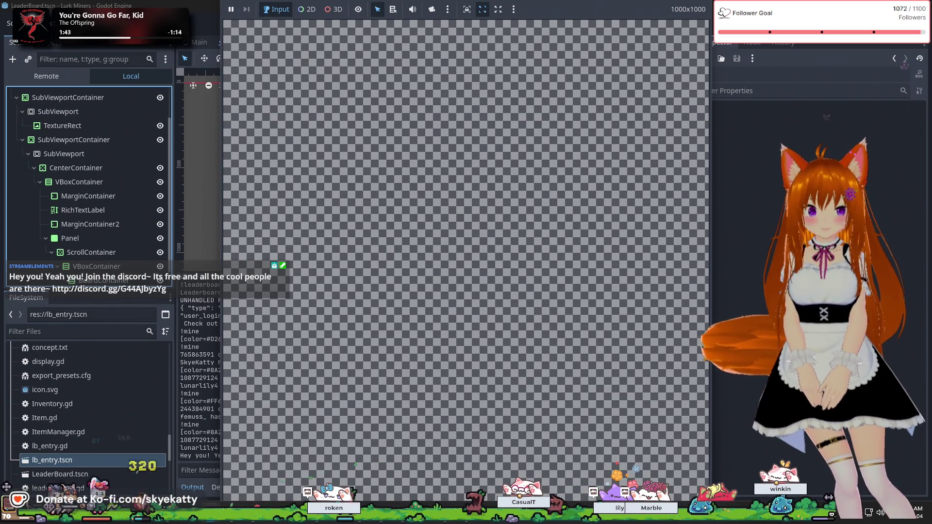
Step: Stop the running game with F8
{"action": "key", "text": "F8"}
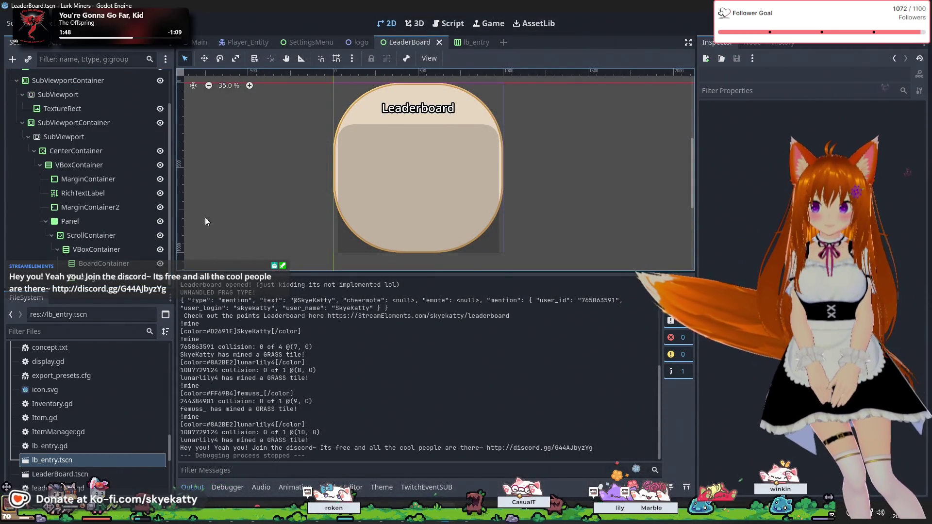
Step: Switch to the lb_entry scene and open its lb_entry.gd script
{"action": "scroll", "coordinate": [91, 138], "scroll_direction": "up", "scroll_amount": 3}
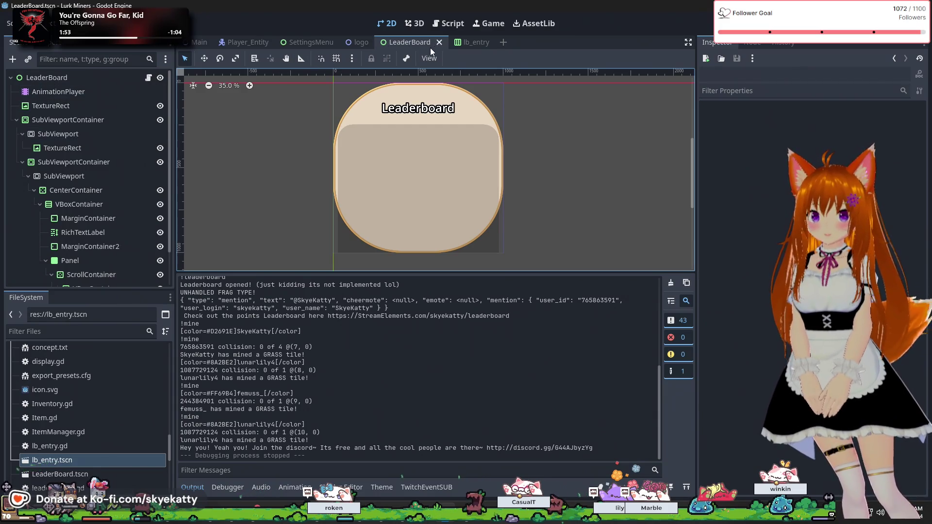
{"action": "left_click", "coordinate": [470, 42]}
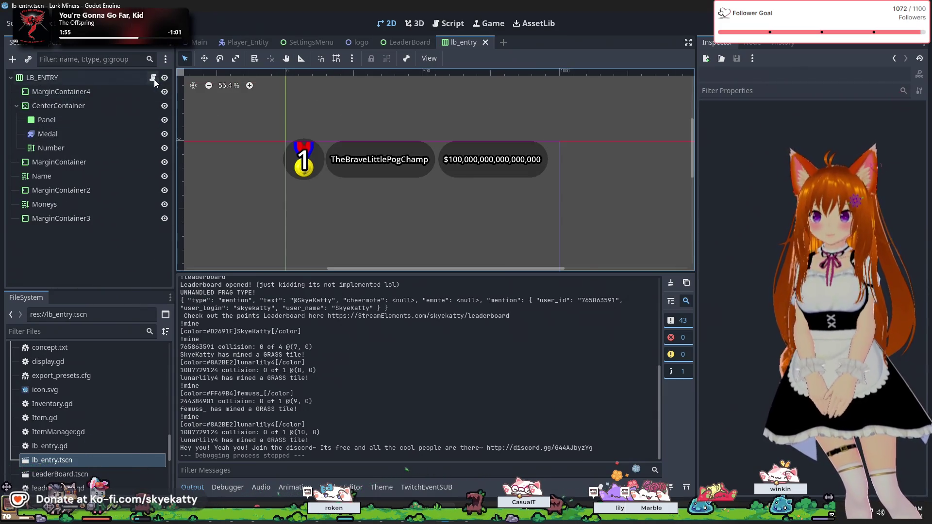
{"action": "left_click", "coordinate": [153, 80]}
{"action": "scroll", "coordinate": [358, 153], "scroll_direction": "down", "scroll_amount": 4}
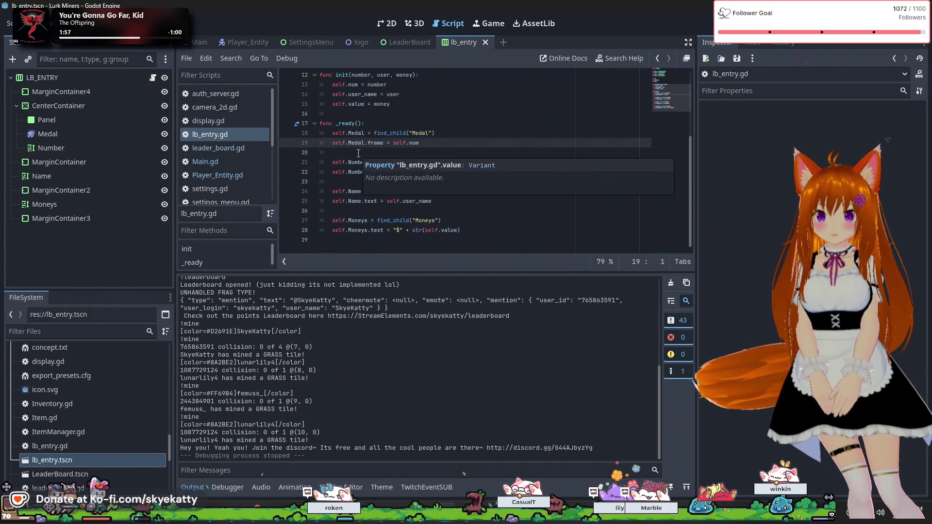
Step: Append 'if money != null else 0' to line 15 of lb_entry.gd and save the script
{"action": "scroll", "coordinate": [358, 153], "scroll_direction": "up", "scroll_amount": 4}
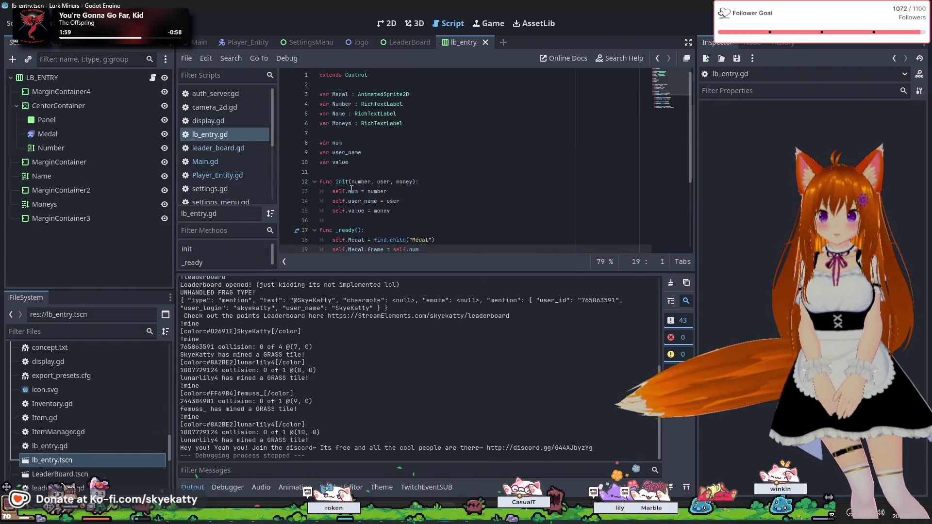
{"action": "mouse_move", "coordinate": [388, 239]}
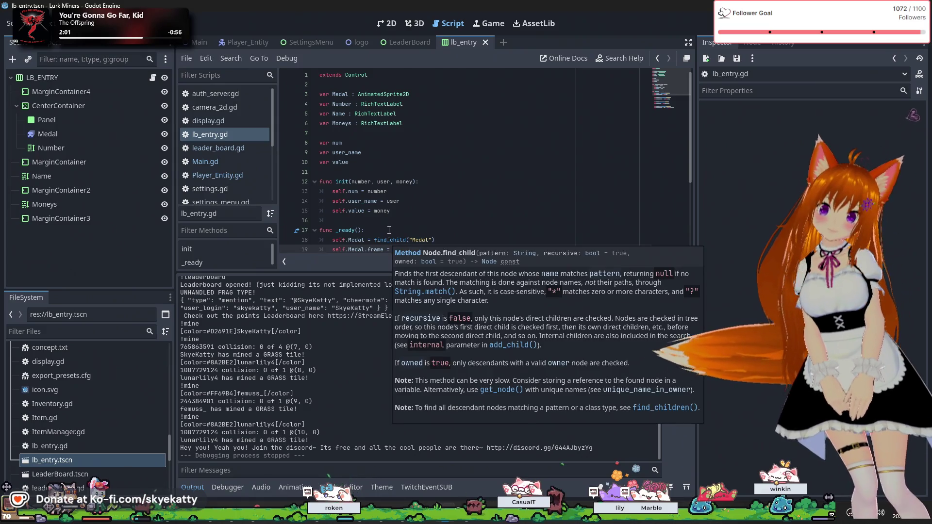
{"action": "left_click", "coordinate": [395, 210]}
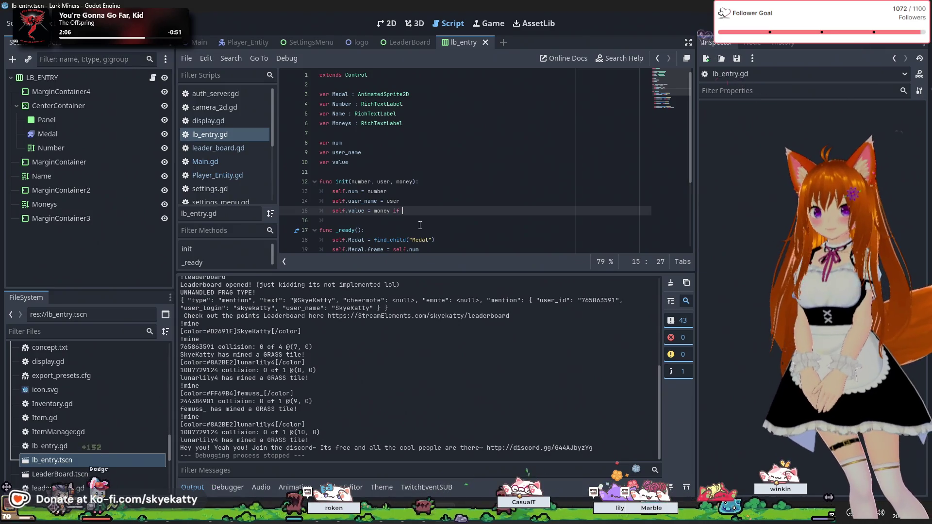
{"action": "type", "text": "if money !="}
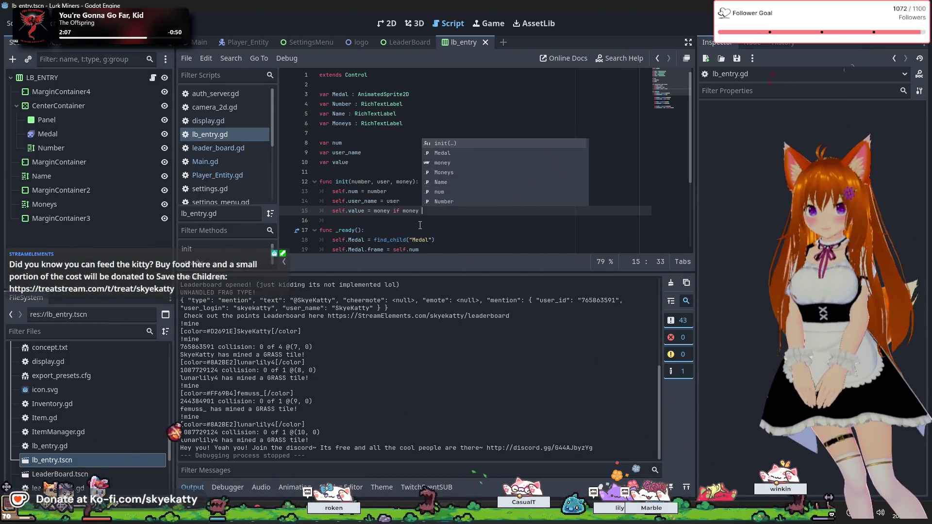
{"action": "type", "text": "null"}
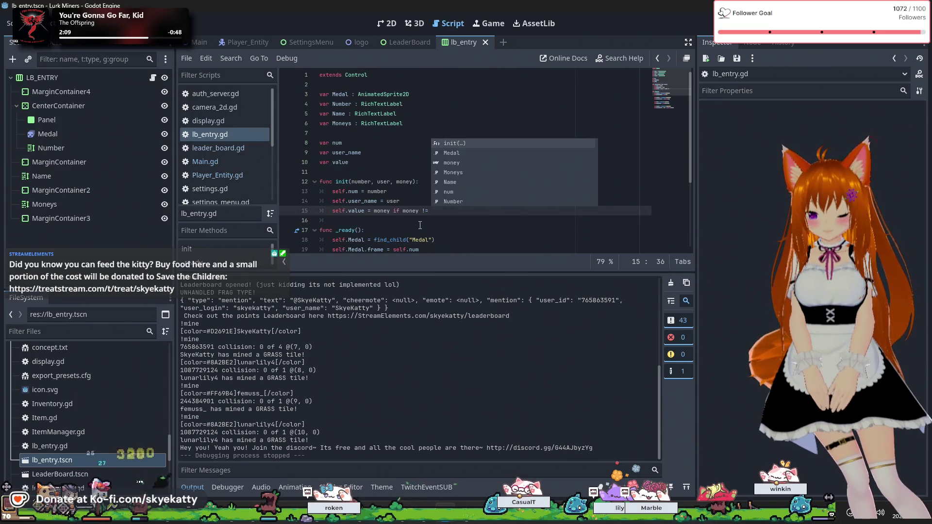
{"action": "type", "text": " else 0"}
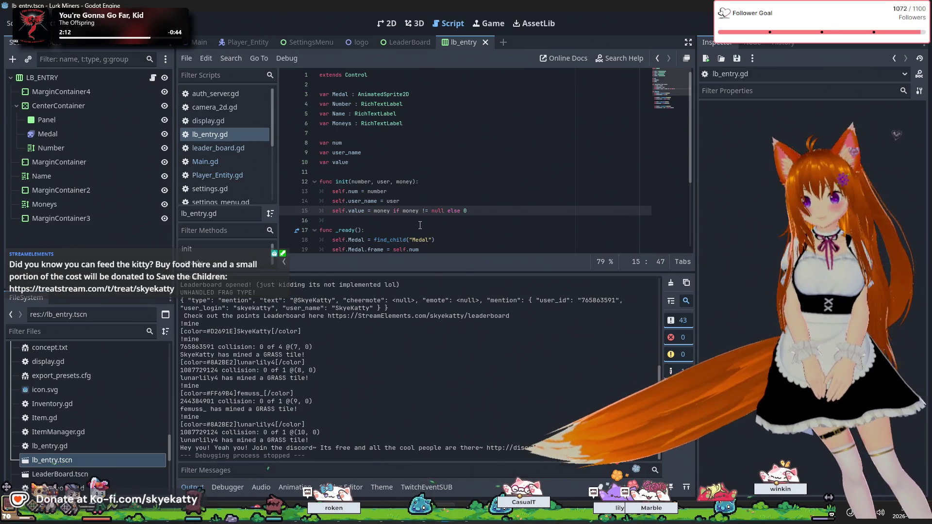
{"action": "left_click", "coordinate": [532, 204]}
{"action": "key", "text": "Down"}
{"action": "key", "text": "Down"}
{"action": "key", "text": "Down"}
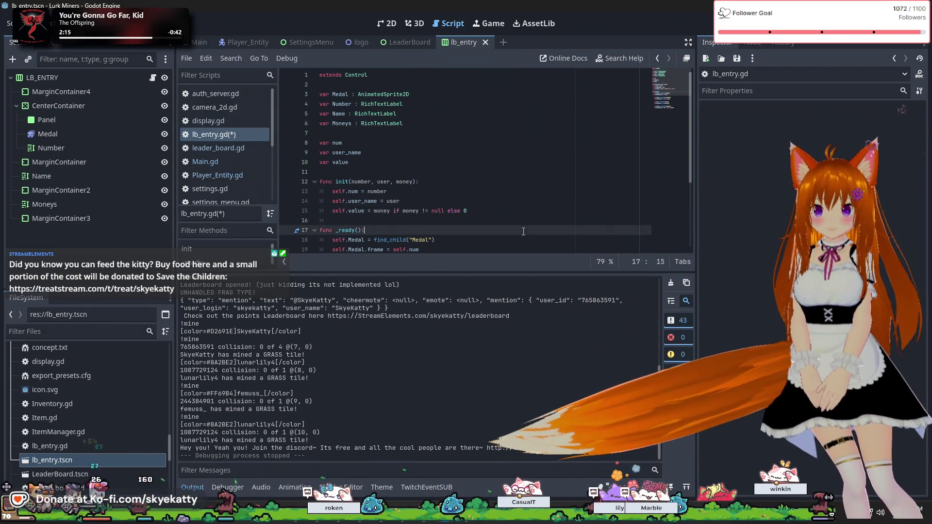
{"action": "key", "text": "ctrl+s"}
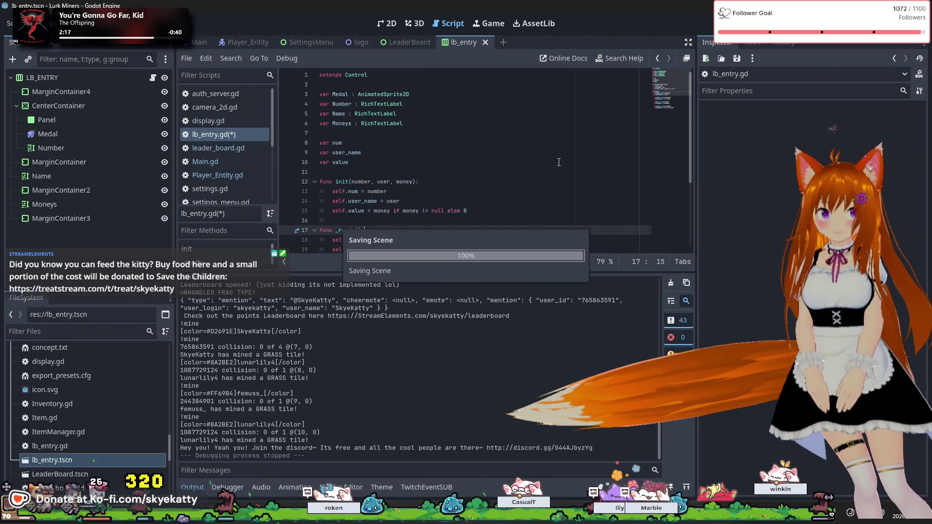
{"action": "left_click", "coordinate": [559, 162]}
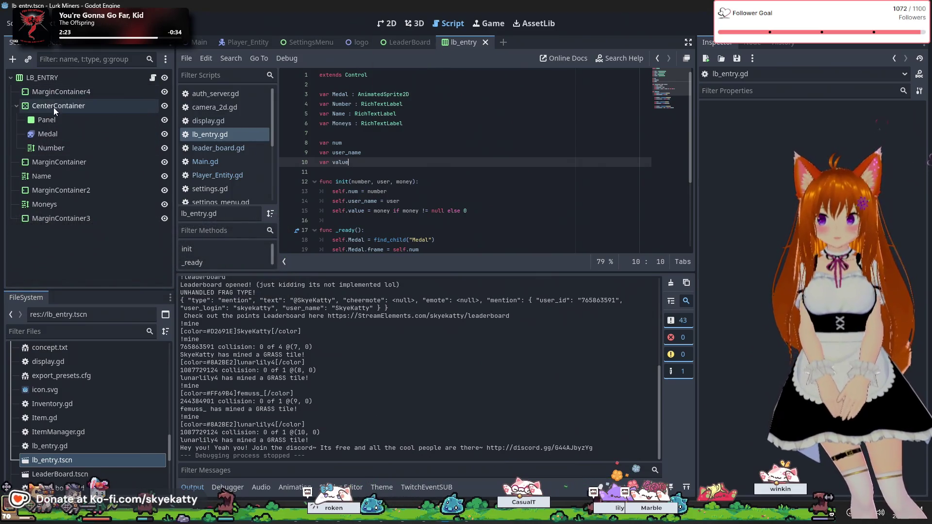
Step: Inspect the LB_ENTRY root and MarginContainer3 nodes in the Scene dock
{"action": "left_click", "coordinate": [54, 79]}
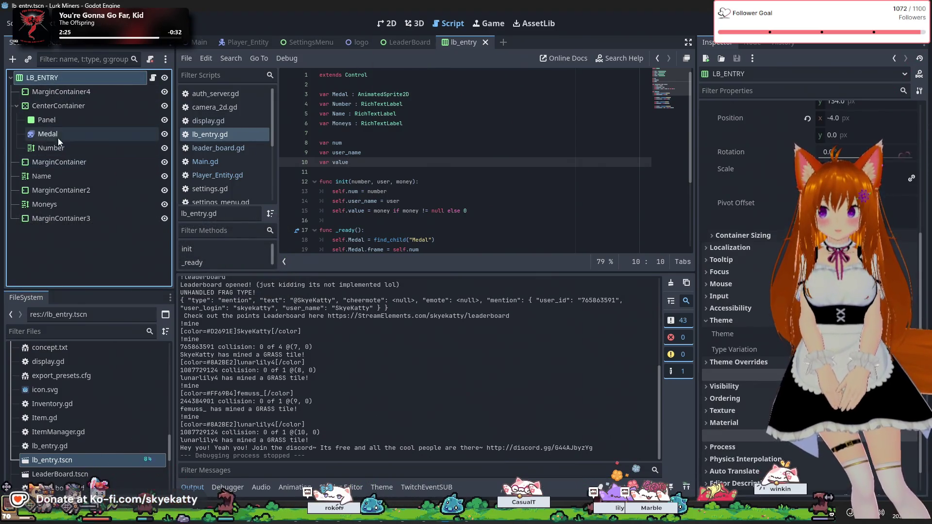
{"action": "left_click", "coordinate": [59, 218]}
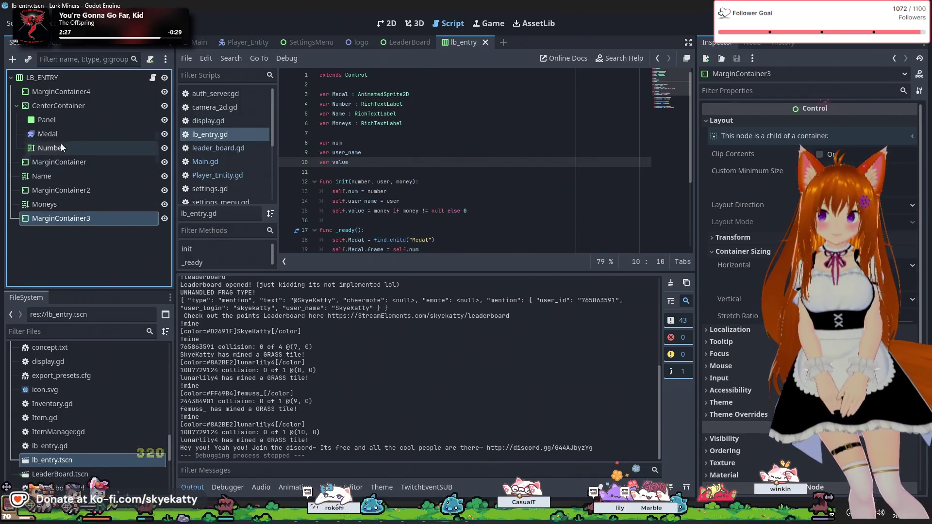
{"action": "left_click", "coordinate": [75, 78]}
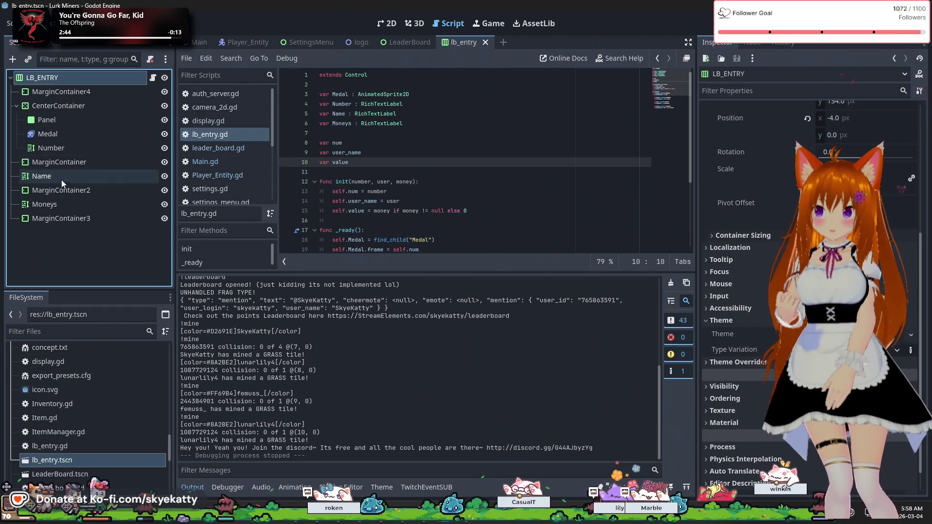
{"action": "right_click", "coordinate": [74, 249]}
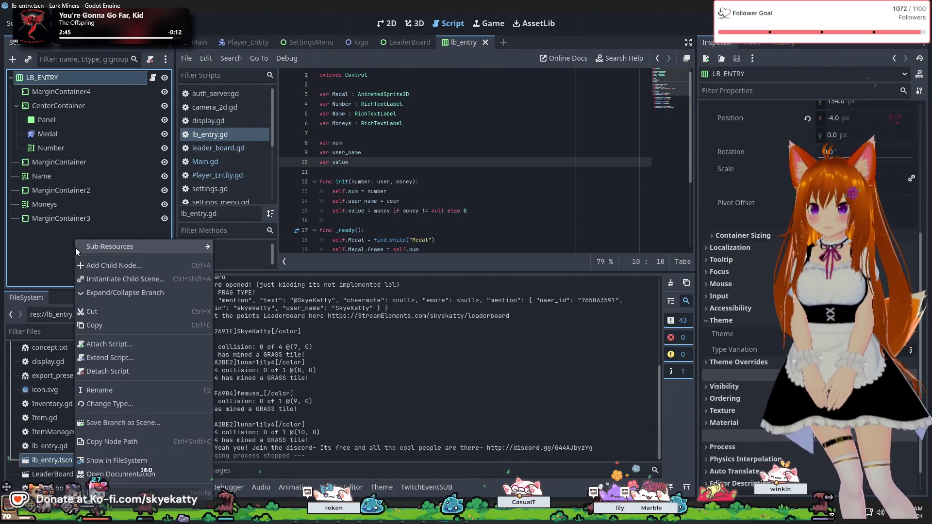
{"action": "left_click", "coordinate": [94, 80]}
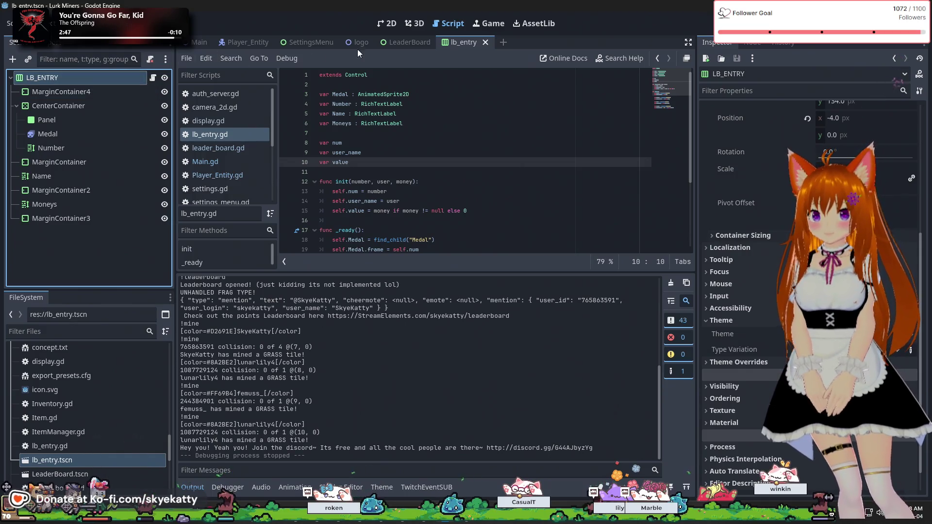
Step: Show lb_entry in the 2D view and select the Number label to open the Score theme
{"action": "left_click", "coordinate": [389, 23]}
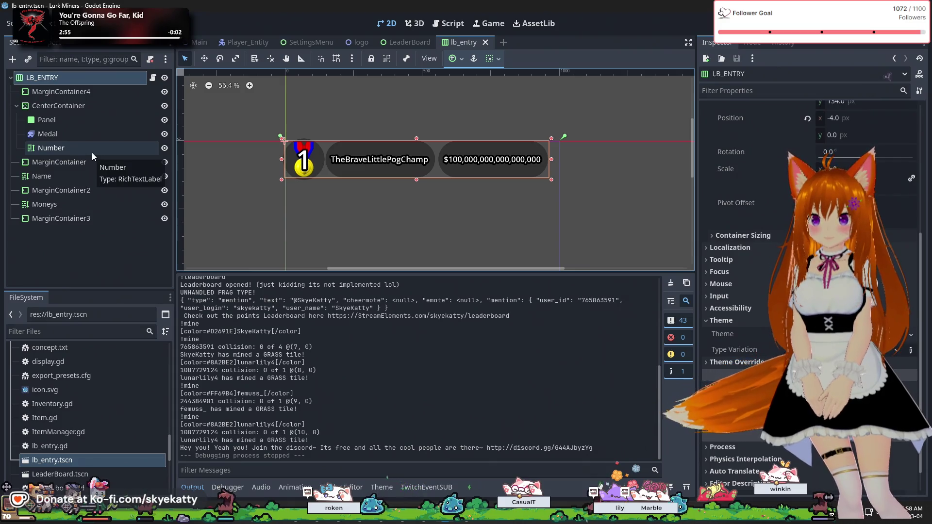
{"action": "scroll", "coordinate": [314, 179], "scroll_direction": "up", "scroll_amount": 1}
{"action": "scroll", "coordinate": [315, 179], "scroll_direction": "down", "scroll_amount": 1}
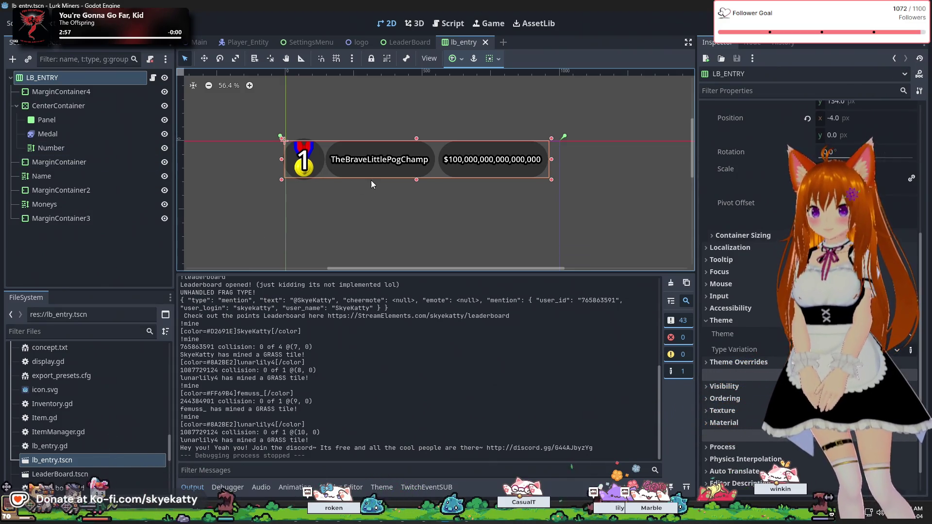
{"action": "scroll", "coordinate": [368, 202], "scroll_direction": "down", "scroll_amount": 1}
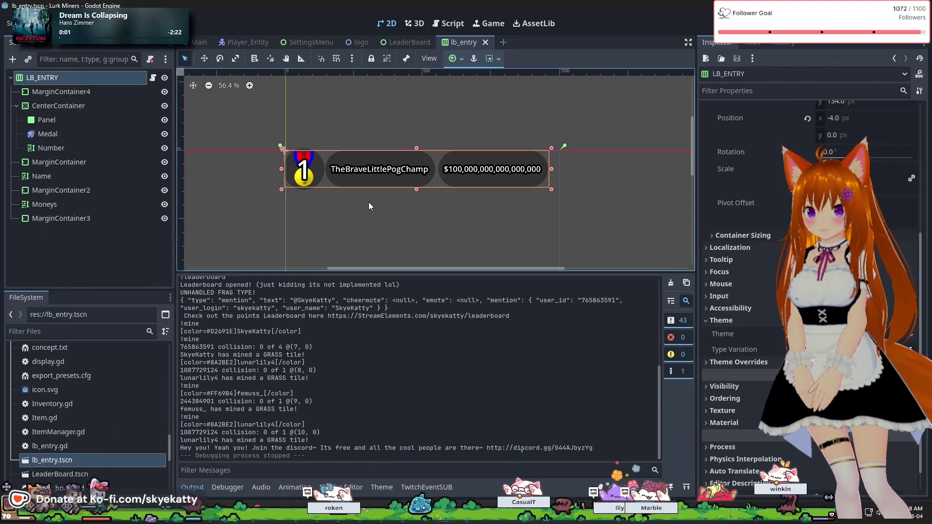
{"action": "scroll", "coordinate": [368, 202], "scroll_direction": "up", "scroll_amount": 2}
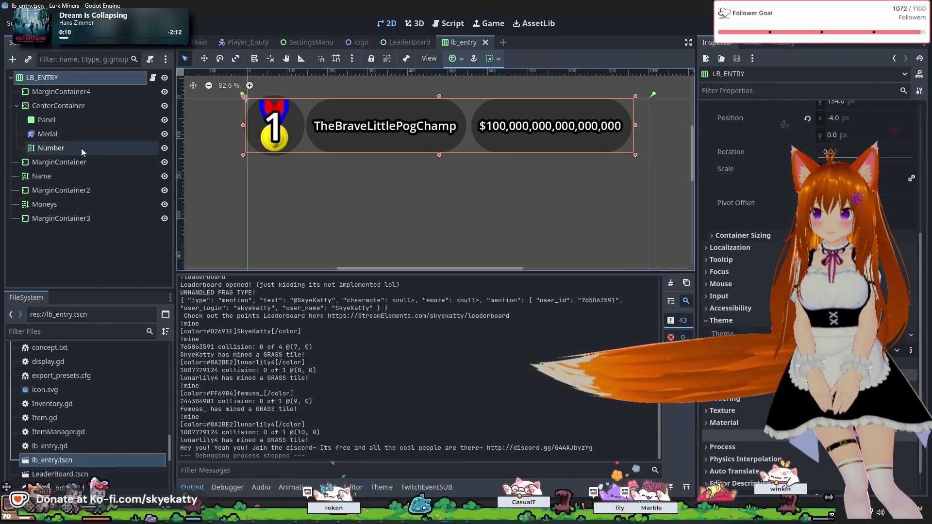
{"action": "left_click", "coordinate": [80, 147]}
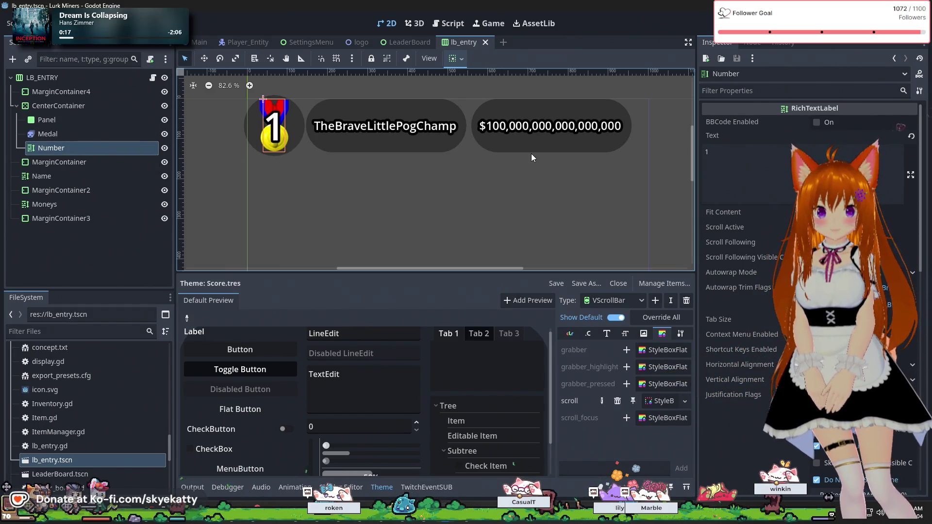
Step: Inspect CenterContainer, MarginContainer4 and LB_ENTRY, and open the Score theme's Type list
{"action": "scroll", "coordinate": [711, 259], "scroll_direction": "down", "scroll_amount": 15}
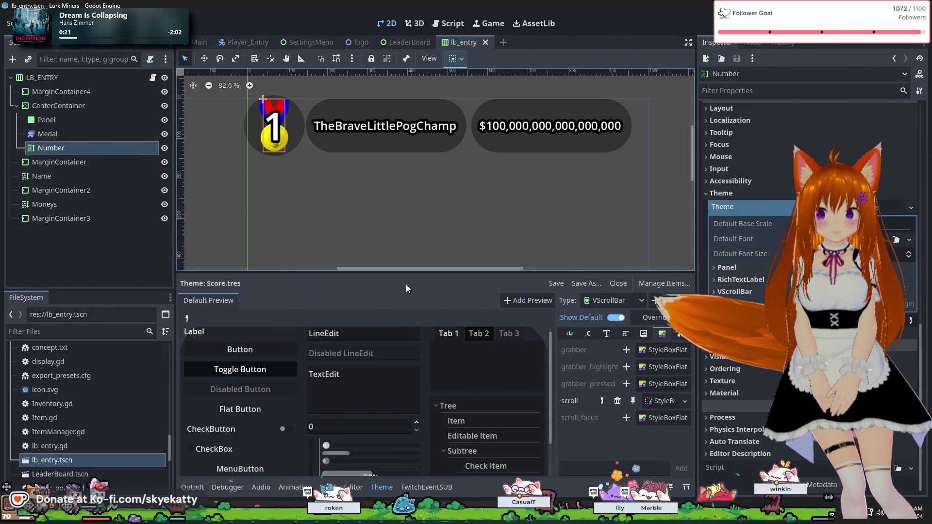
{"action": "left_click", "coordinate": [71, 104]}
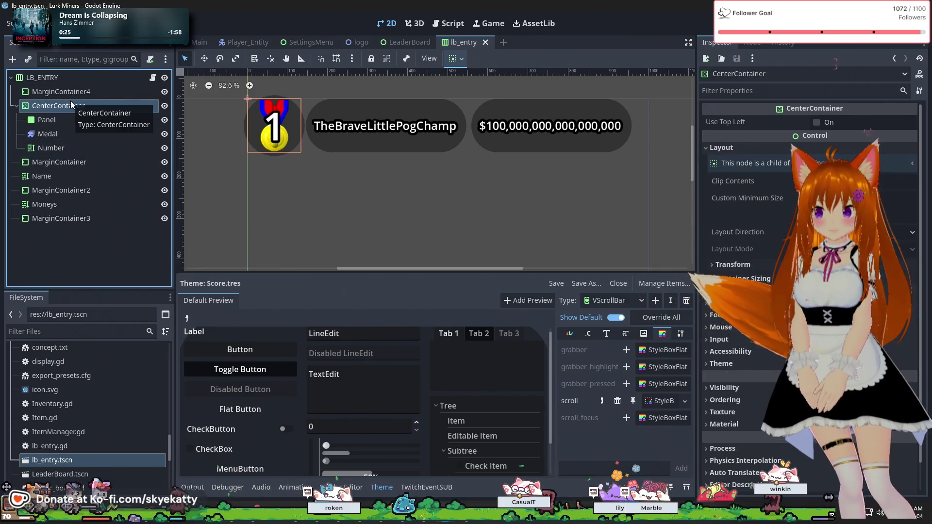
{"action": "left_click", "coordinate": [74, 94]}
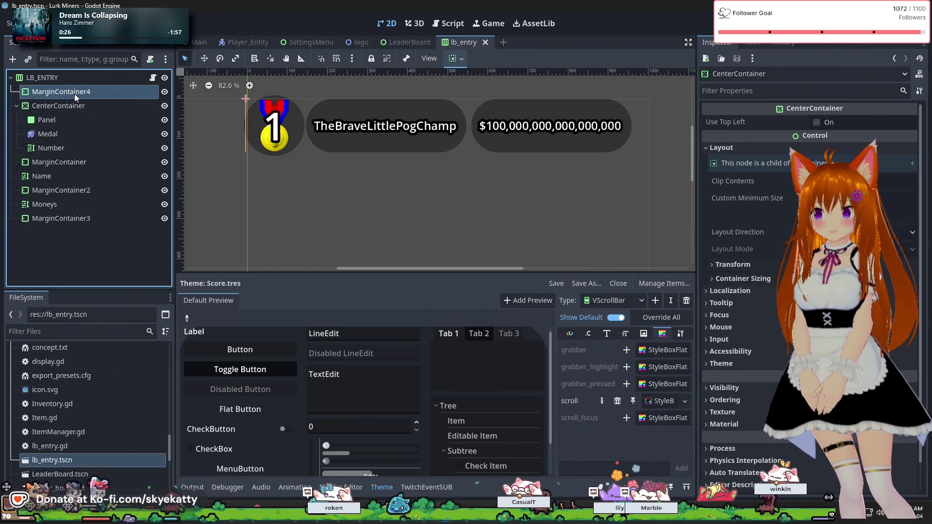
{"action": "left_click", "coordinate": [78, 83]}
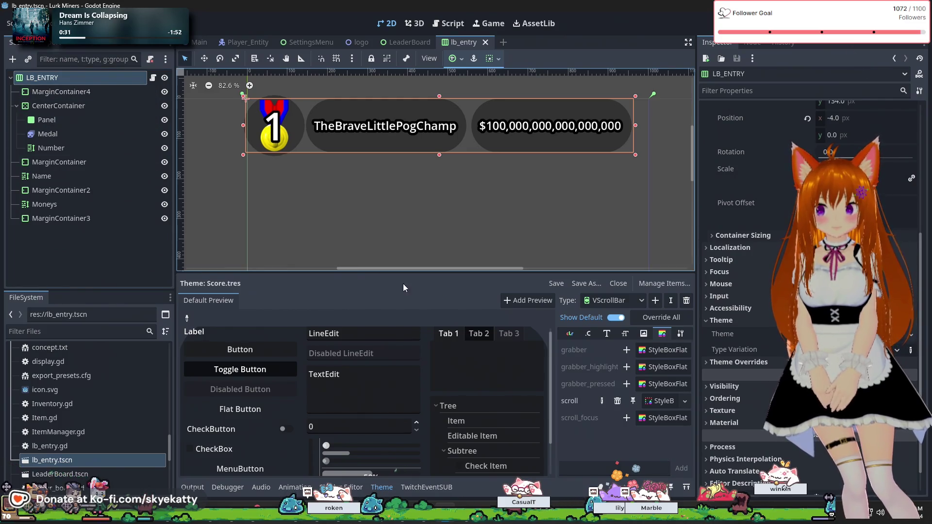
{"action": "scroll", "coordinate": [124, 384], "scroll_direction": "up", "scroll_amount": 4}
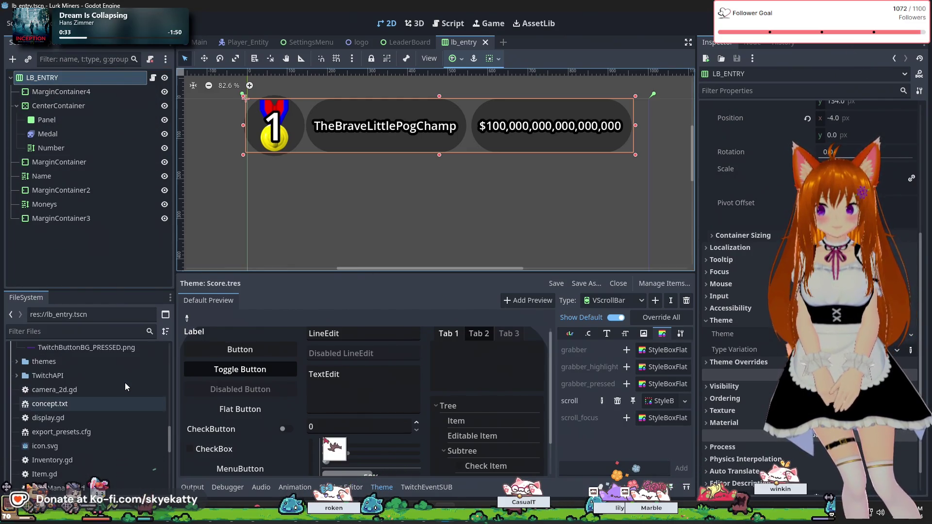
{"action": "scroll", "coordinate": [126, 383], "scroll_direction": "up", "scroll_amount": 8}
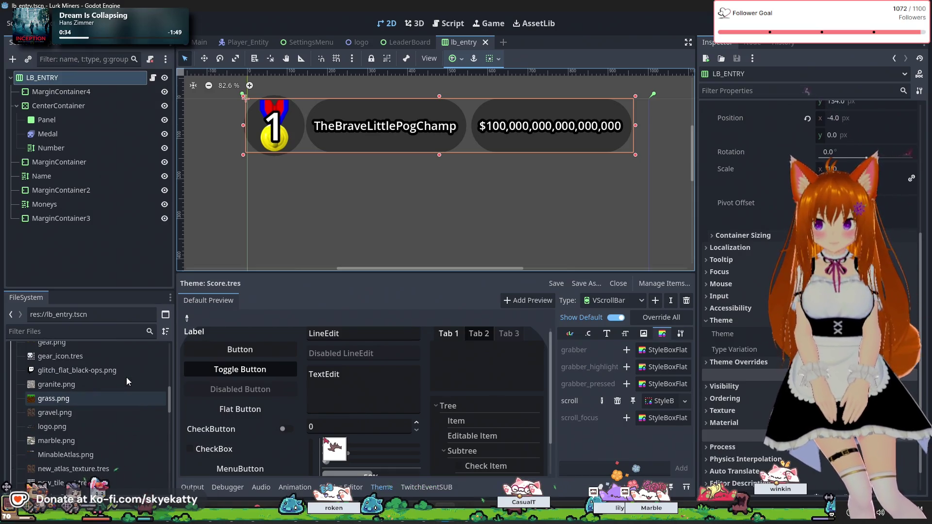
{"action": "scroll", "coordinate": [126, 376], "scroll_direction": "down", "scroll_amount": 8}
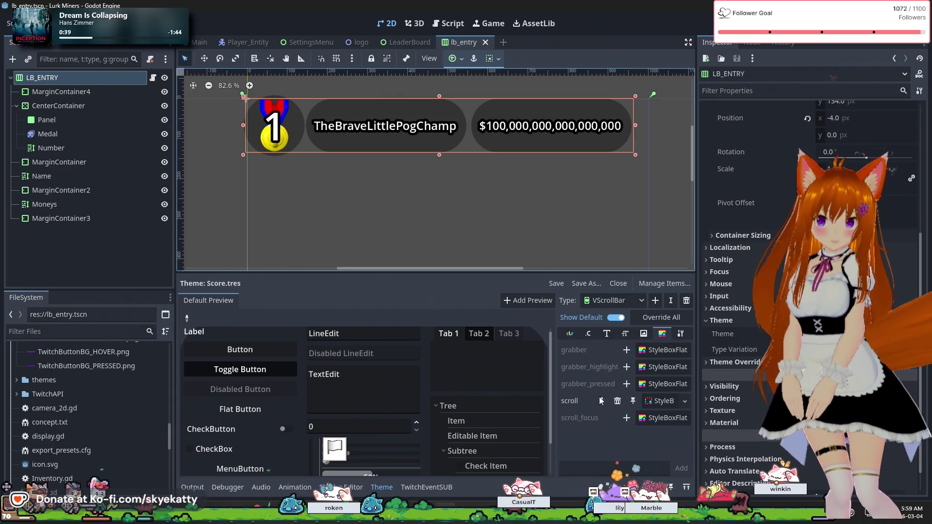
{"action": "left_click", "coordinate": [610, 298]}
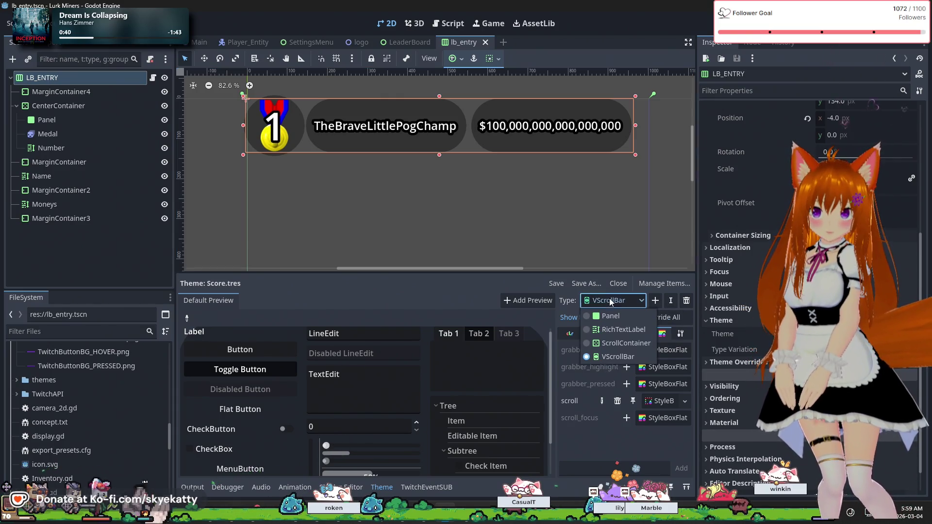
Step: Add the RichTextLabel type to the Score theme and raise its normal_font_size up to 115
{"action": "left_click", "coordinate": [610, 332]}
{"action": "left_click", "coordinate": [626, 333]}
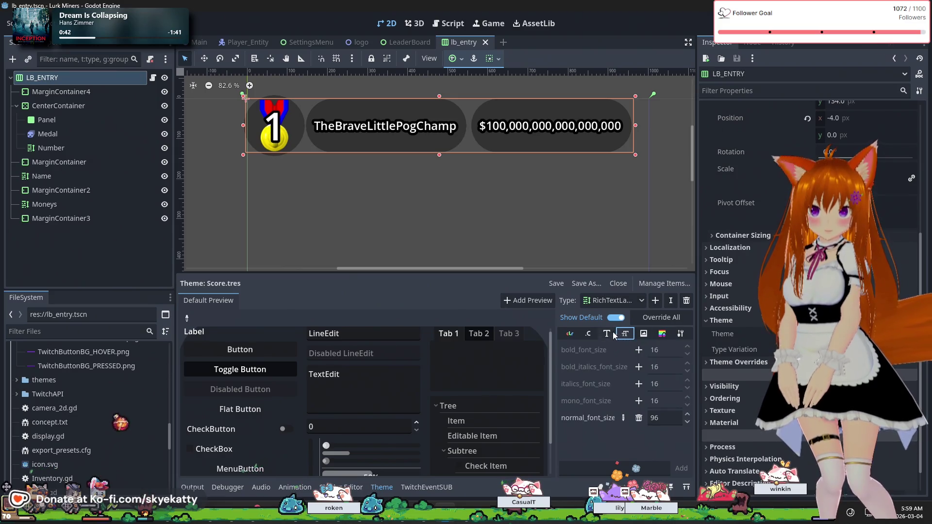
{"action": "left_click", "coordinate": [688, 415]}
{"action": "left_click", "coordinate": [687, 414]}
{"action": "left_click", "coordinate": [687, 415]}
{"action": "left_click", "coordinate": [687, 415]}
{"action": "left_click", "coordinate": [687, 415]}
{"action": "left_click", "coordinate": [687, 415]}
{"action": "left_click", "coordinate": [687, 416]}
{"action": "left_click", "coordinate": [687, 415]}
{"action": "left_click", "coordinate": [688, 415]}
{"action": "left_click", "coordinate": [687, 415]}
{"action": "left_click", "coordinate": [687, 415]}
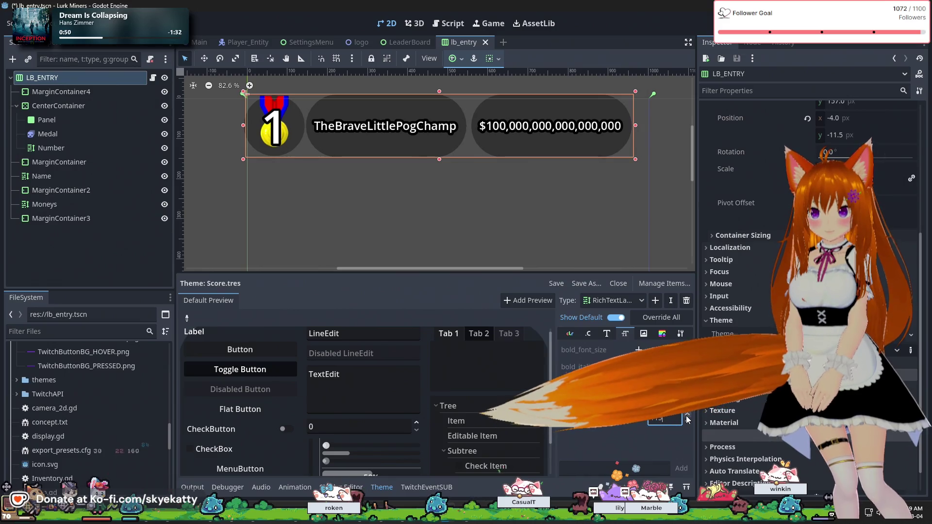
{"action": "left_click", "coordinate": [687, 415]}
Step: Bring RichTextLabel normal_font_size back down, leaving it at 96
{"action": "left_click", "coordinate": [688, 421]}
{"action": "left_click", "coordinate": [688, 421]}
{"action": "left_click", "coordinate": [687, 421]}
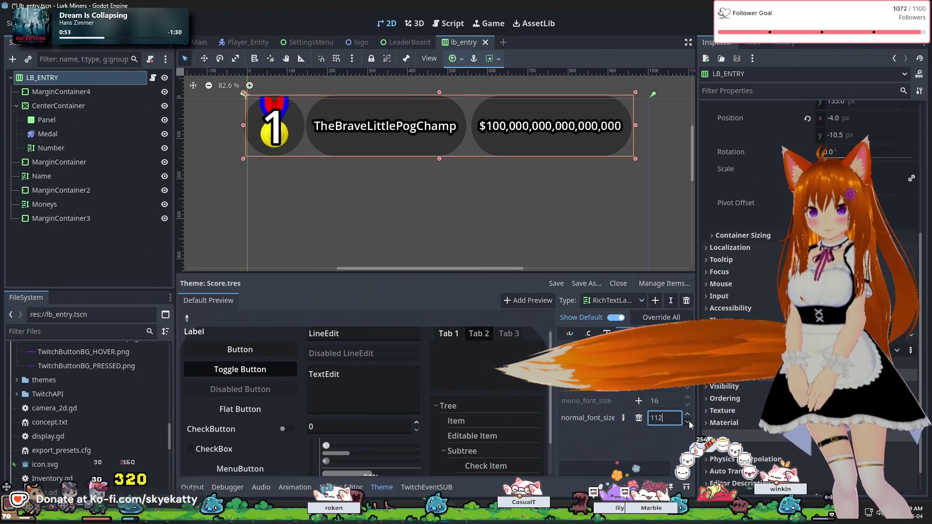
{"action": "left_click", "coordinate": [687, 422]}
{"action": "left_click", "coordinate": [689, 422]}
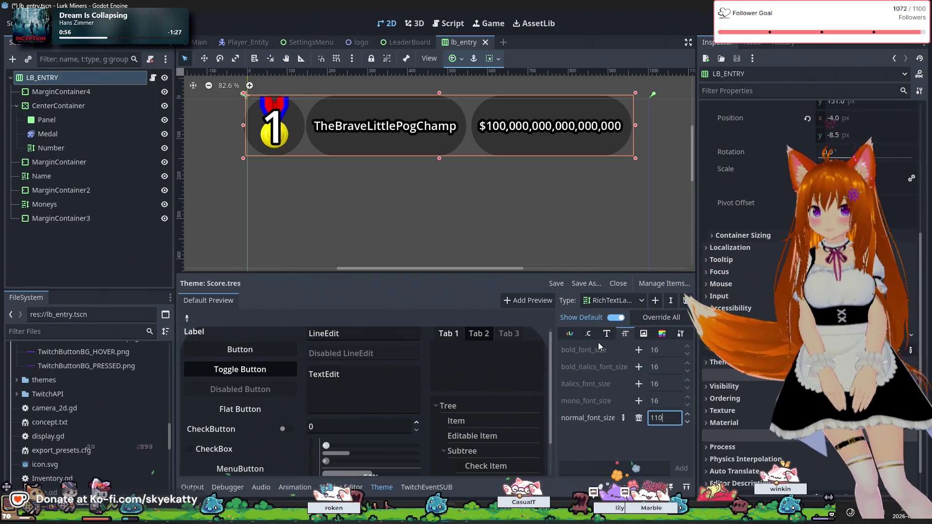
{"action": "key", "text": "BackSpace"}
{"action": "type", "text": "1"}
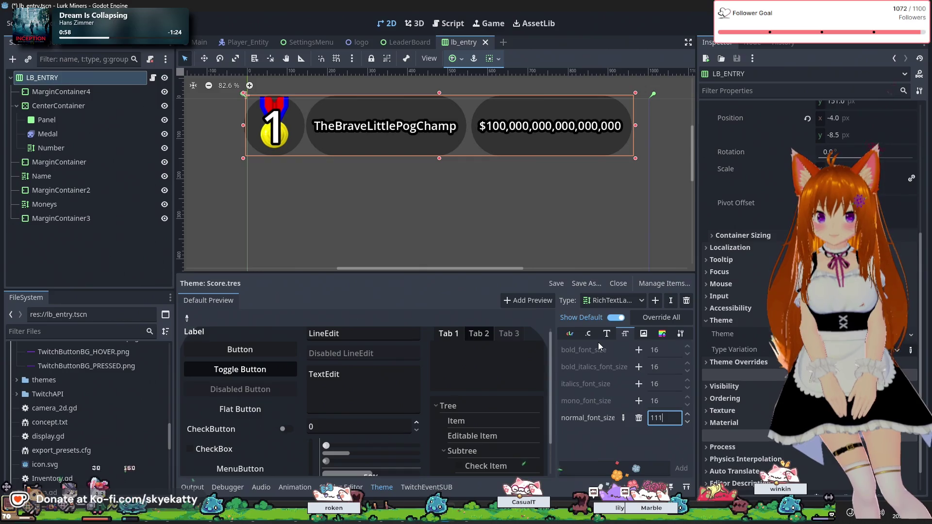
{"action": "left_click", "coordinate": [688, 422]}
{"action": "left_click", "coordinate": [688, 422]}
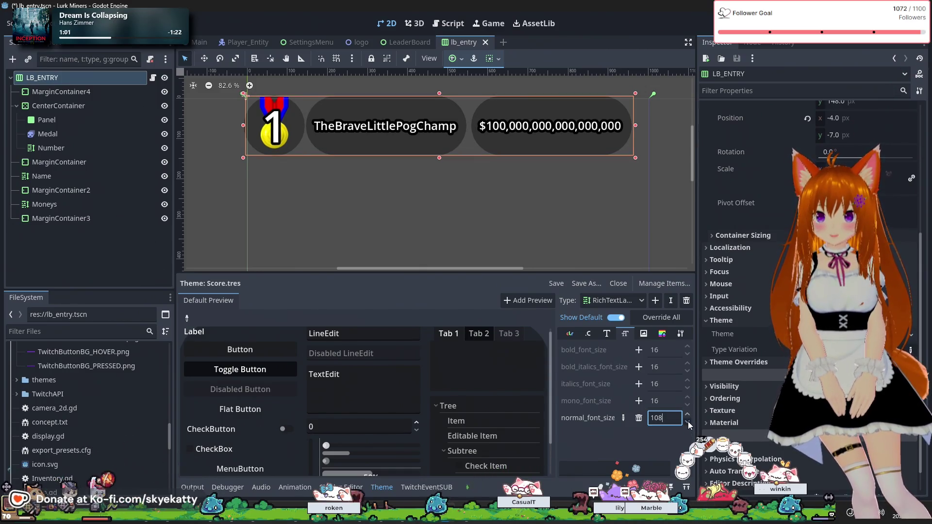
{"action": "scroll", "coordinate": [689, 425], "scroll_direction": "down", "scroll_amount": 9}
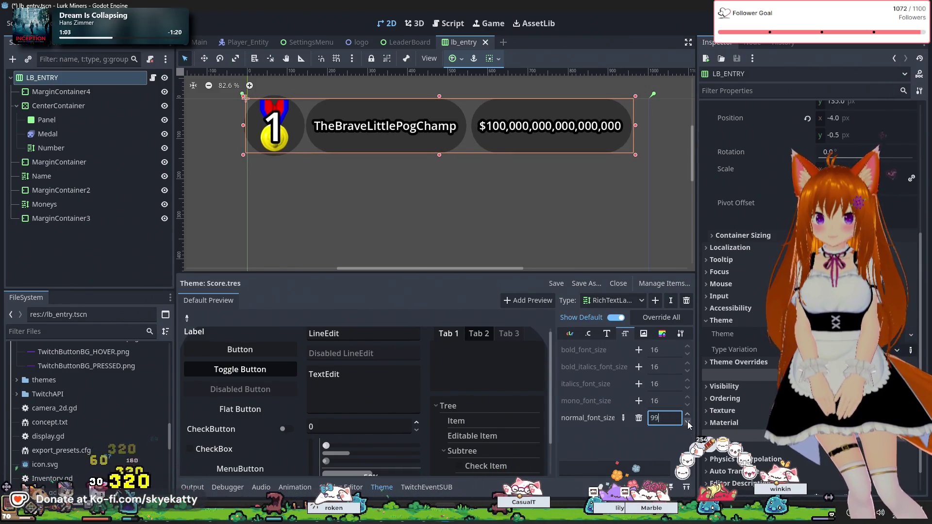
{"action": "scroll", "coordinate": [689, 425], "scroll_direction": "down", "scroll_amount": 1}
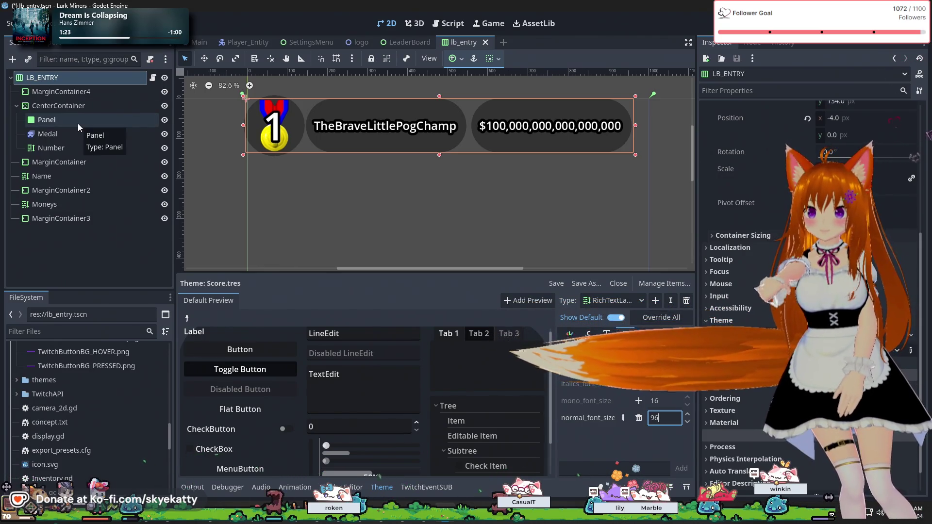
{"action": "right_click", "coordinate": [74, 80]}
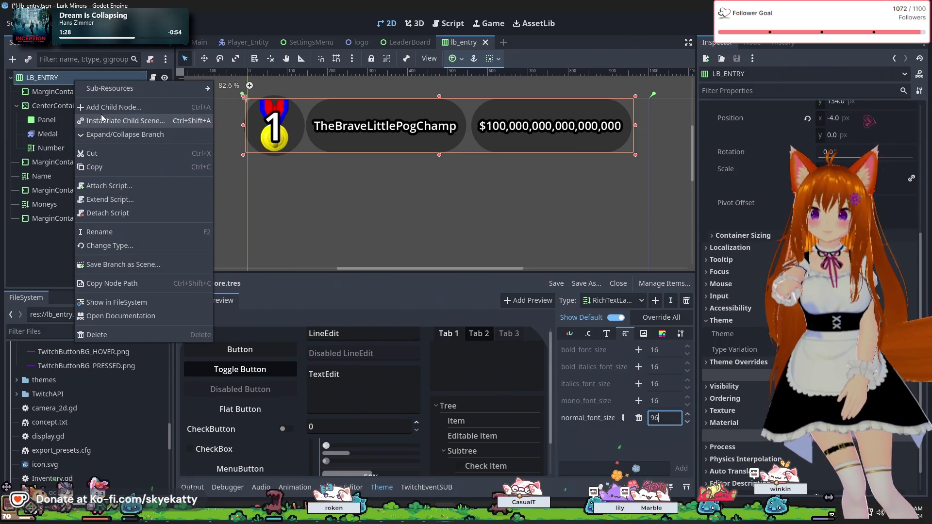
Step: Change the LB_ENTRY root's type from HBoxContainer to VBoxContainer
{"action": "left_click", "coordinate": [134, 244]}
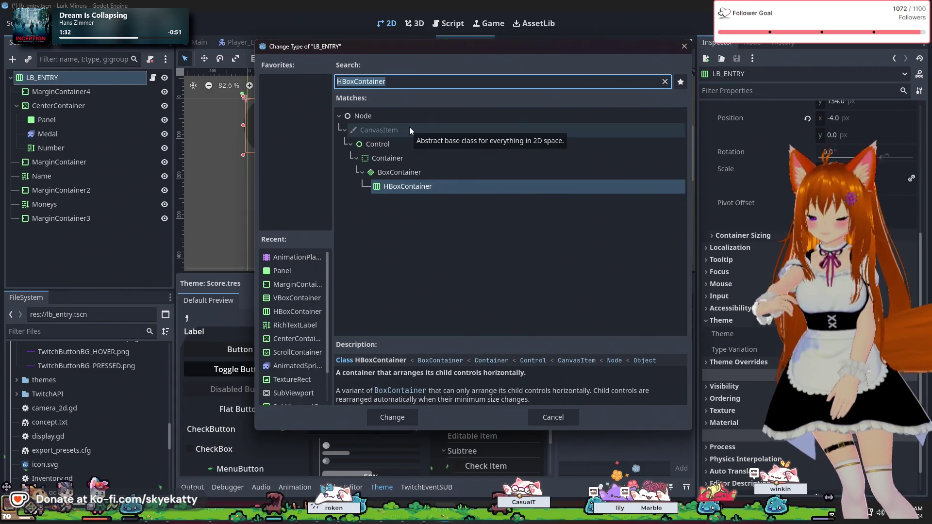
{"action": "type", "text": "VBox"}
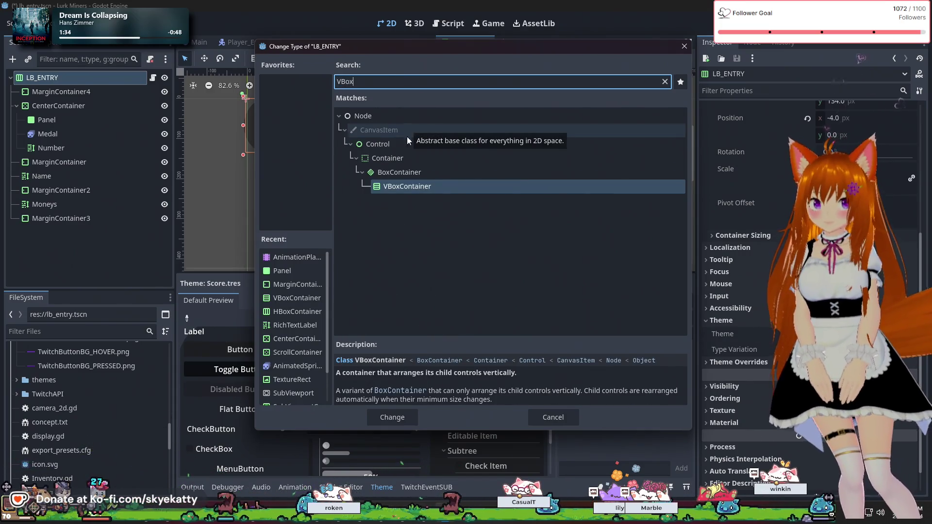
{"action": "left_click", "coordinate": [400, 188]}
{"action": "left_click", "coordinate": [394, 416]}
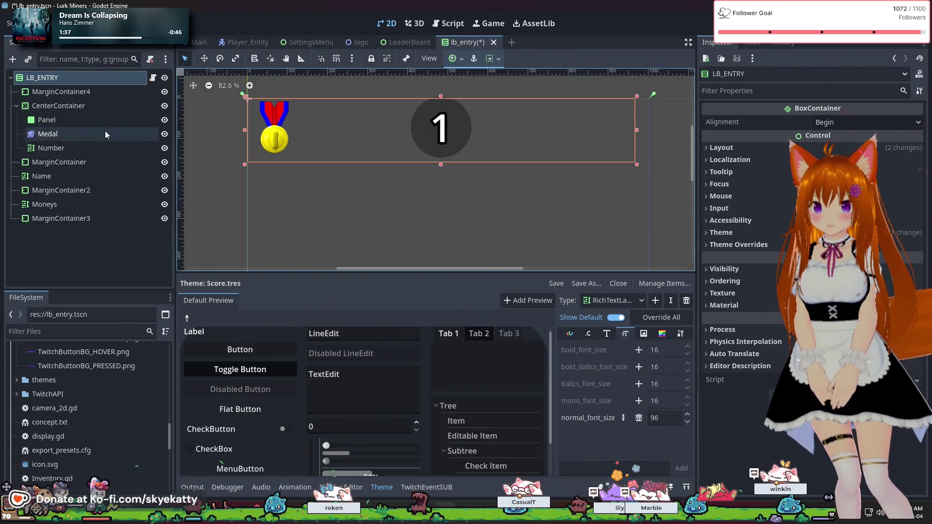
{"action": "right_click", "coordinate": [68, 78]}
Step: Add an HBoxContainer at the top of LB_ENTRY and move MarginContainer4 and the remaining row nodes into it
{"action": "left_click", "coordinate": [97, 105]}
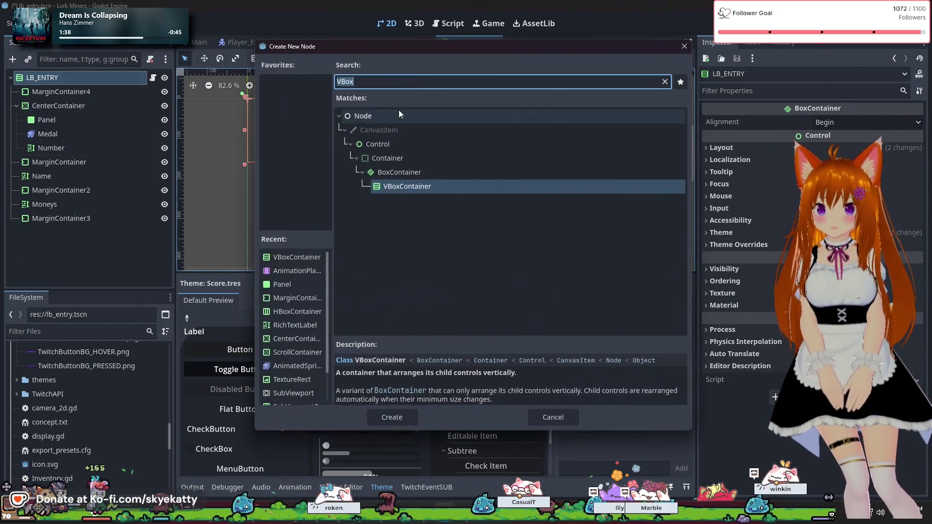
{"action": "type", "text": "HB"}
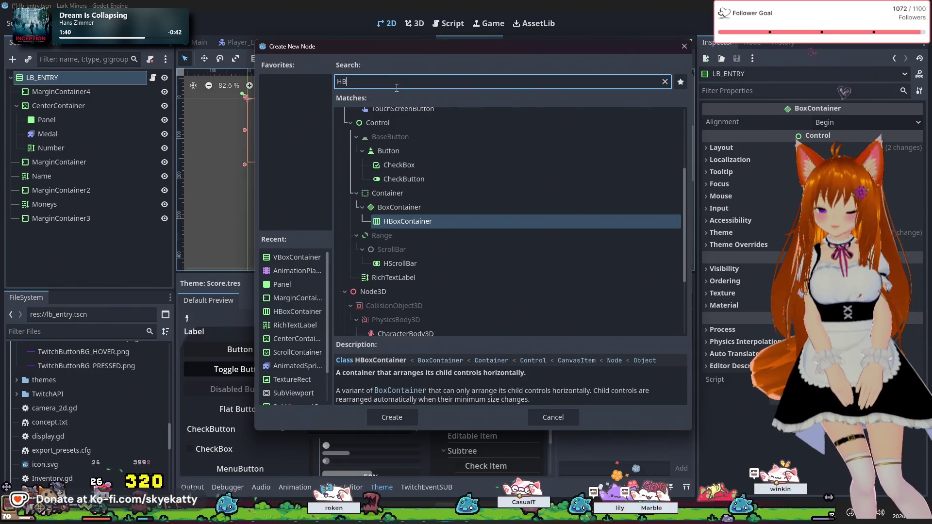
{"action": "left_click", "coordinate": [403, 413]}
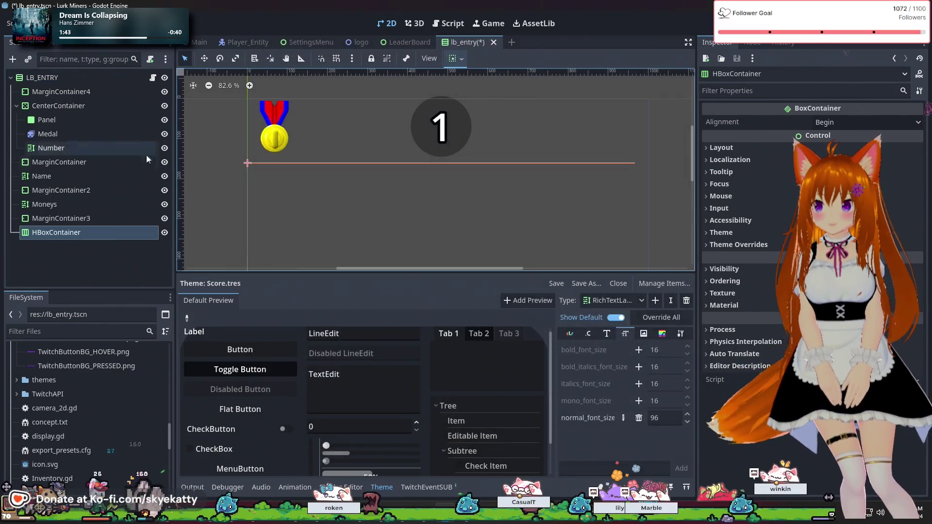
{"action": "left_click_drag", "start_coordinate": [73, 235], "coordinate": [73, 88]}
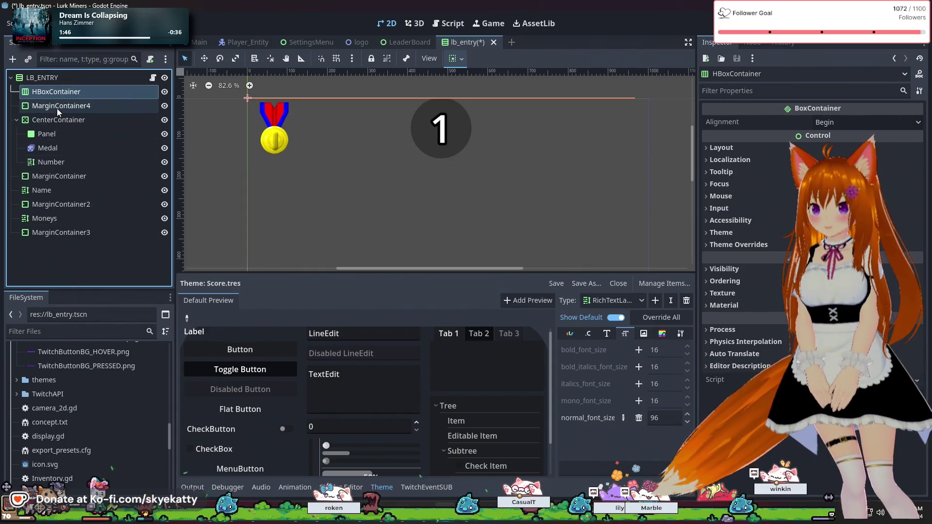
{"action": "mouse_move", "coordinate": [57, 108]}
{"action": "left_mouse_down"}
{"action": "mouse_move", "coordinate": [68, 94]}
{"action": "mouse_move", "coordinate": [68, 115]}
{"action": "mouse_move", "coordinate": [78, 116]}
{"action": "left_mouse_up"}
{"action": "mouse_move", "coordinate": [51, 177]}
{"action": "left_mouse_down"}
{"action": "mouse_move", "coordinate": [64, 168]}
{"action": "mouse_move", "coordinate": [79, 185]}
{"action": "mouse_move", "coordinate": [43, 232]}
{"action": "mouse_move", "coordinate": [59, 223]}
{"action": "left_mouse_up"}
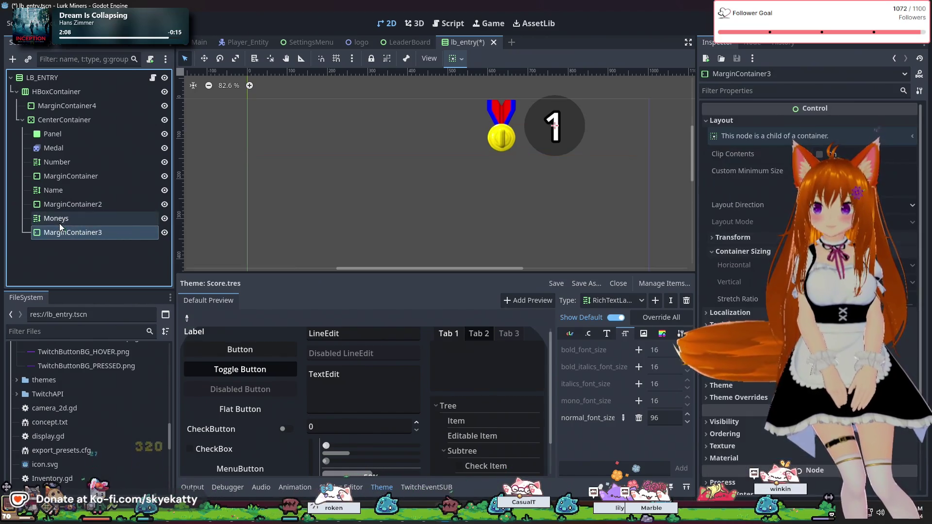
{"action": "left_click", "coordinate": [56, 79]}
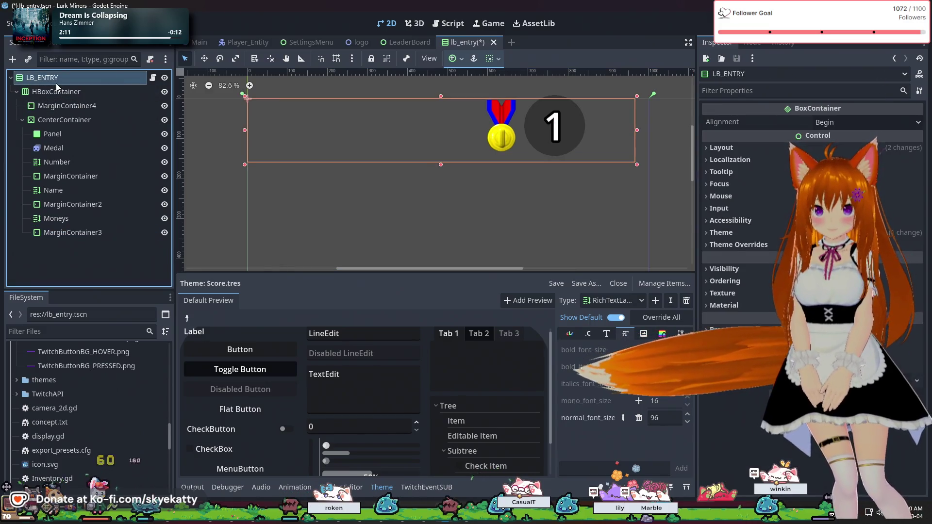
{"action": "left_click", "coordinate": [69, 91]}
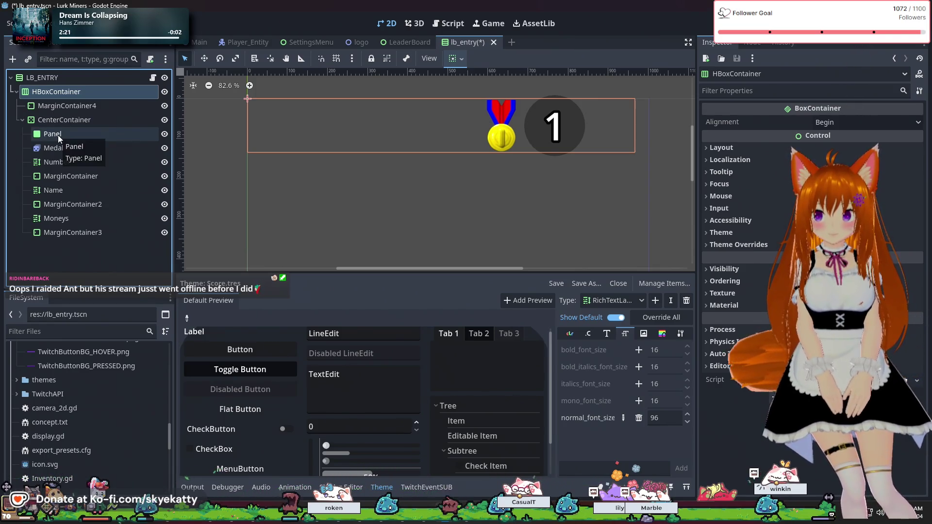
Step: Inspect the entry's Number, Panel, Medal and spacer MarginContainer nodes
{"action": "left_click", "coordinate": [54, 165]}
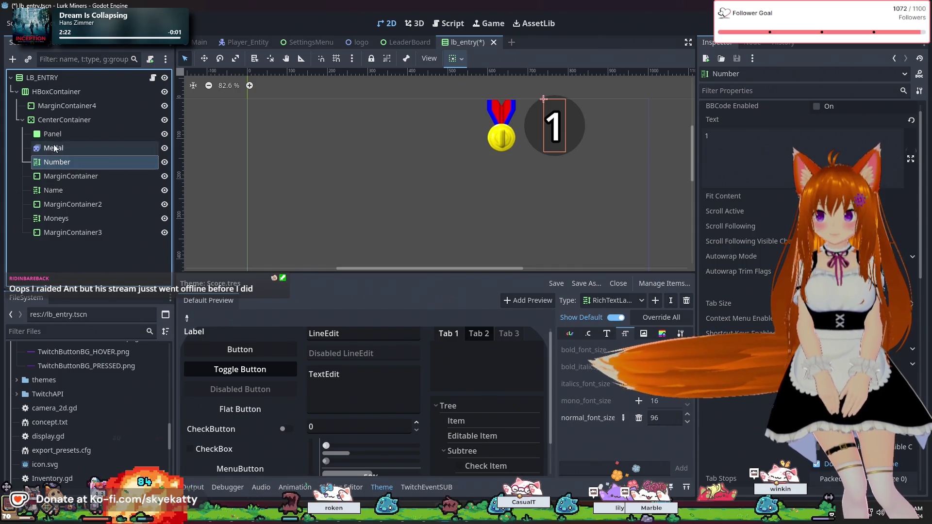
{"action": "left_click", "coordinate": [53, 138]}
{"action": "left_click", "coordinate": [54, 152]}
{"action": "left_click", "coordinate": [54, 165]}
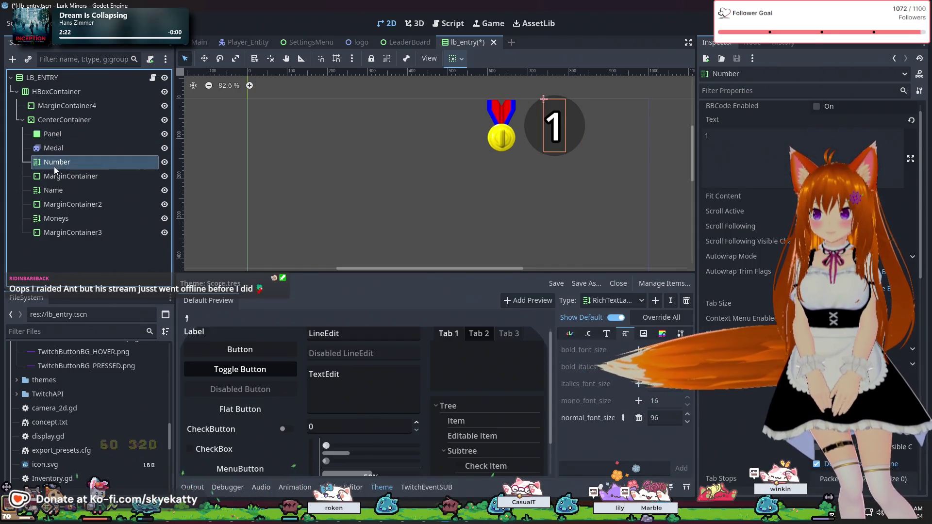
{"action": "left_click", "coordinate": [54, 176]}
Step: Move MarginContainer, Name, MarginContainer2, Moneys and MarginContainer3 out of CenterContainer into HBoxContainer
{"action": "mouse_move", "coordinate": [39, 176]}
{"action": "left_mouse_down"}
{"action": "mouse_move", "coordinate": [15, 185]}
{"action": "mouse_move", "coordinate": [22, 177]}
{"action": "left_mouse_up"}
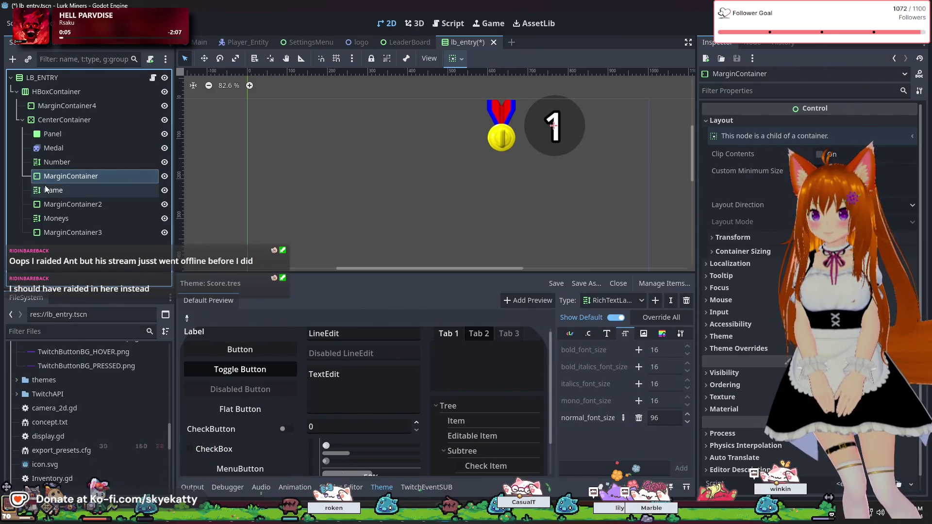
{"action": "left_click", "coordinate": [56, 176]}
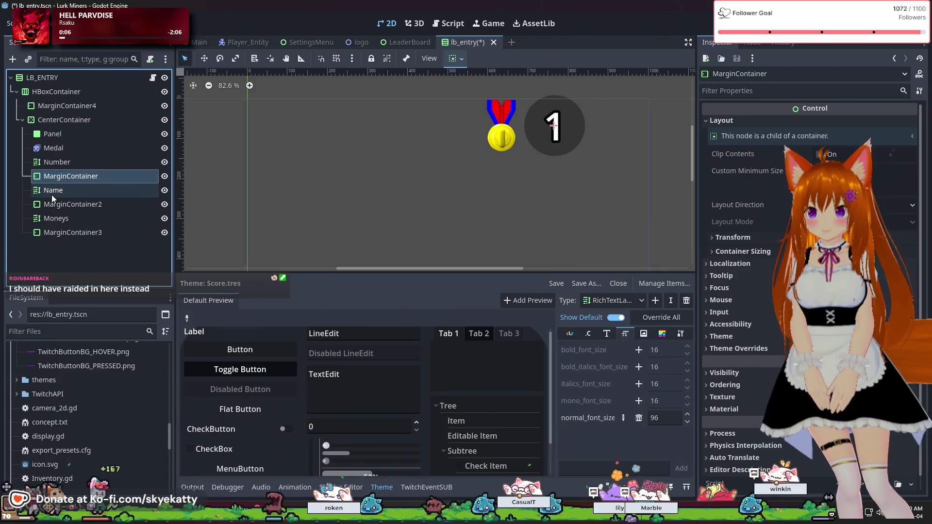
{"action": "left_click", "coordinate": [68, 194]}
{"action": "left_click", "coordinate": [68, 179]}
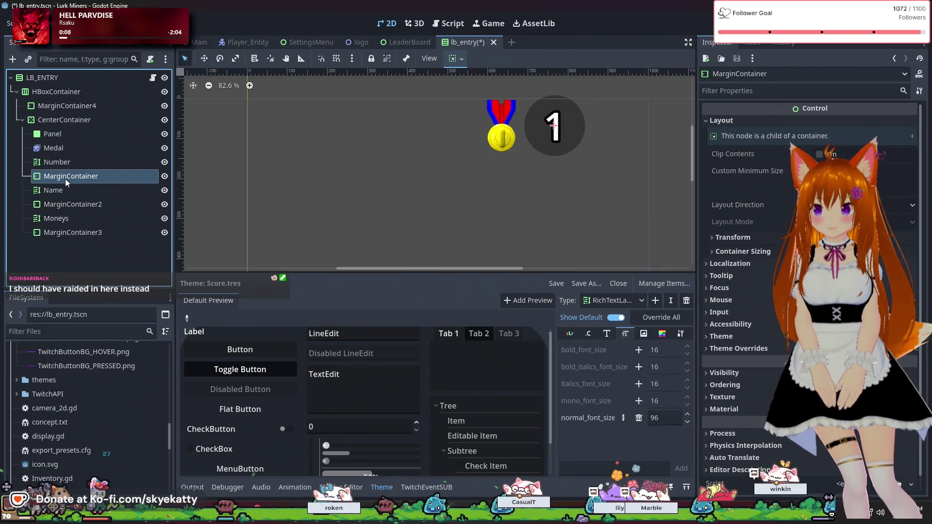
{"action": "mouse_move", "coordinate": [16, 179]}
{"action": "left_mouse_down"}
{"action": "mouse_move", "coordinate": [49, 177]}
{"action": "mouse_move", "coordinate": [64, 115]}
{"action": "left_mouse_up"}
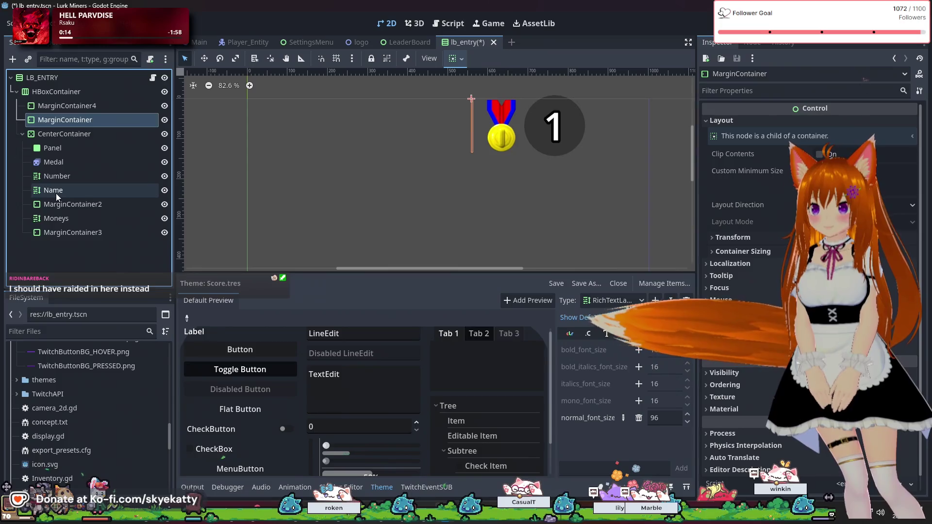
{"action": "left_click_drag", "start_coordinate": [78, 188], "coordinate": [52, 132]}
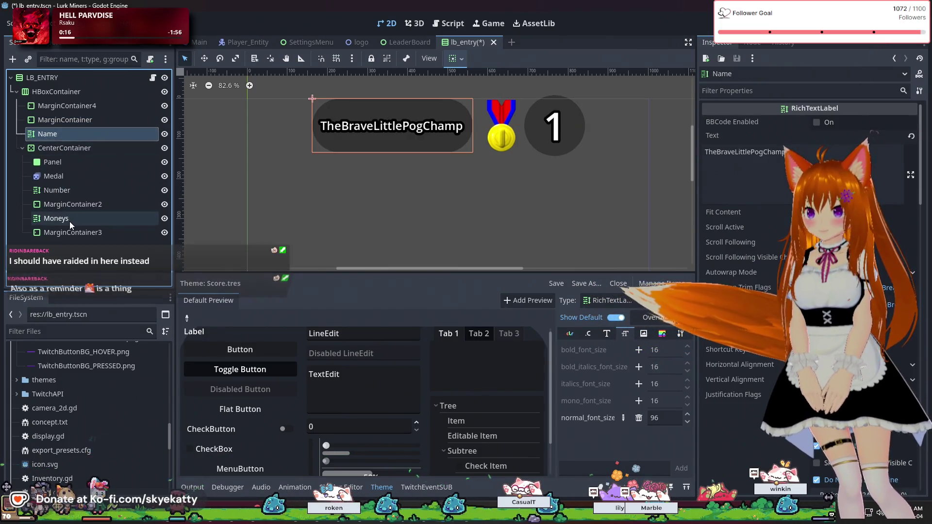
{"action": "mouse_move", "coordinate": [71, 204]}
{"action": "left_mouse_down"}
{"action": "mouse_move", "coordinate": [60, 147]}
{"action": "mouse_move", "coordinate": [59, 207]}
{"action": "left_mouse_up"}
{"action": "left_click_drag", "start_coordinate": [63, 156], "coordinate": [64, 156]}
{"action": "mouse_move", "coordinate": [72, 234]}
{"action": "left_mouse_down"}
{"action": "mouse_move", "coordinate": [69, 167]}
{"action": "mouse_move", "coordinate": [43, 175]}
{"action": "left_mouse_up"}
Step: Place the five moved nodes after CenterContainer so the medal comes first in the row
{"action": "left_click", "coordinate": [23, 190]}
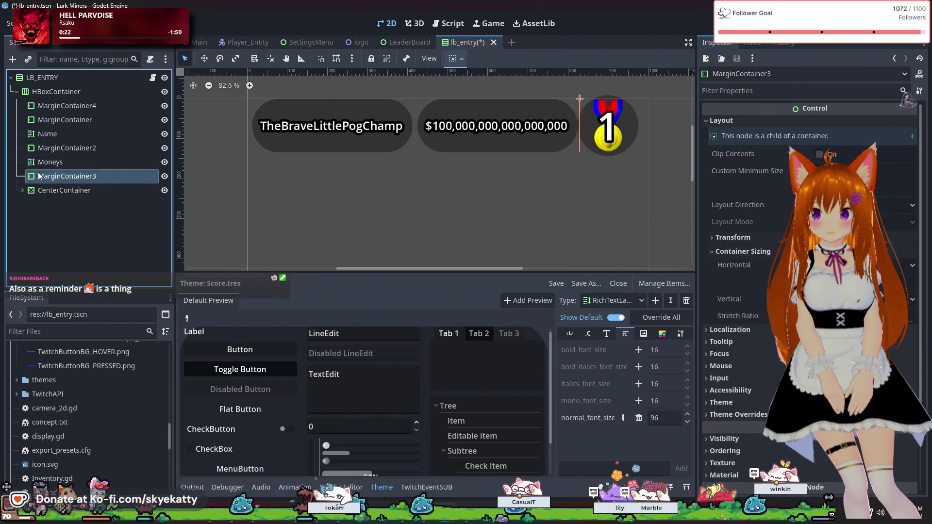
{"action": "left_click", "coordinate": [63, 121], "text": "shift"}
{"action": "left_click_drag", "start_coordinate": [63, 119], "coordinate": [54, 196]}
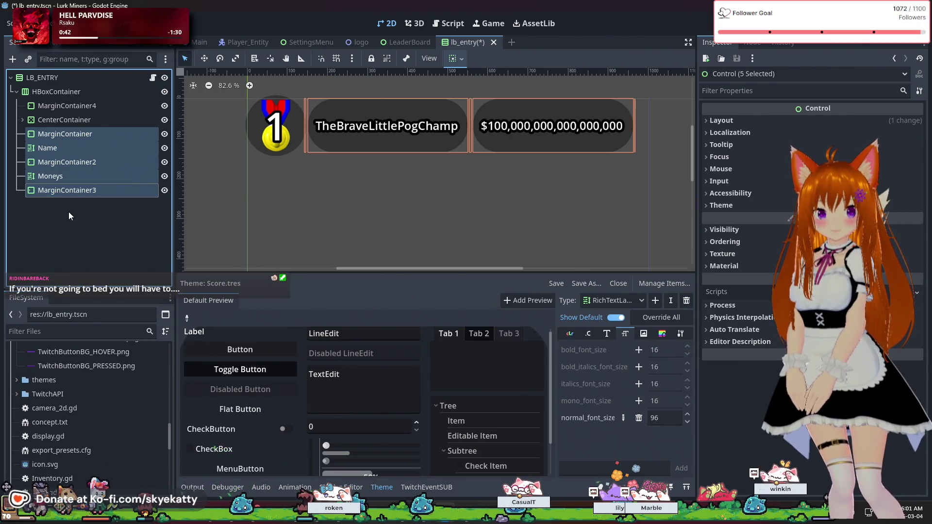
{"action": "left_click", "coordinate": [68, 211]}
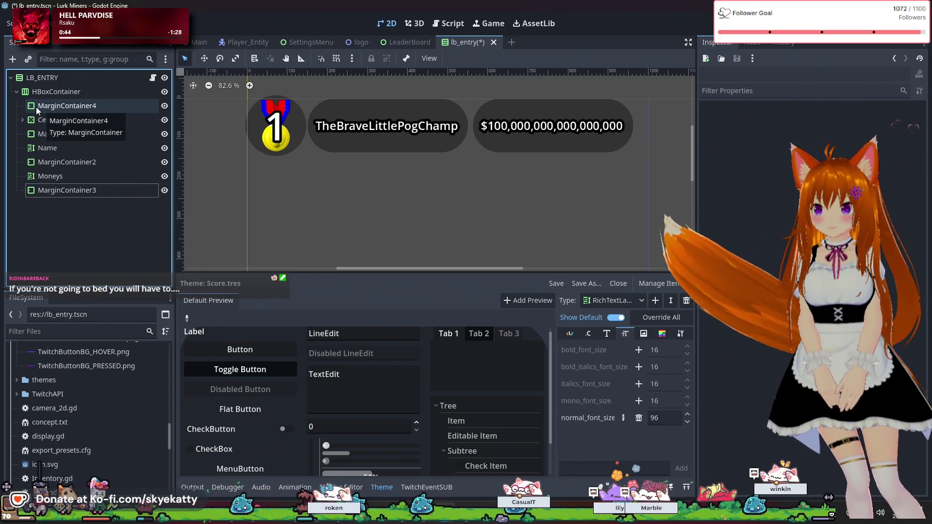
{"action": "left_click", "coordinate": [35, 92]}
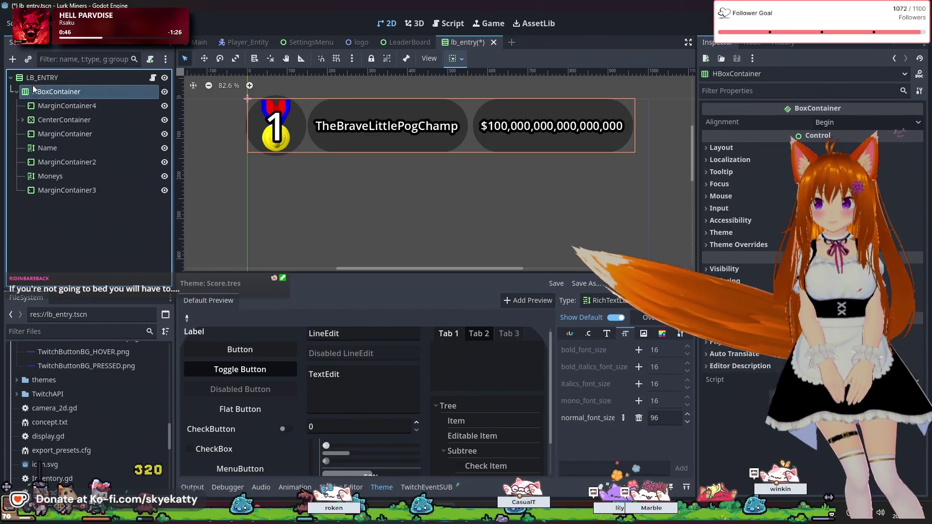
{"action": "right_click", "coordinate": [40, 78]}
Step: Add a MarginContainer child under LB_ENTRY and show its Layout properties
{"action": "mouse_move", "coordinate": [59, 86]}
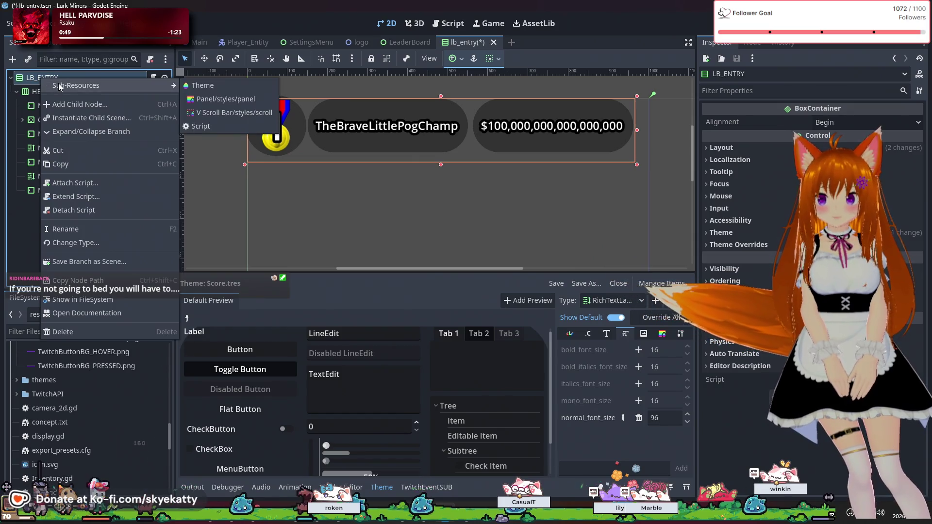
{"action": "left_click", "coordinate": [84, 105]}
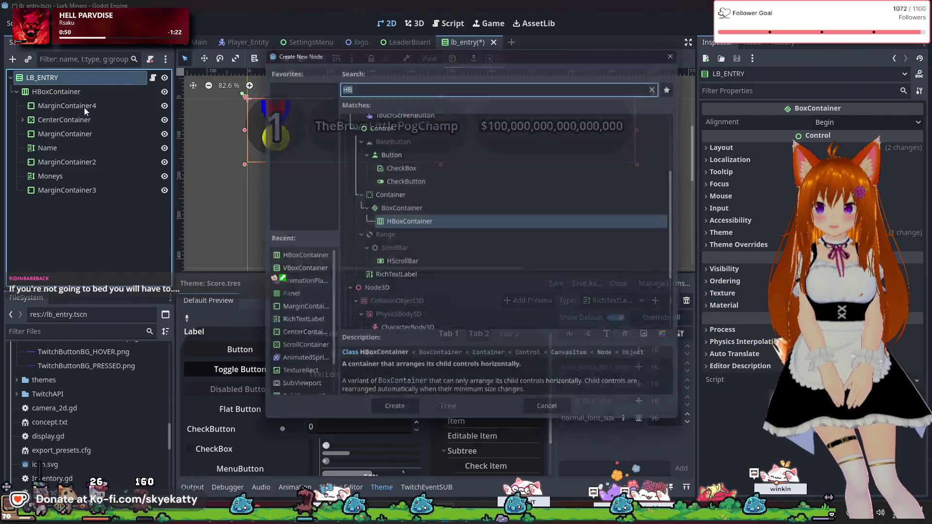
{"action": "type", "text": "margin"}
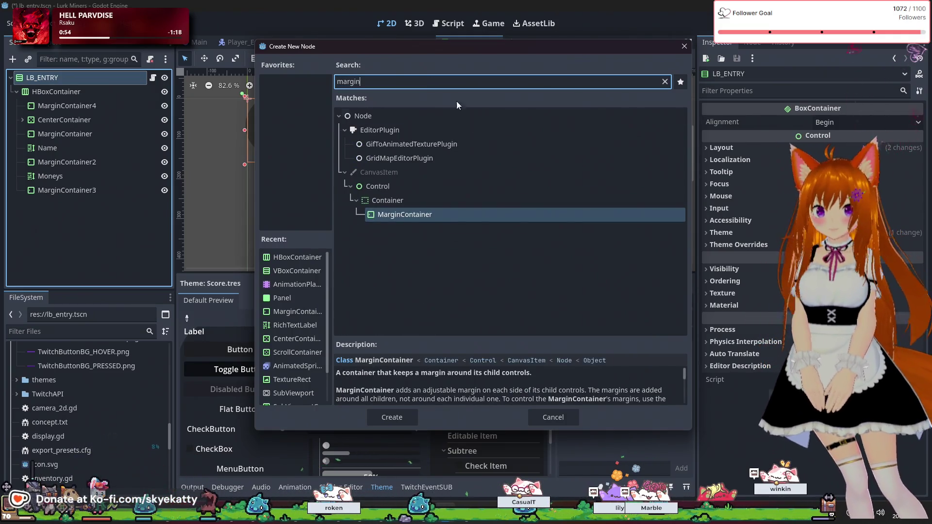
{"action": "left_click", "coordinate": [387, 416]}
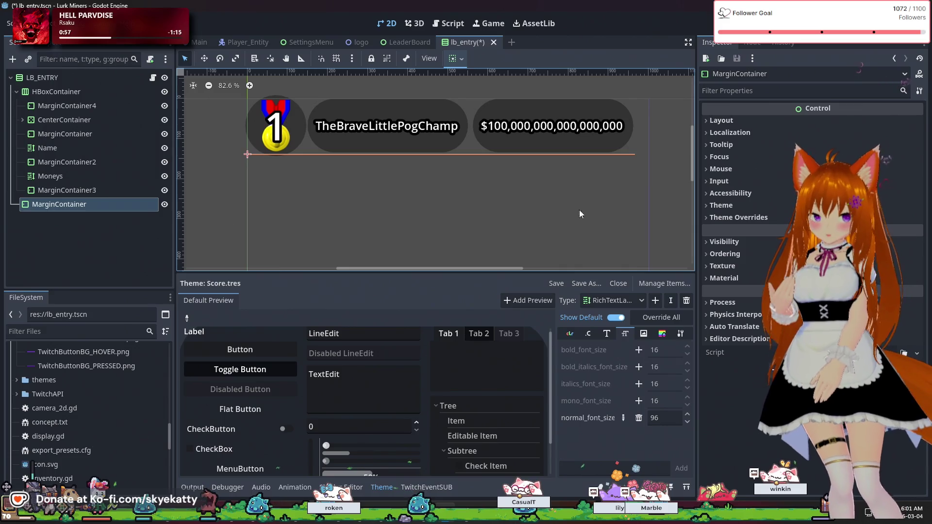
{"action": "left_click", "coordinate": [722, 120]}
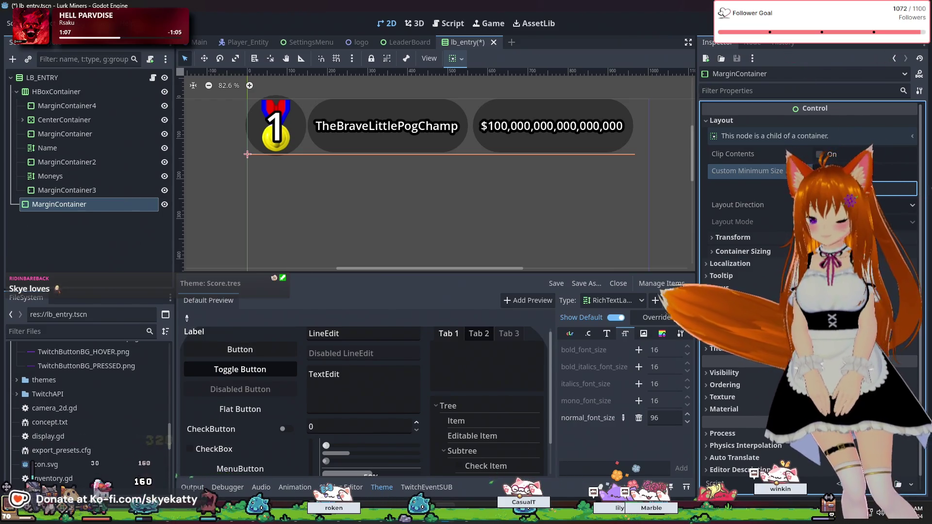
Step: Save the lb_entry scene with Ctrl+S and launch a test run of the project
{"action": "left_click", "coordinate": [78, 241]}
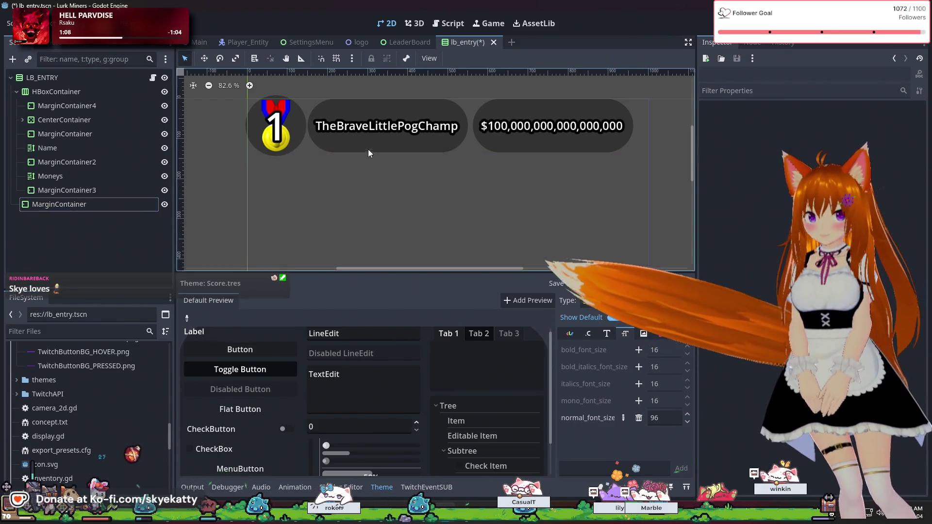
{"action": "key", "text": "ctrl+s"}
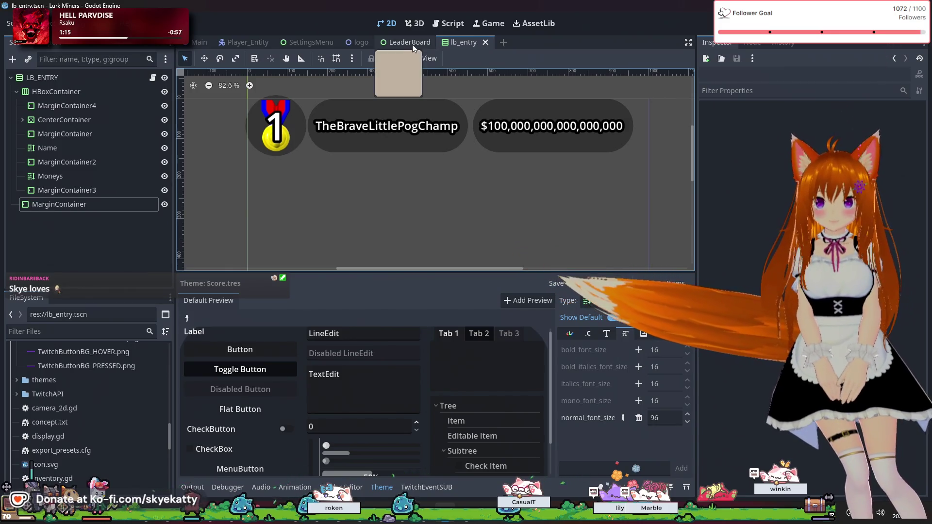
{"action": "left_click", "coordinate": [77, 205]}
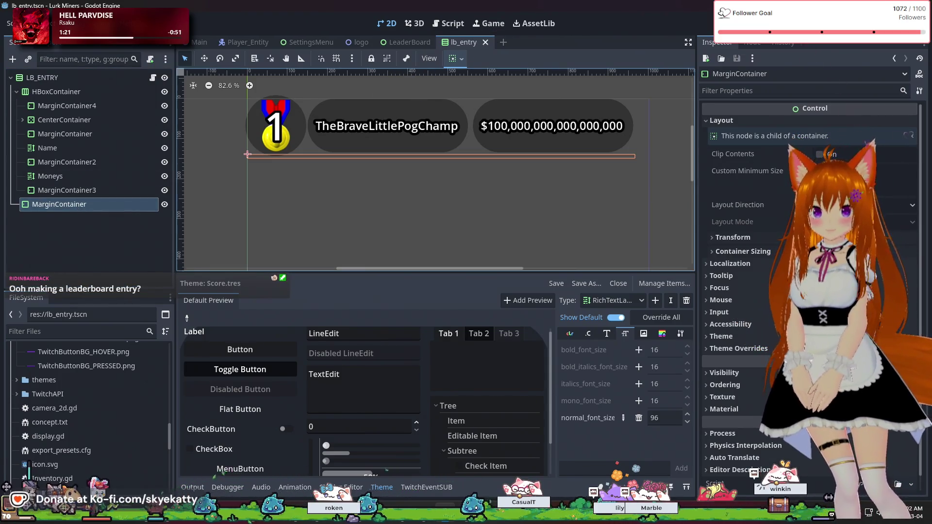
{"action": "left_click", "coordinate": [744, 23]}
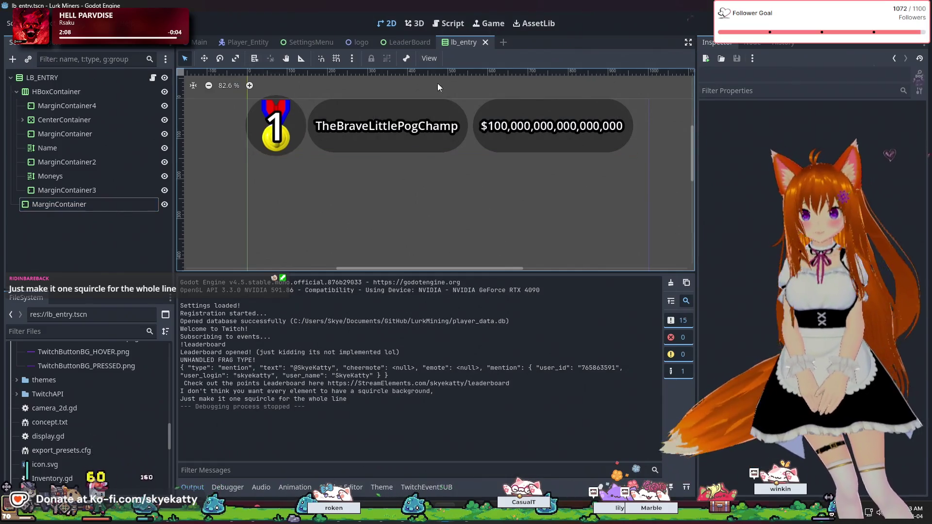
Step: Switch to the LeaderBoard scene after the test run
{"action": "left_click", "coordinate": [407, 43]}
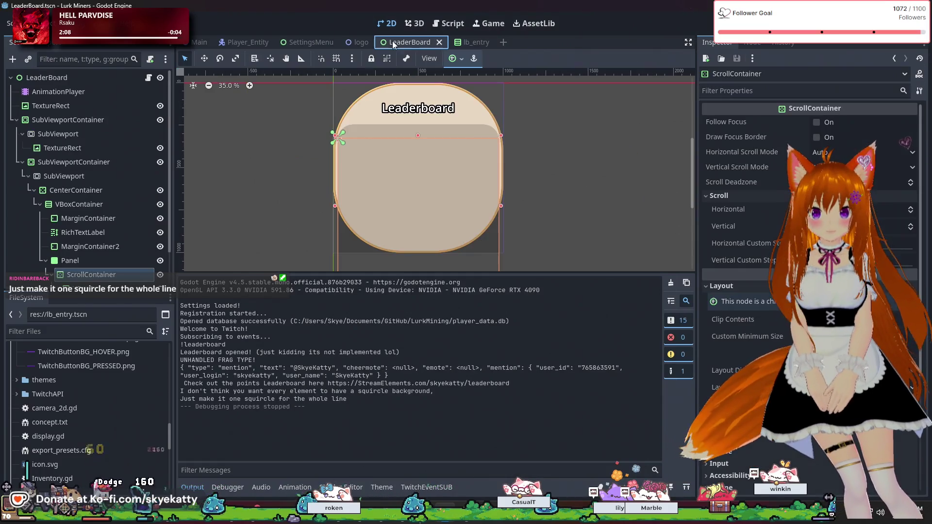
Step: Inspect the LeaderBoard's ScrollContainer, then go back to the lb_entry scene
{"action": "left_click", "coordinate": [239, 121]}
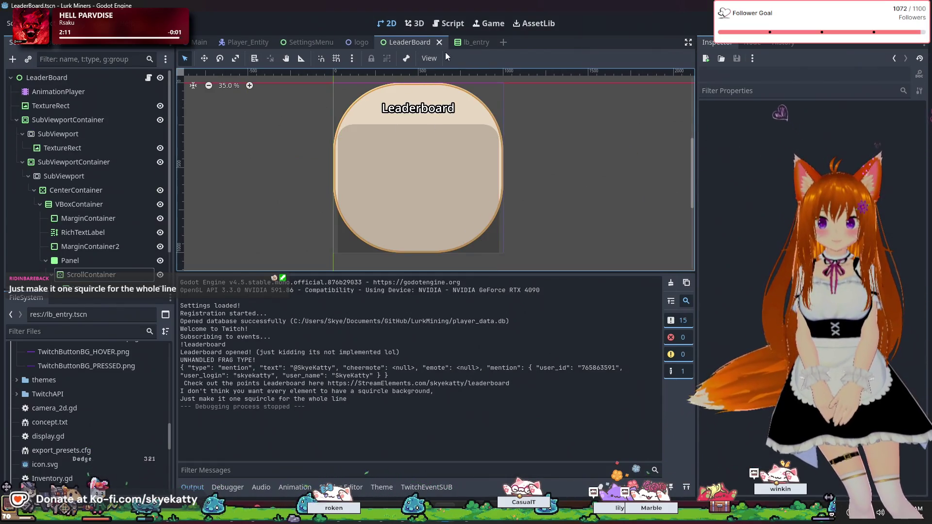
{"action": "left_click", "coordinate": [466, 43]}
{"action": "left_click", "coordinate": [429, 46]}
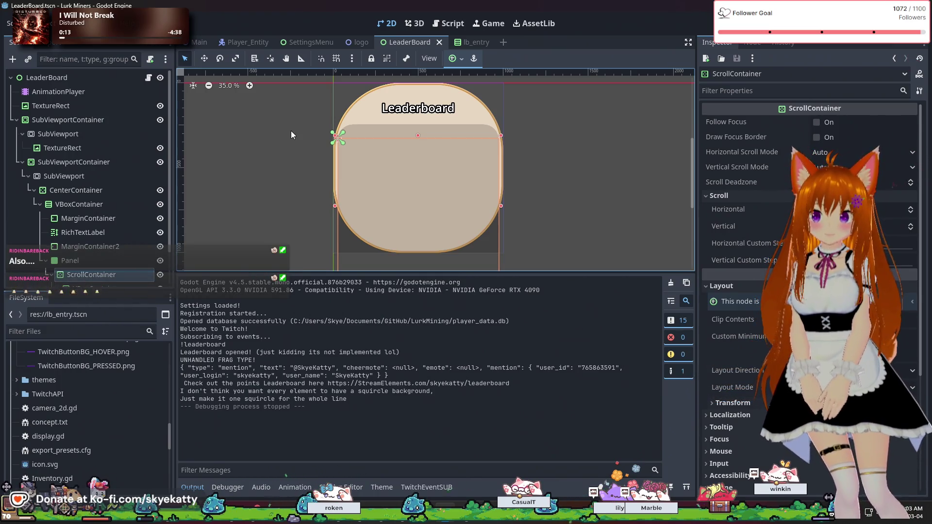
{"action": "left_click", "coordinate": [457, 42]}
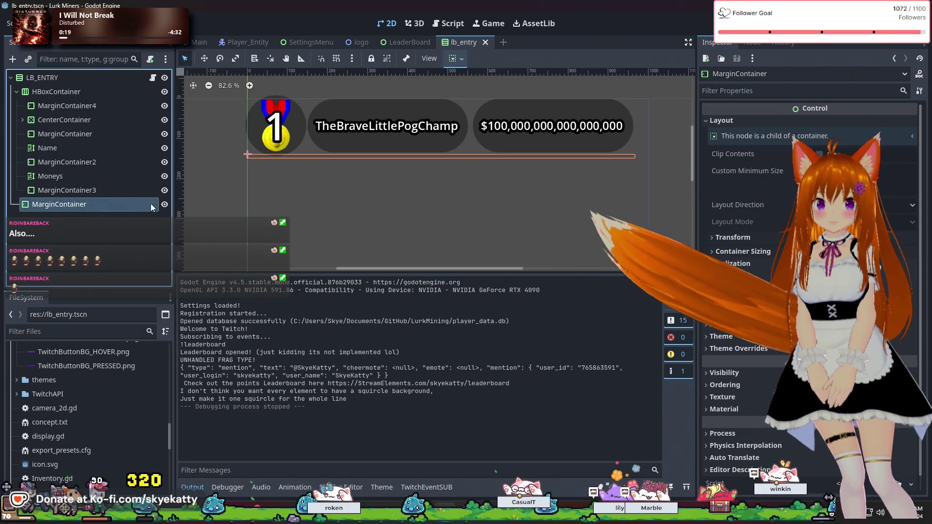
Step: Set the new MarginContainer's Custom Minimum Size height, then save and run with F5
{"action": "left_click", "coordinate": [868, 188]}
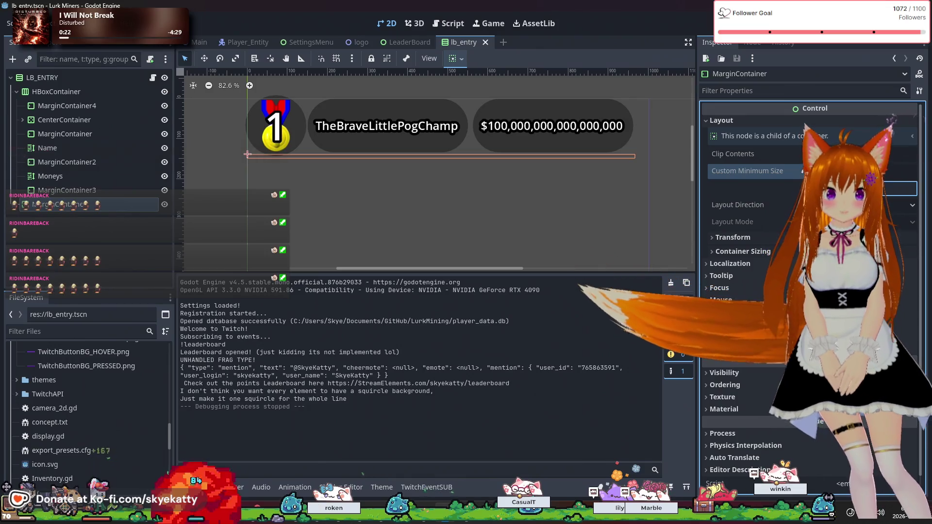
{"action": "key", "text": "Return"}
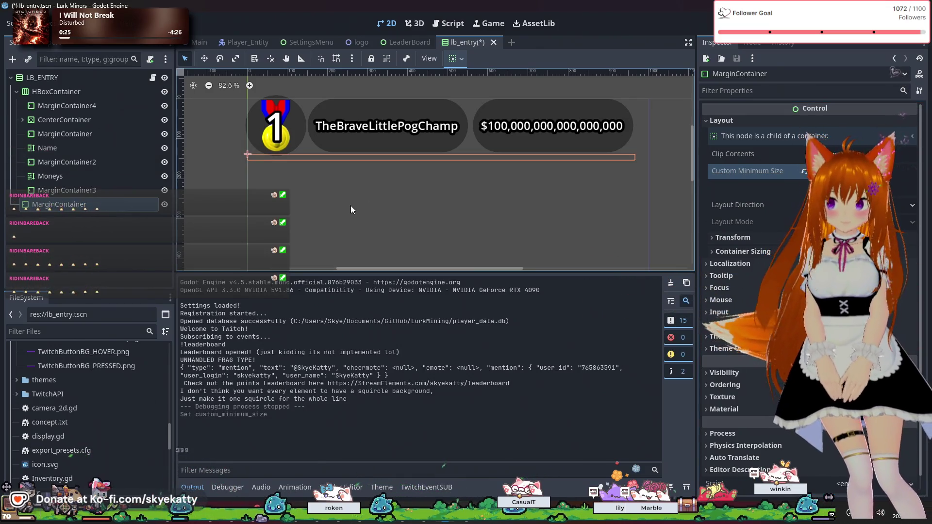
{"action": "key", "text": "F5"}
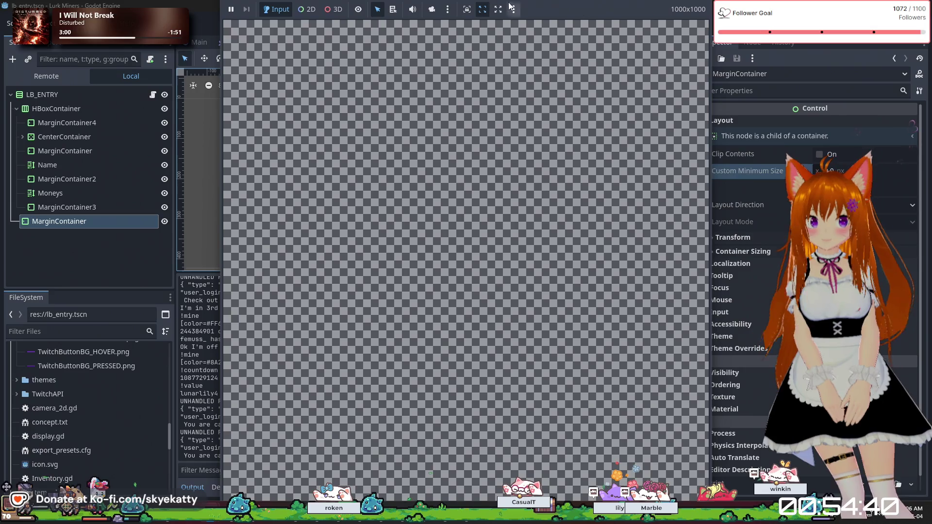
Step: Stop the game with F8 and open display.gd from the Main scene's Display node
{"action": "key", "text": "F8"}
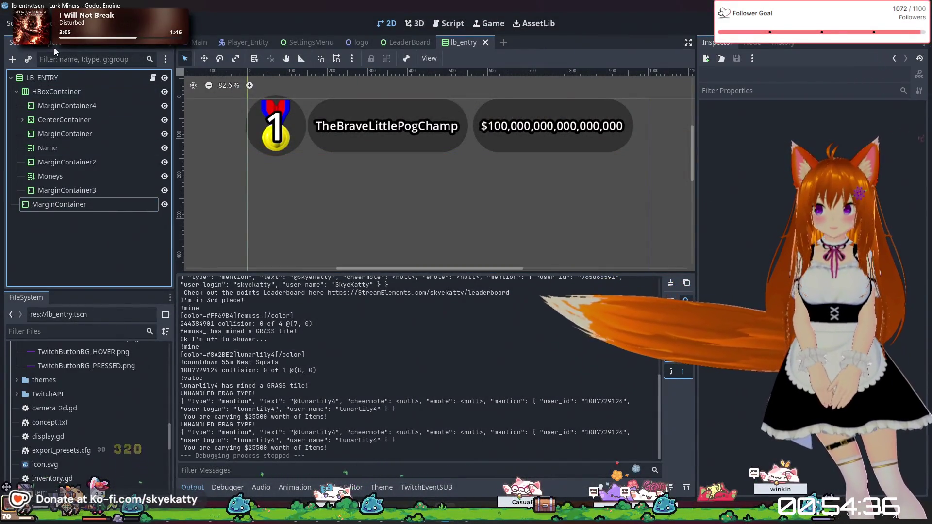
{"action": "left_click", "coordinate": [77, 108]}
{"action": "left_click", "coordinate": [96, 77]}
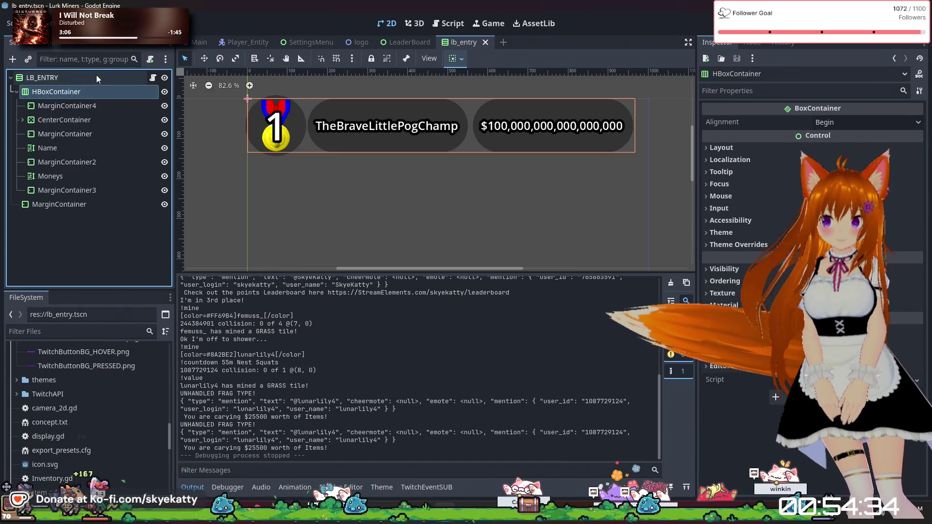
{"action": "left_click", "coordinate": [388, 43]}
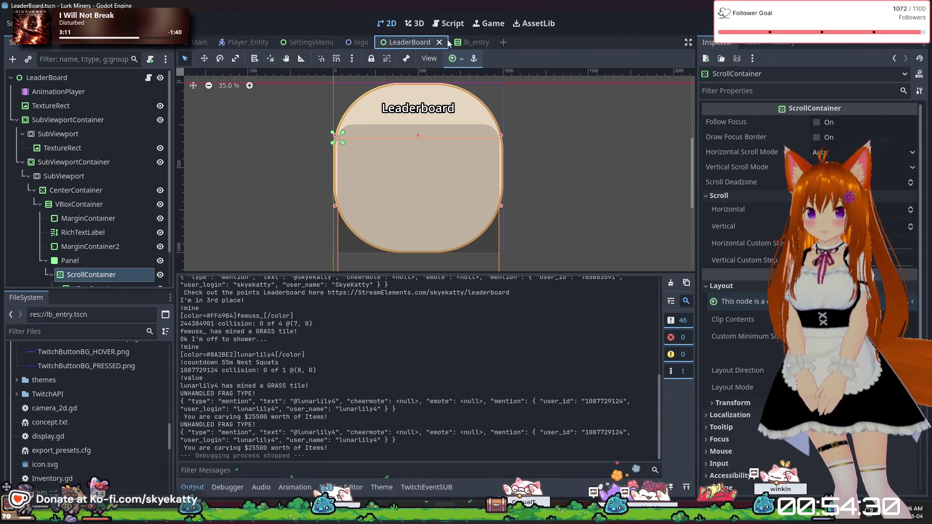
{"action": "left_click", "coordinate": [208, 43]}
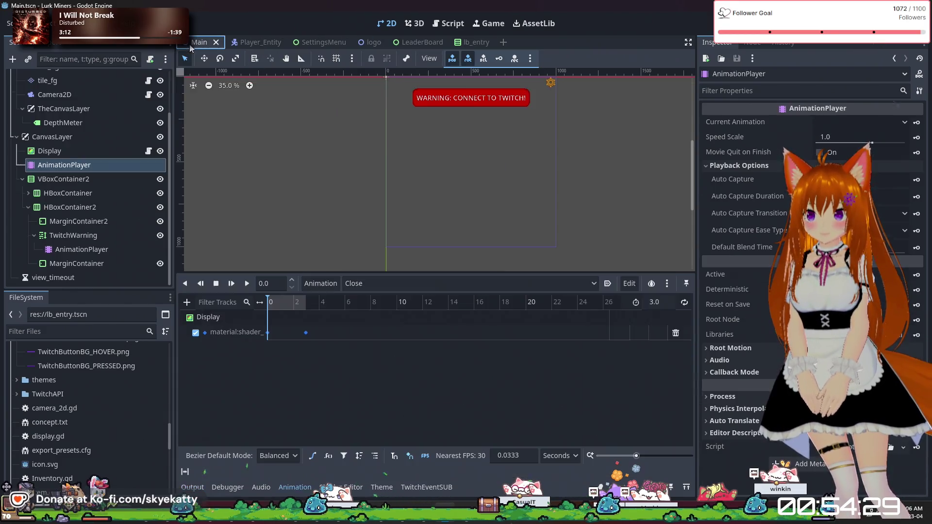
{"action": "left_click", "coordinate": [80, 150]}
{"action": "left_click", "coordinate": [149, 151]}
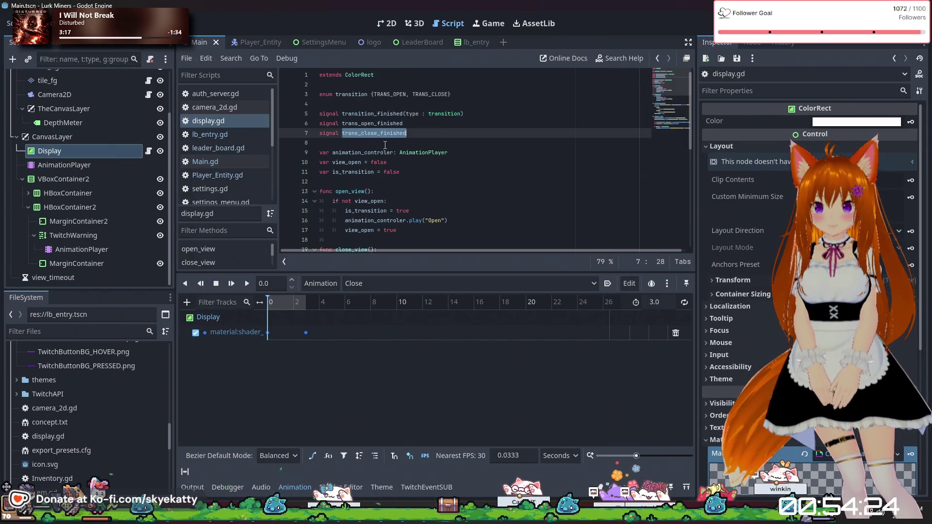
Step: Inspect the Close animation's material:shader keys at 0 s and 3.0 s
{"action": "scroll", "coordinate": [385, 145], "scroll_direction": "down", "scroll_amount": 5}
{"action": "scroll", "coordinate": [385, 144], "scroll_direction": "up", "scroll_amount": 5}
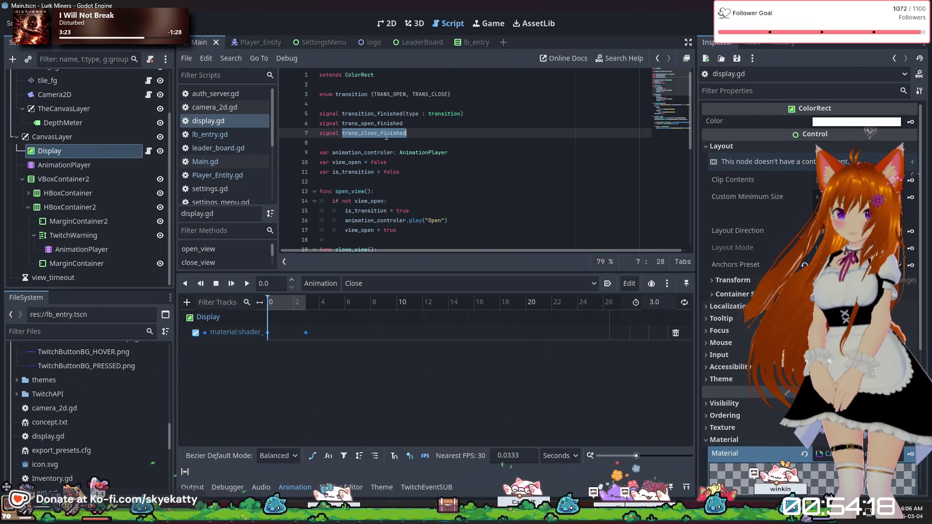
{"action": "left_click", "coordinate": [268, 333]}
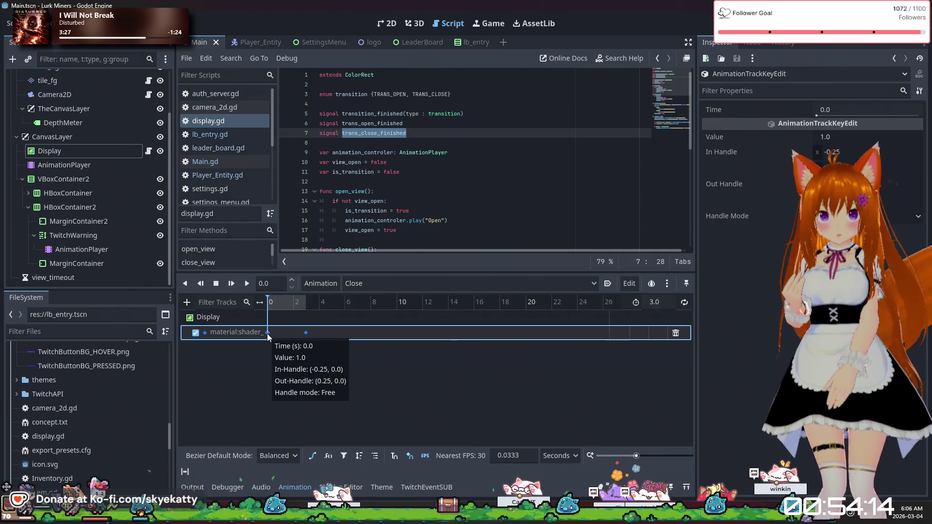
{"action": "left_click", "coordinate": [306, 336]}
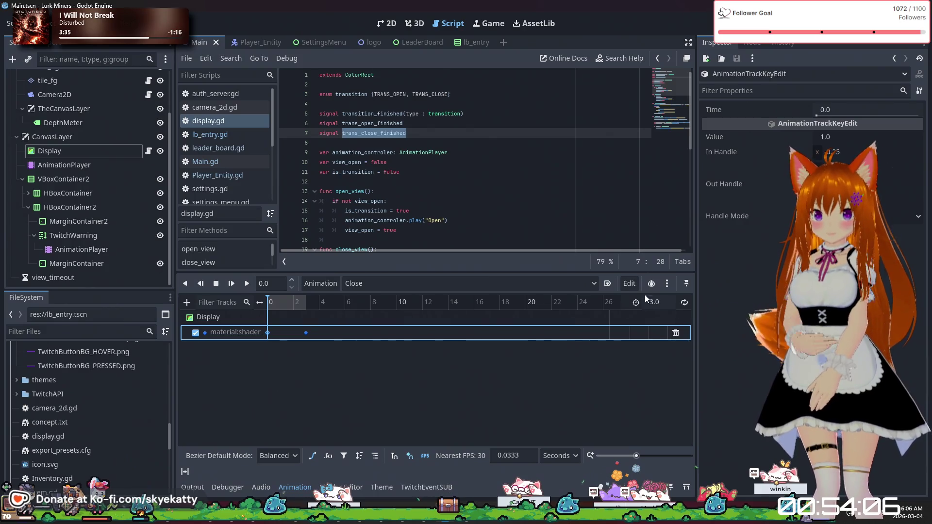
{"action": "mouse_move", "coordinate": [357, 228]}
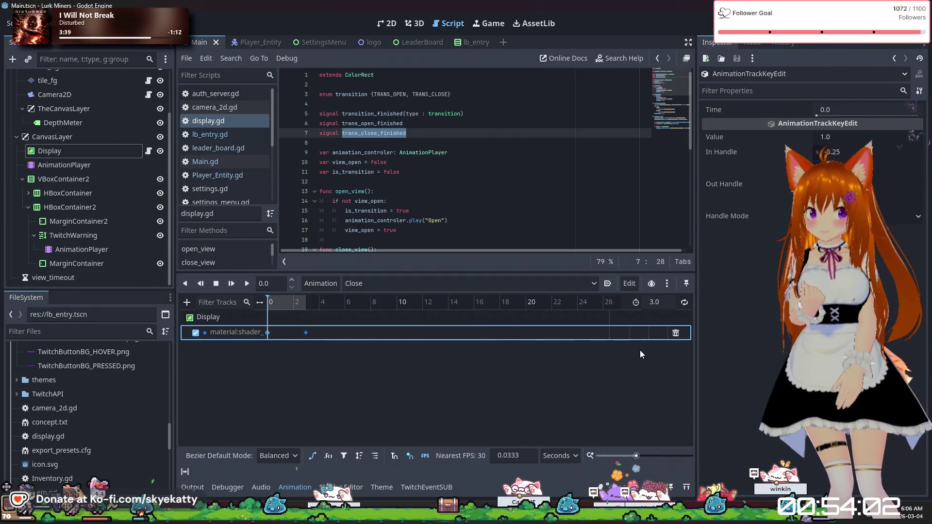
{"action": "left_click", "coordinate": [306, 334]}
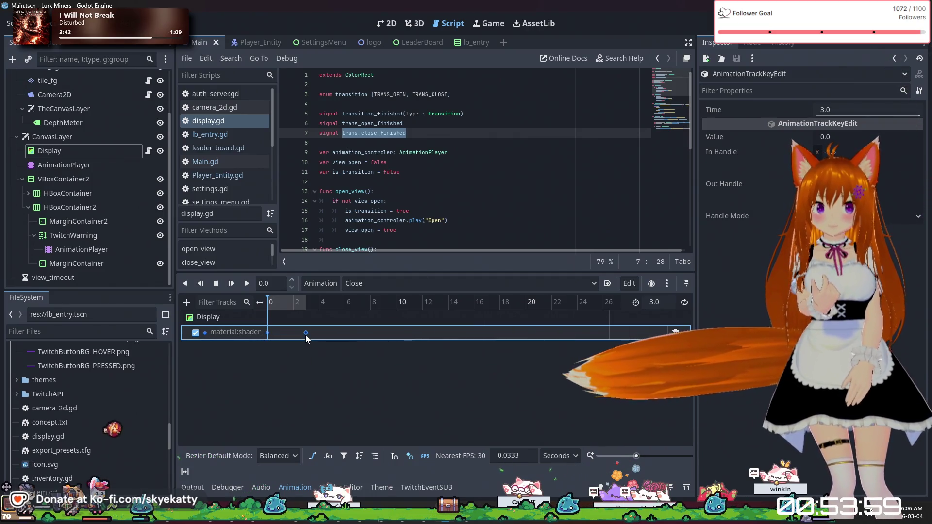
{"action": "left_click", "coordinate": [269, 334]}
Step: Scroll through display.gd's open/close logic, then list the player's Close, Open and RESET animations
{"action": "scroll", "coordinate": [415, 182], "scroll_direction": "down", "scroll_amount": 3}
{"action": "scroll", "coordinate": [415, 182], "scroll_direction": "down", "scroll_amount": 6}
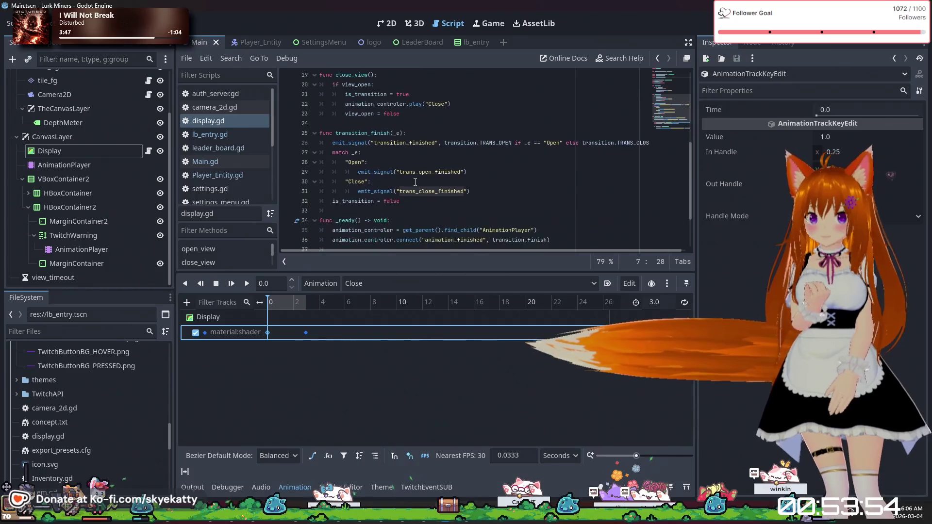
{"action": "scroll", "coordinate": [376, 178], "scroll_direction": "down", "scroll_amount": 1}
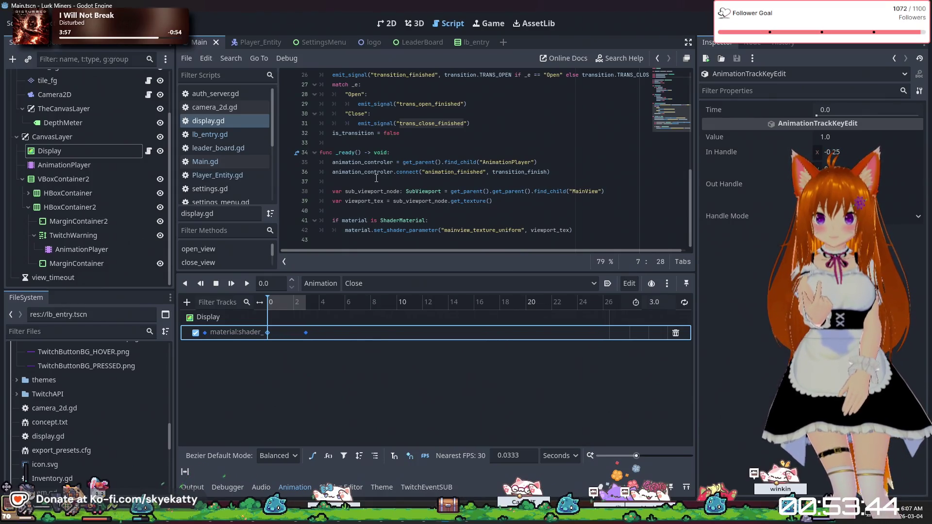
{"action": "scroll", "coordinate": [365, 178], "scroll_direction": "up", "scroll_amount": 4}
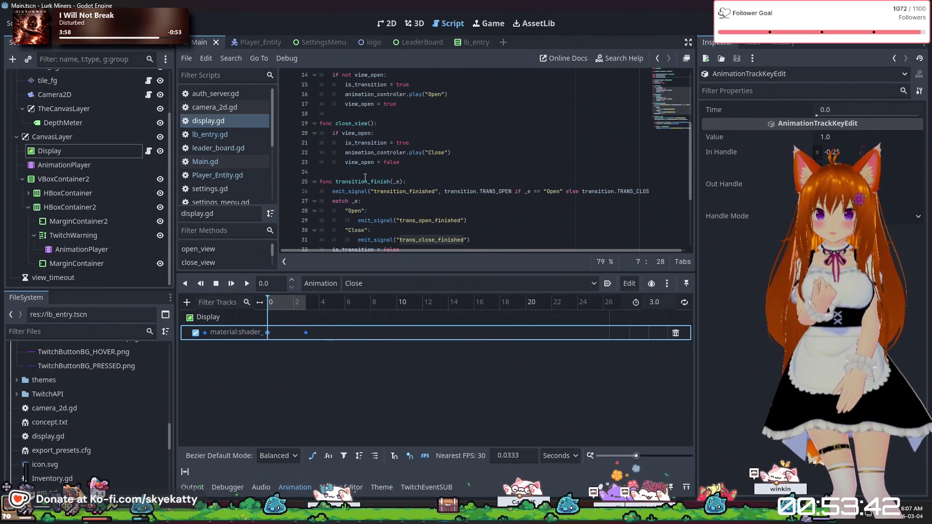
{"action": "scroll", "coordinate": [366, 177], "scroll_direction": "up", "scroll_amount": 2}
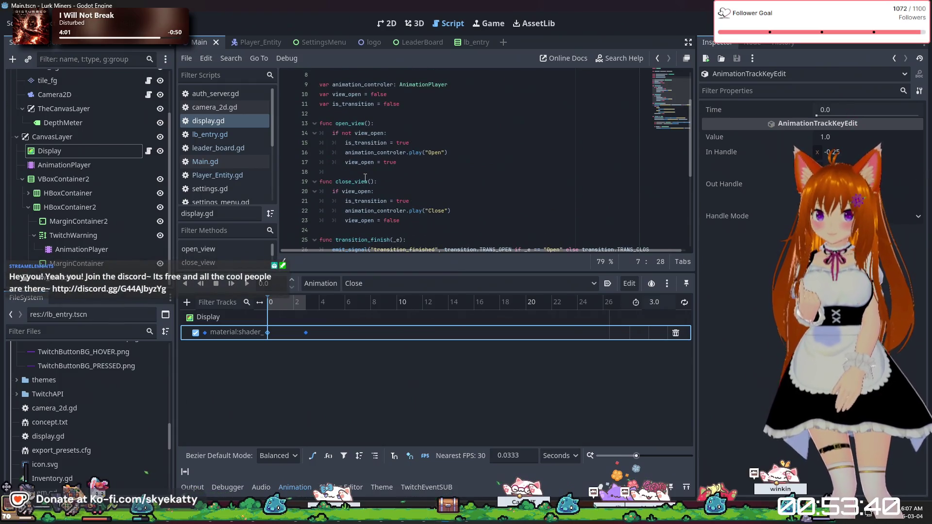
{"action": "scroll", "coordinate": [407, 217], "scroll_direction": "down", "scroll_amount": 1}
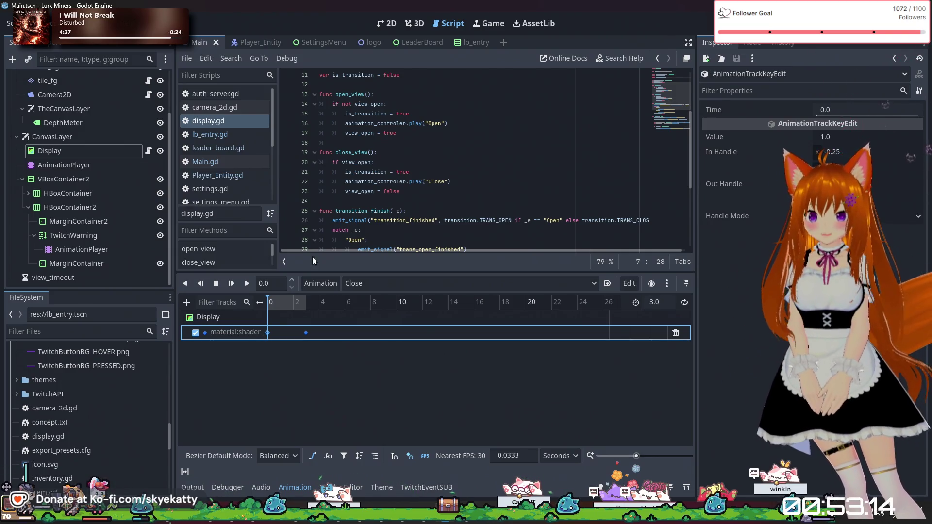
{"action": "left_click", "coordinate": [307, 369]}
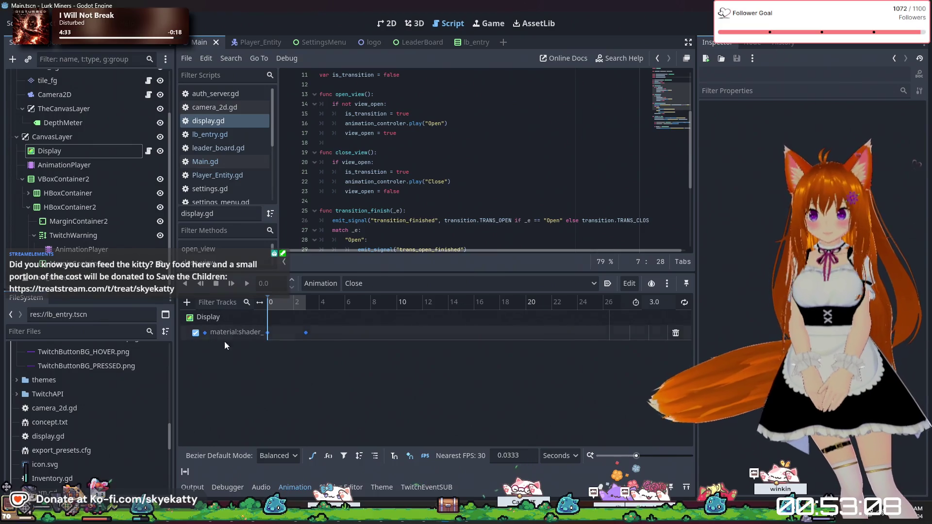
{"action": "left_click", "coordinate": [366, 285]}
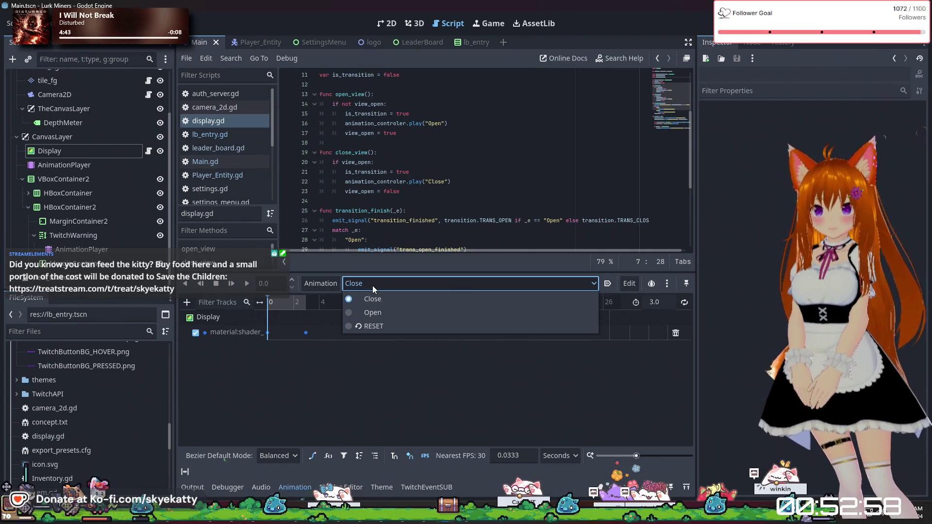
Step: Keep Close selected, check its 1.0 and 0.0 keys, and reset the playhead to 0
{"action": "left_click", "coordinate": [372, 286]}
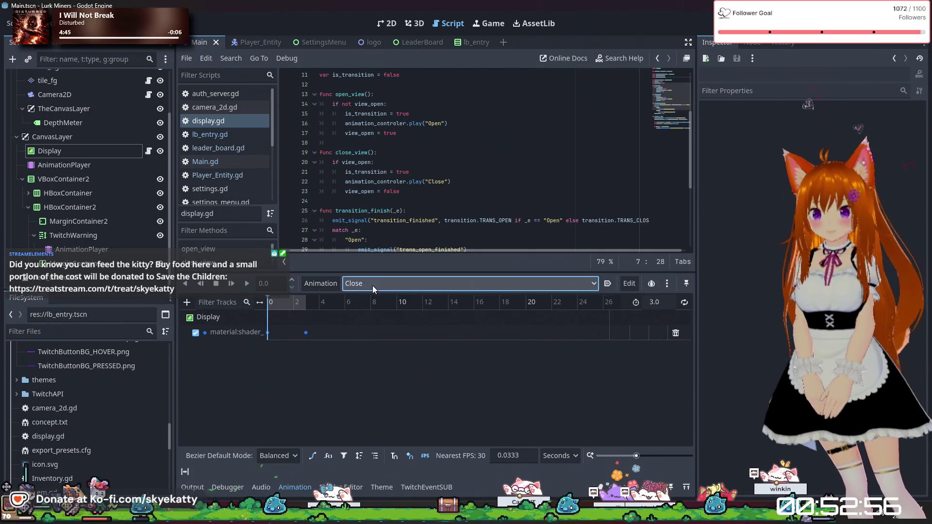
{"action": "left_click", "coordinate": [305, 333]}
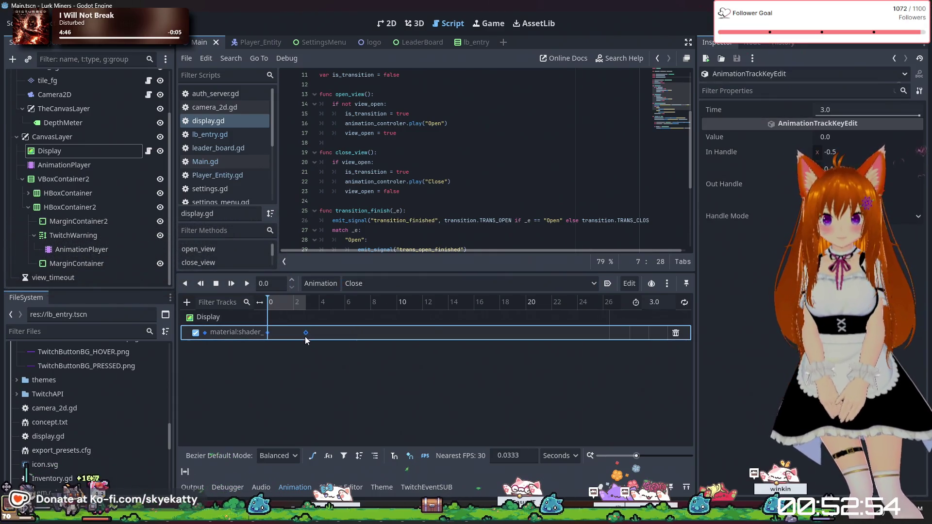
{"action": "left_click", "coordinate": [267, 333]}
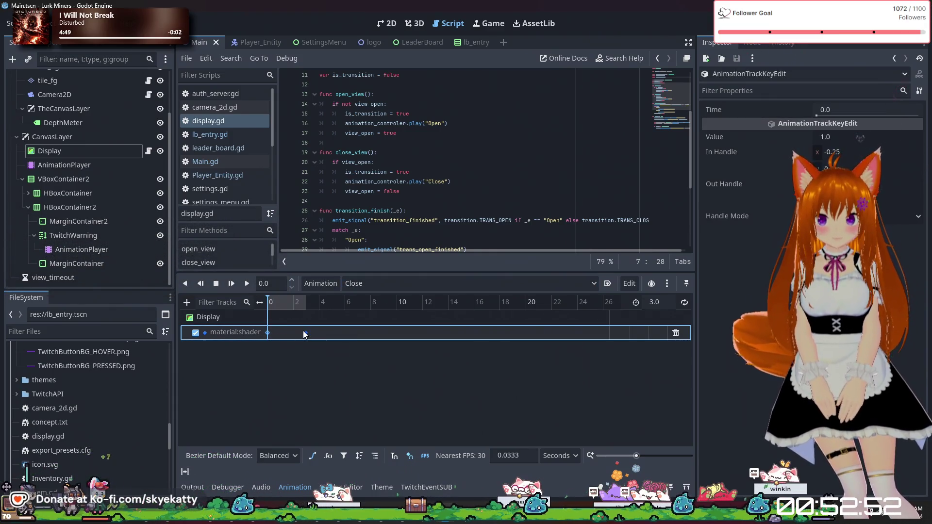
{"action": "left_click", "coordinate": [301, 306]}
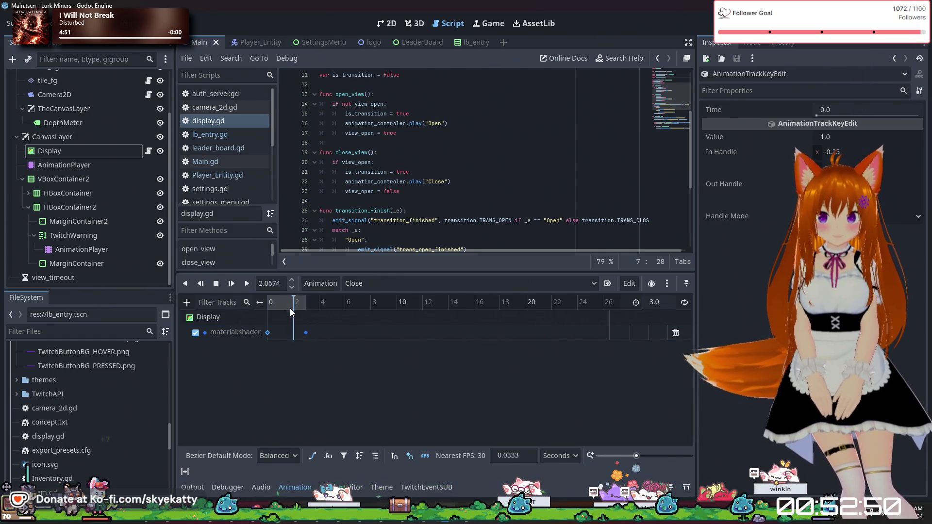
{"action": "key", "text": "s"}
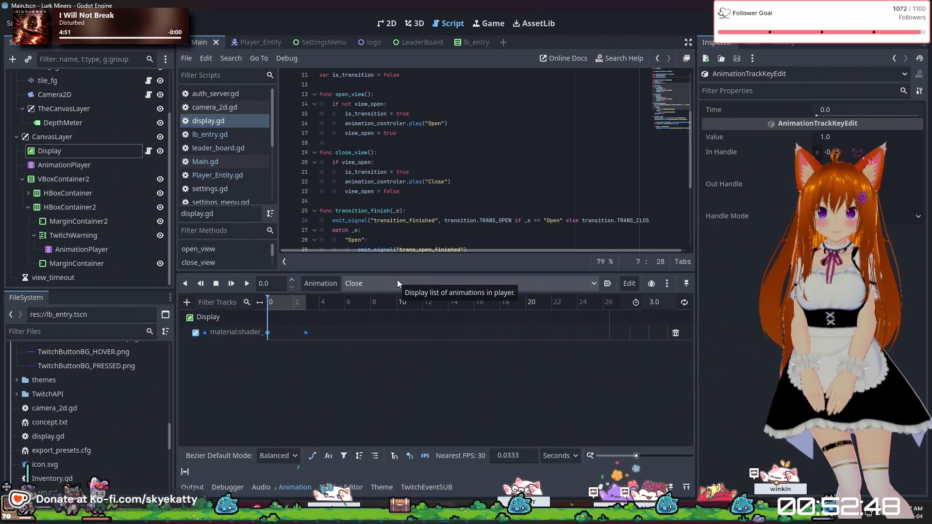
Step: Add a new animation named 'OpenBig' through Animation > New
{"action": "left_click", "coordinate": [330, 284]}
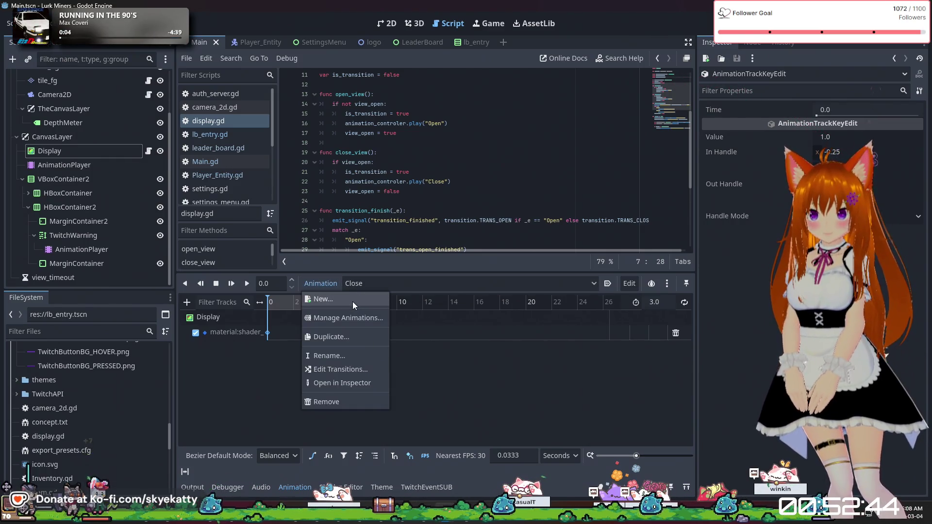
{"action": "left_click", "coordinate": [352, 301]}
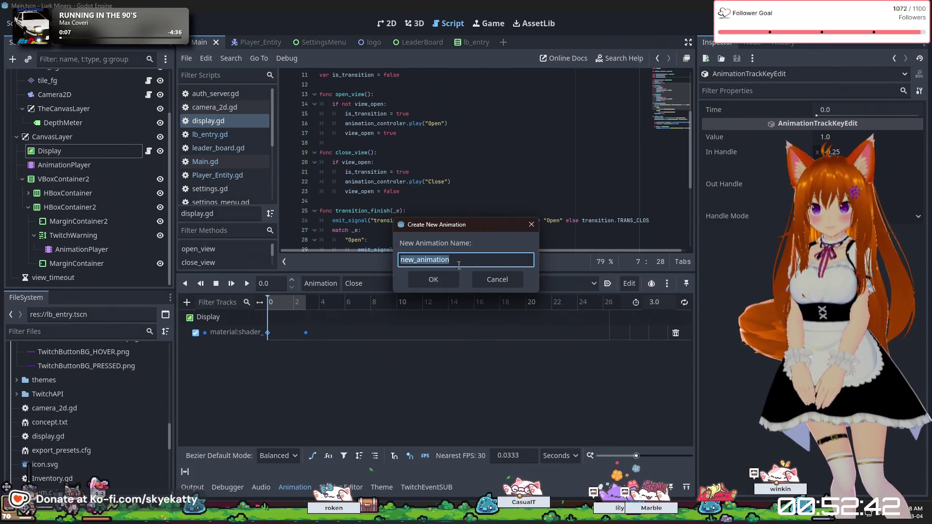
{"action": "key", "text": "BackSpace"}
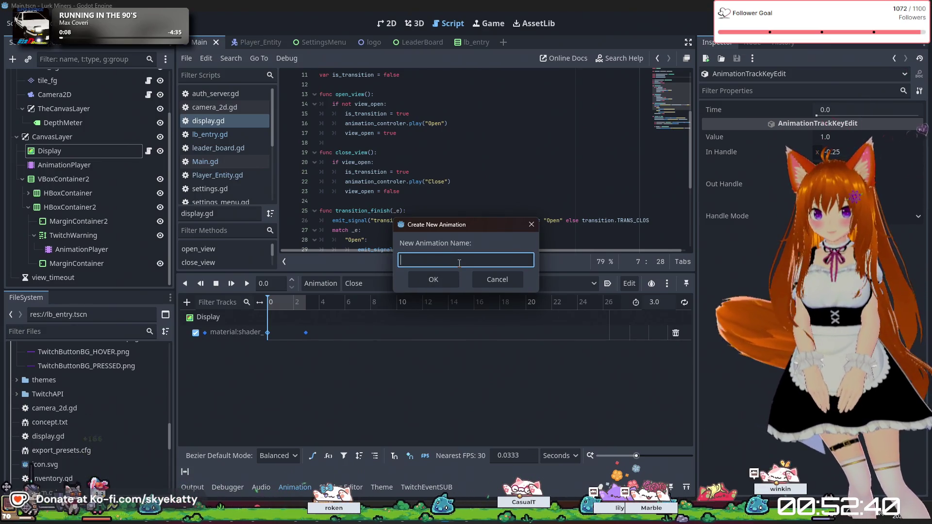
{"action": "type", "text": "BEE"}
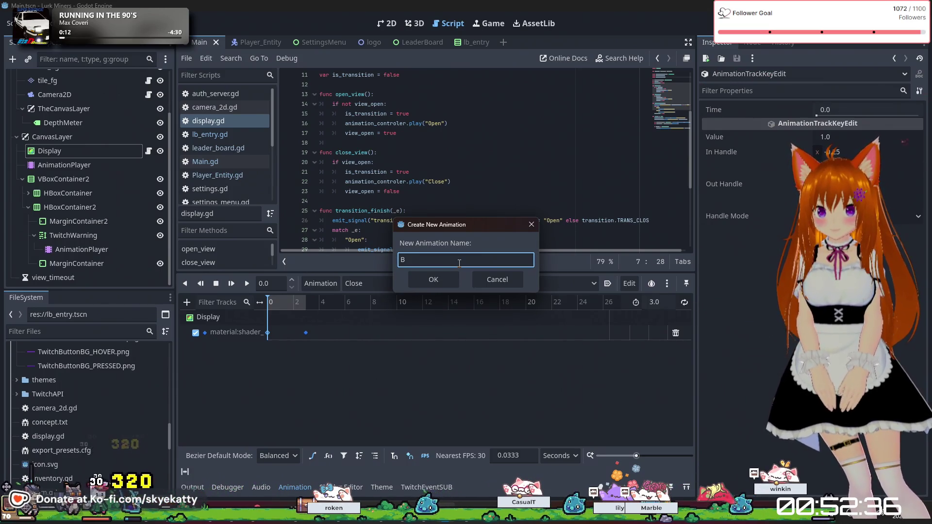
{"action": "key", "text": "BackSpace"}
{"action": "type", "text": "Open"}
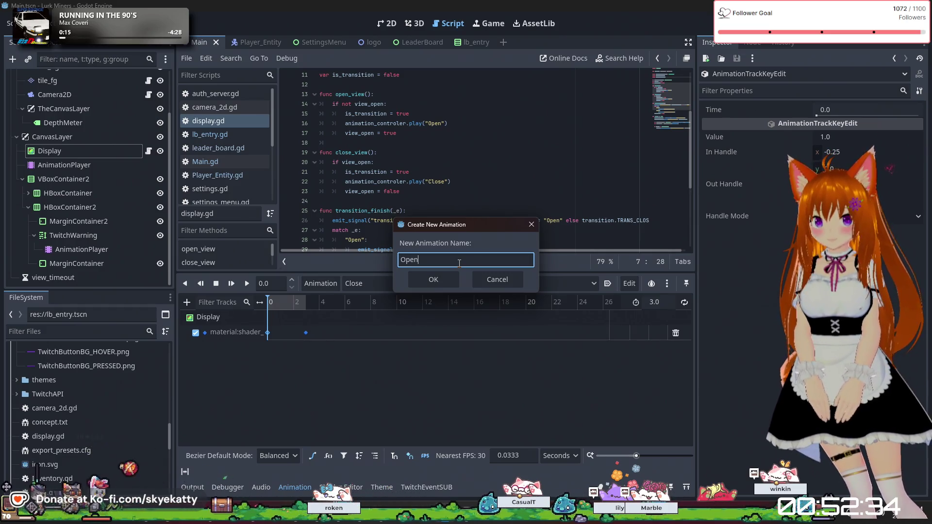
{"action": "type", "text": "Big"}
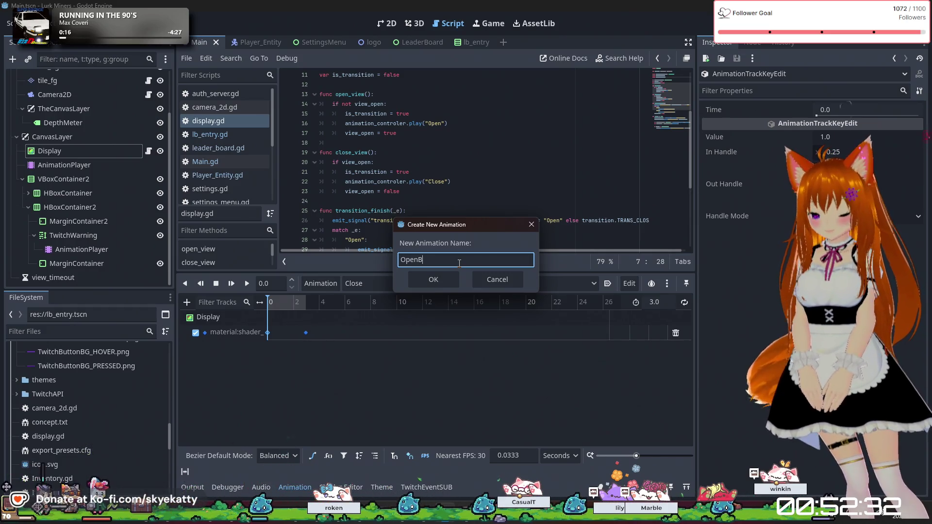
{"action": "left_click", "coordinate": [440, 283]}
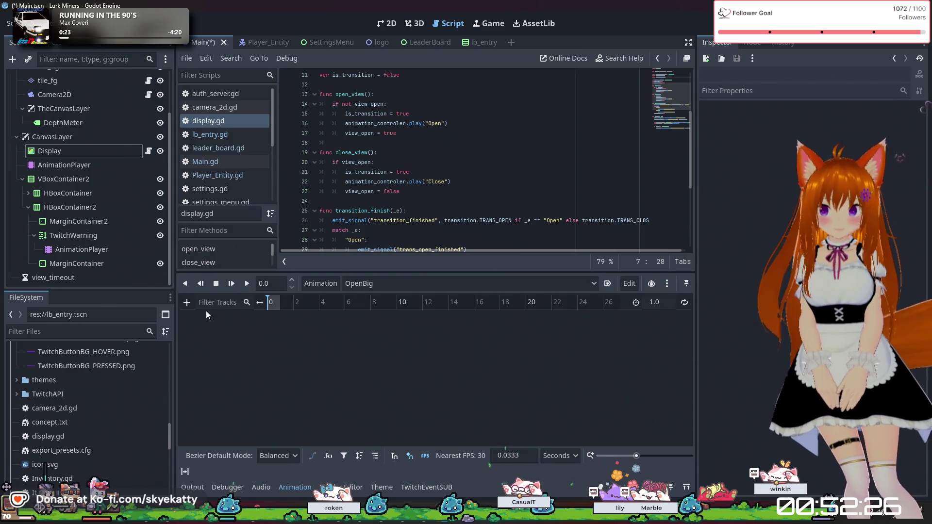
Step: Begin adding a property track to OpenBig, then cancel the node picker
{"action": "scroll", "coordinate": [436, 170], "scroll_direction": "down", "scroll_amount": 5}
{"action": "left_click", "coordinate": [188, 302]}
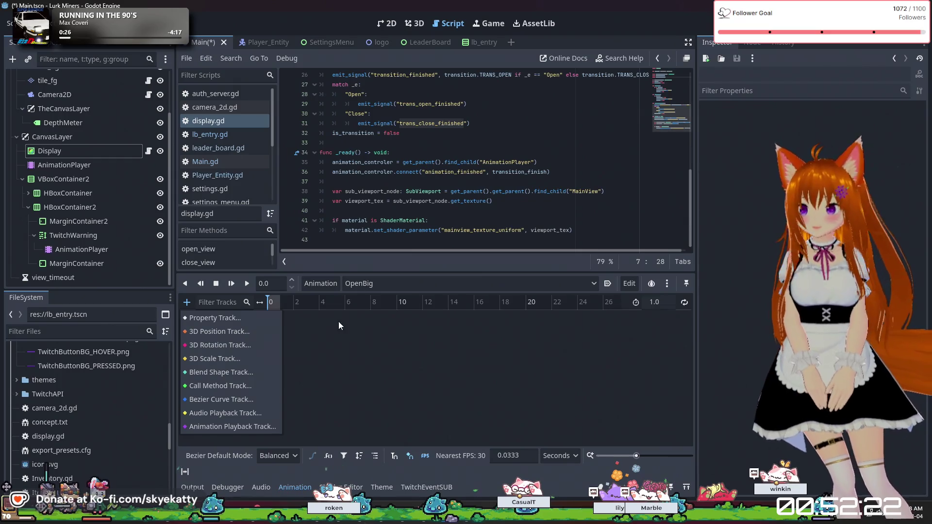
{"action": "left_click", "coordinate": [238, 317]}
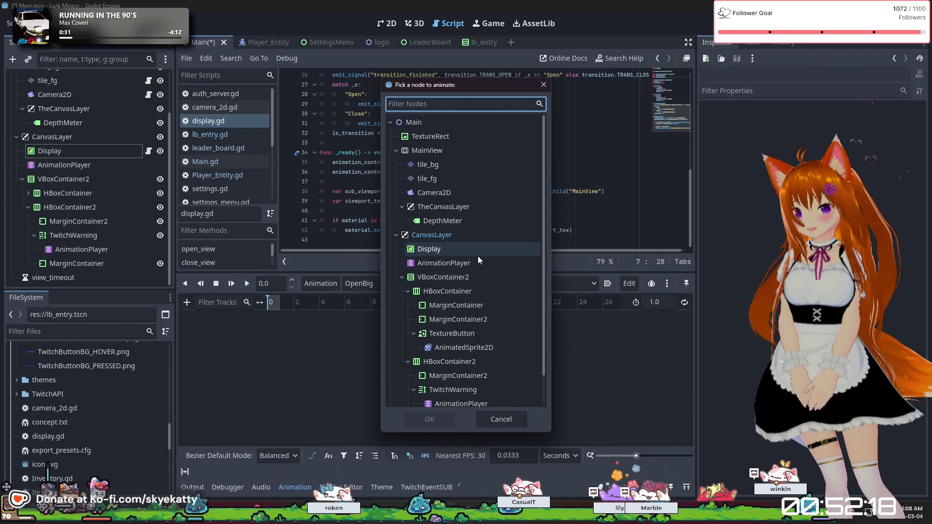
{"action": "scroll", "coordinate": [478, 255], "scroll_direction": "down", "scroll_amount": 2}
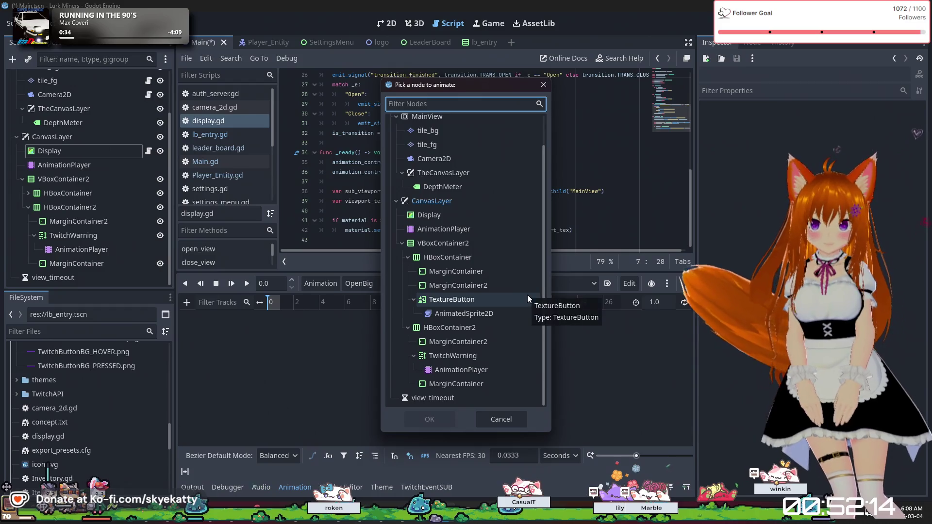
{"action": "scroll", "coordinate": [491, 364], "scroll_direction": "up", "scroll_amount": 2}
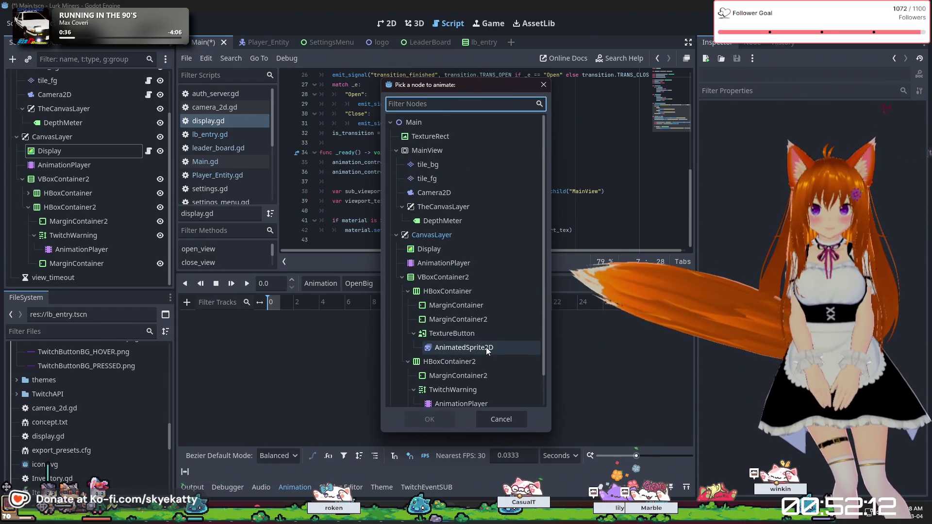
{"action": "left_click", "coordinate": [508, 420]}
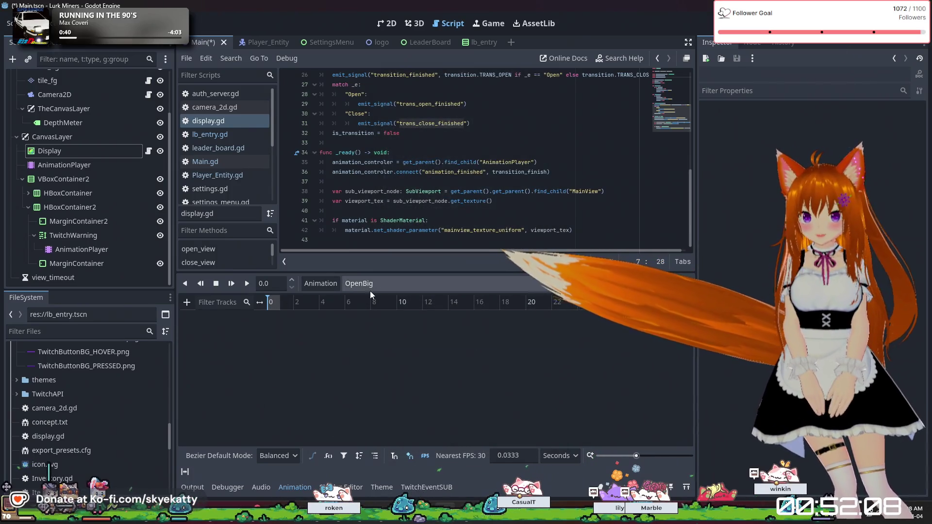
Step: Inspect the Open animation's open_percent material track, then return to OpenBig and add a Property Track
{"action": "left_click", "coordinate": [369, 284]}
{"action": "left_click", "coordinate": [374, 310]}
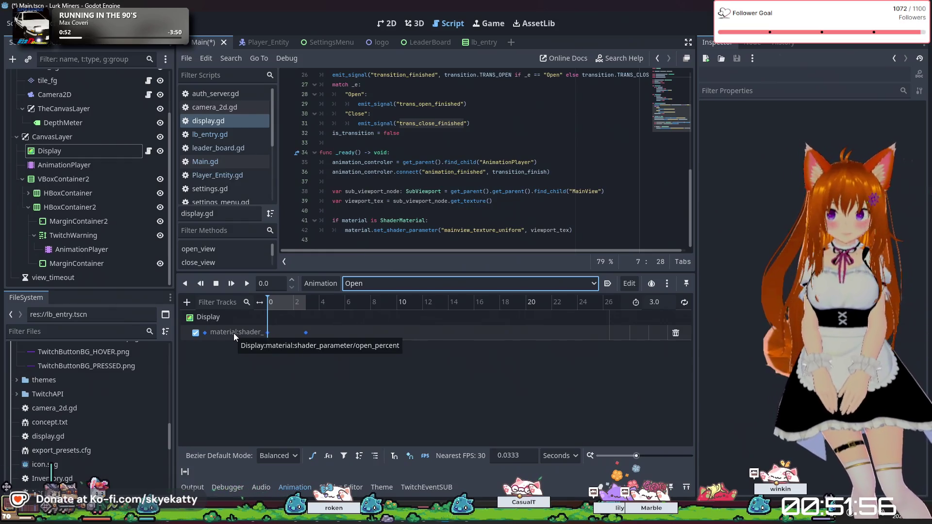
{"action": "left_click", "coordinate": [234, 333]}
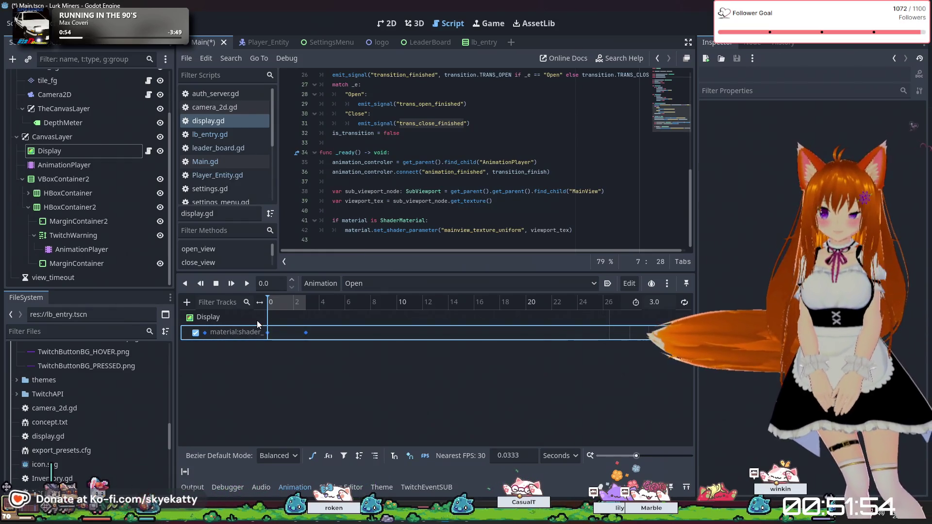
{"action": "left_click", "coordinate": [360, 283]}
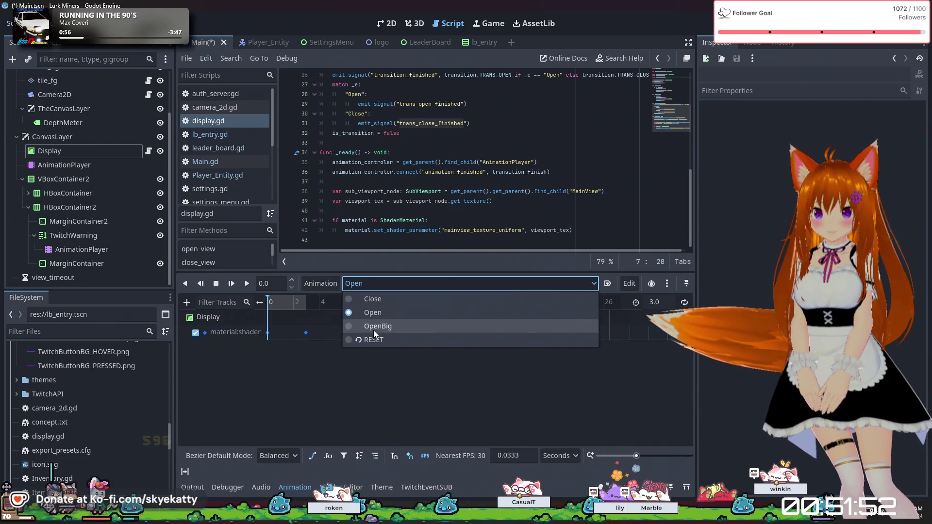
{"action": "left_click", "coordinate": [374, 330]}
{"action": "left_click", "coordinate": [186, 303]}
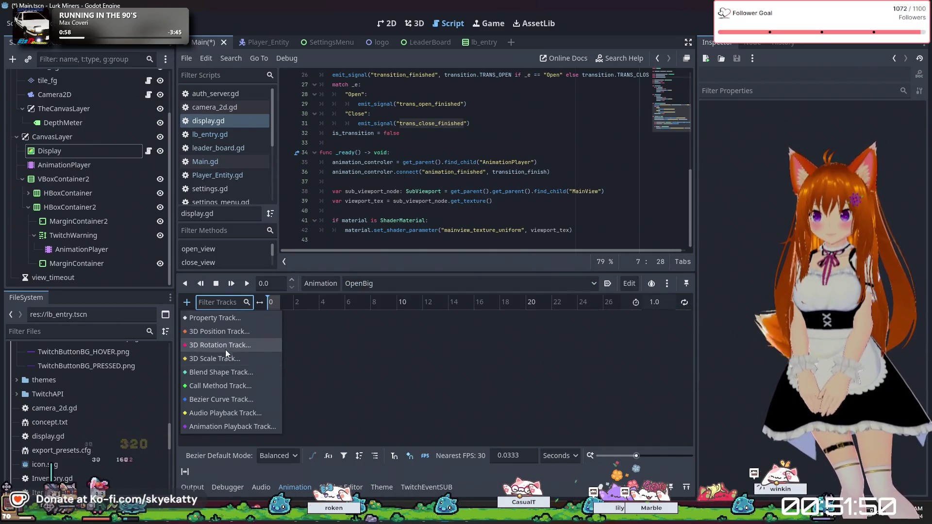
{"action": "left_click", "coordinate": [228, 322]}
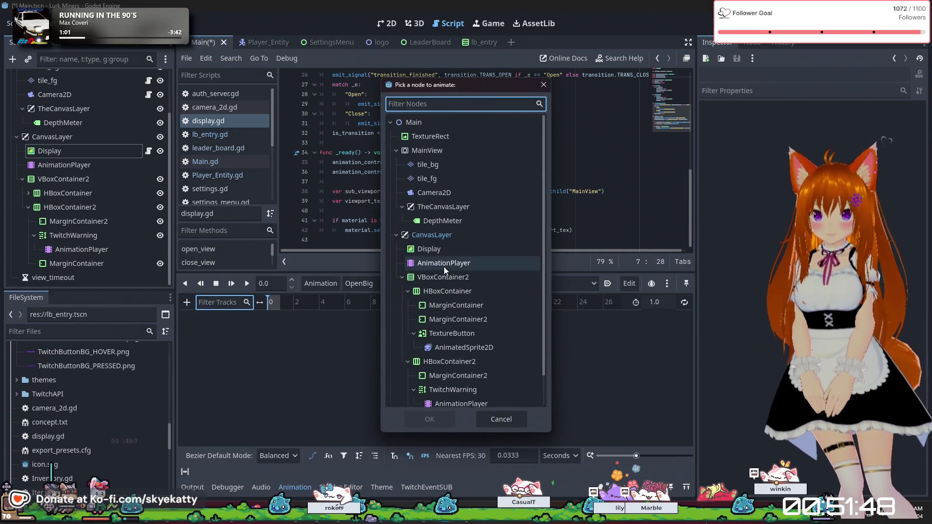
Step: Choose the Display node, then search its properties for 'ma' and 'opa'
{"action": "left_click", "coordinate": [440, 251]}
{"action": "left_click", "coordinate": [420, 419]}
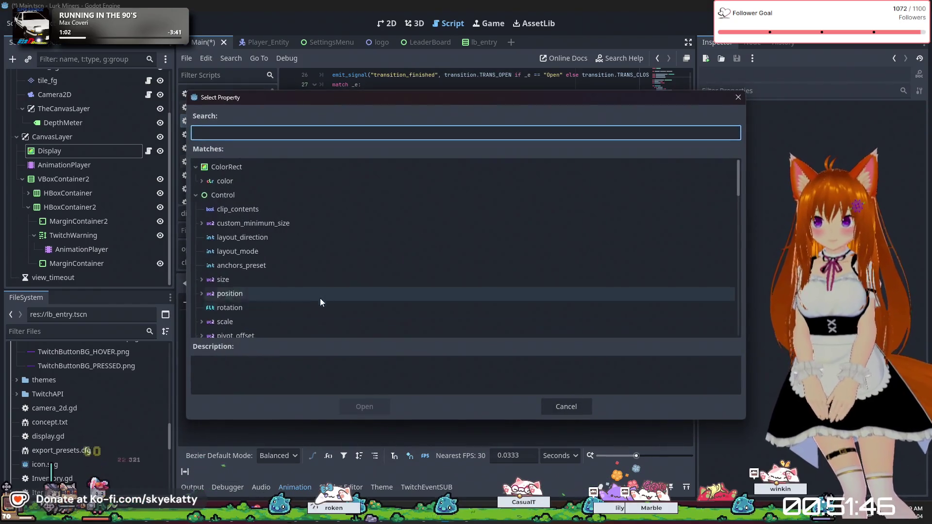
{"action": "type", "text": "ma"}
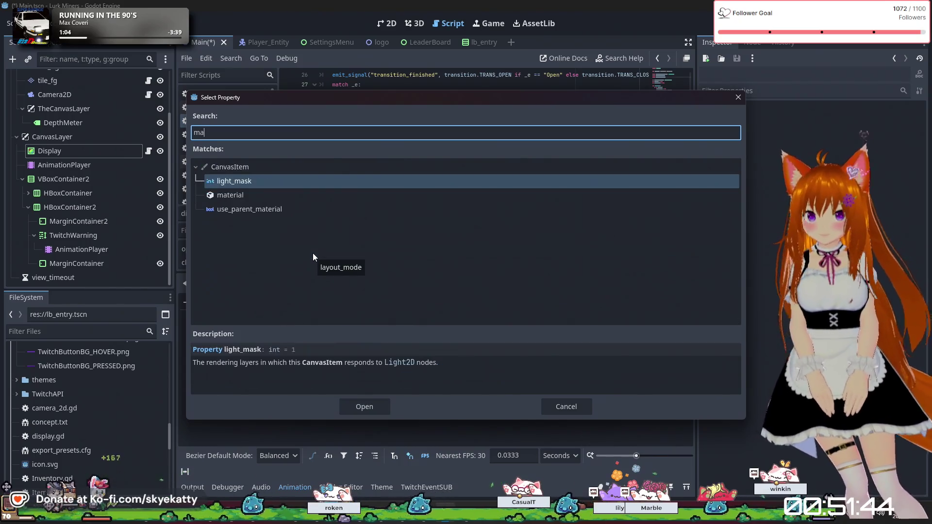
{"action": "left_click", "coordinate": [266, 199]}
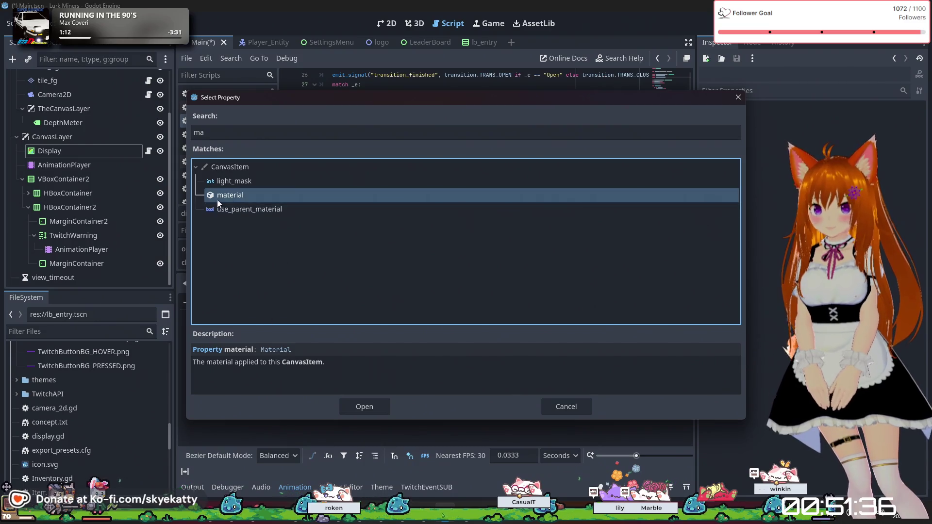
{"action": "left_click_drag", "start_coordinate": [297, 99], "coordinate": [481, 106]}
{"action": "left_click", "coordinate": [432, 200]}
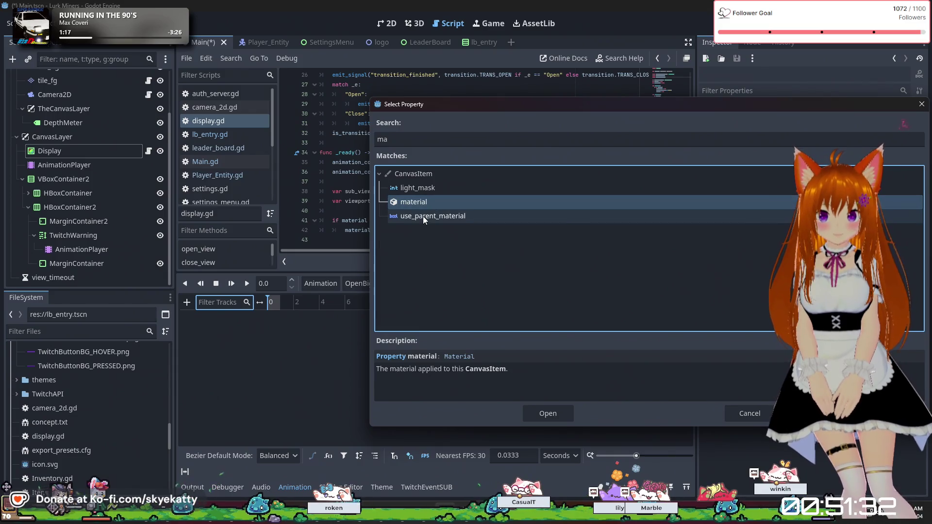
{"action": "left_click", "coordinate": [420, 140]}
{"action": "key", "text": "BackSpace"}
{"action": "key", "text": "BackSpace"}
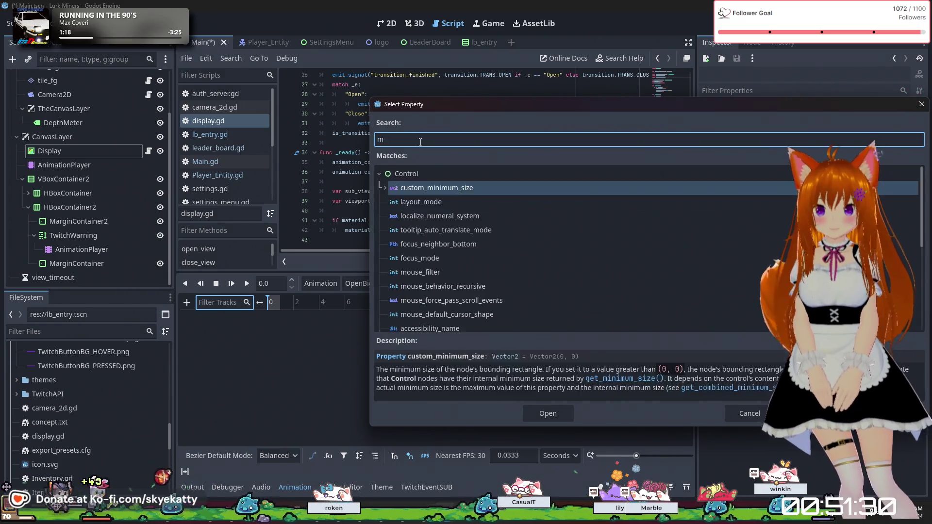
{"action": "type", "text": "opa"}
{"action": "key", "text": "BackSpace"}
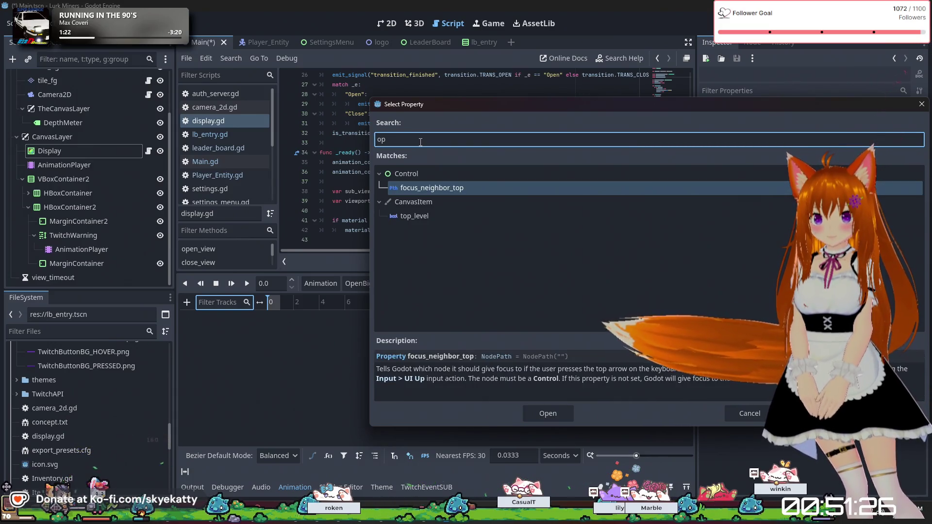
{"action": "key", "text": "BackSpace"}
{"action": "key", "text": "BackSpace"}
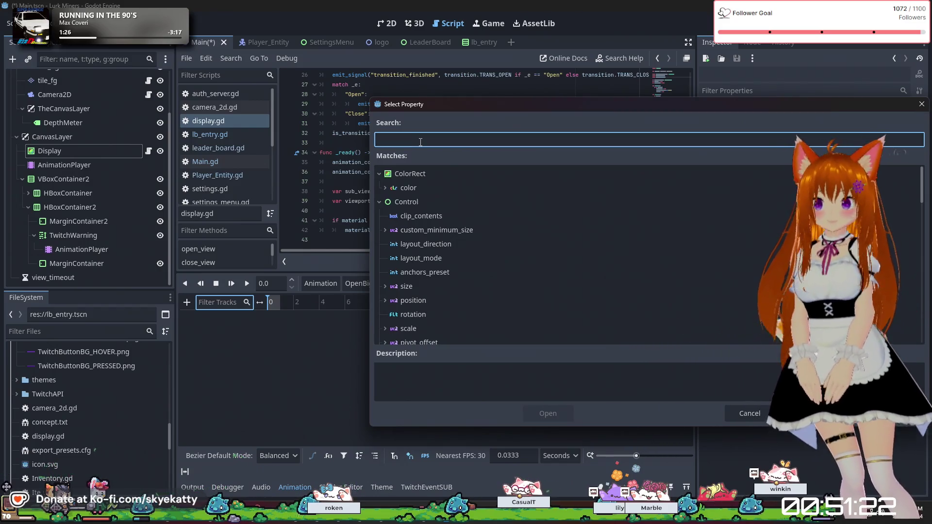
Step: Select the material property from the full list and confirm it as the track
{"action": "left_click", "coordinate": [385, 192]}
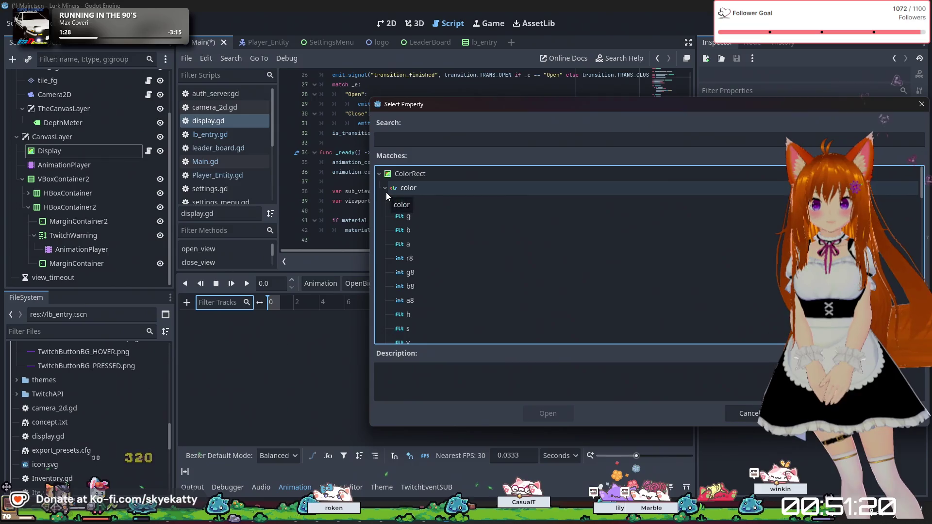
{"action": "left_click", "coordinate": [386, 192]}
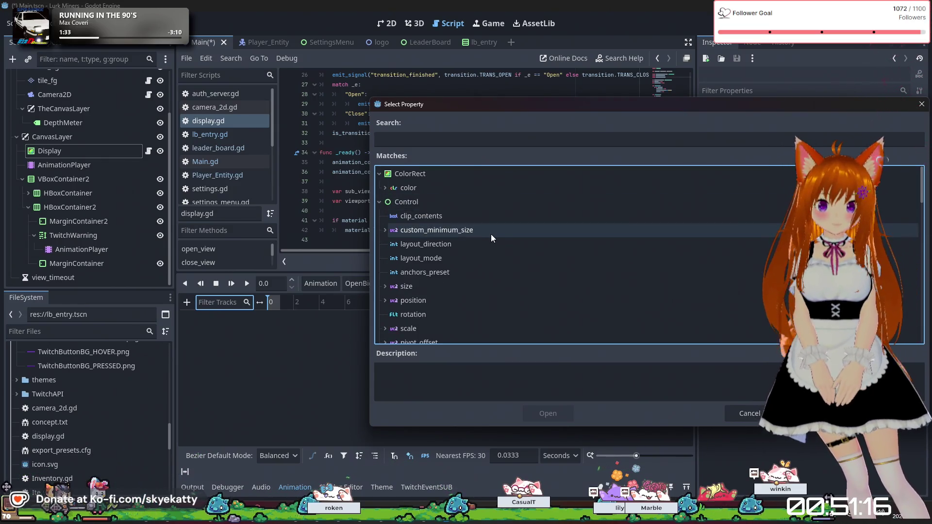
{"action": "scroll", "coordinate": [483, 227], "scroll_direction": "down", "scroll_amount": 3}
{"action": "scroll", "coordinate": [481, 225], "scroll_direction": "down", "scroll_amount": 6}
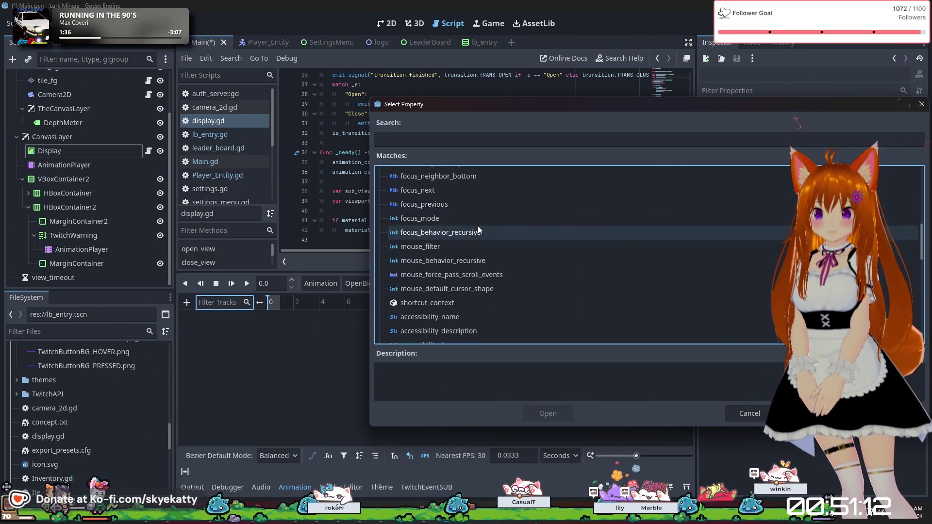
{"action": "scroll", "coordinate": [477, 226], "scroll_direction": "down", "scroll_amount": 4}
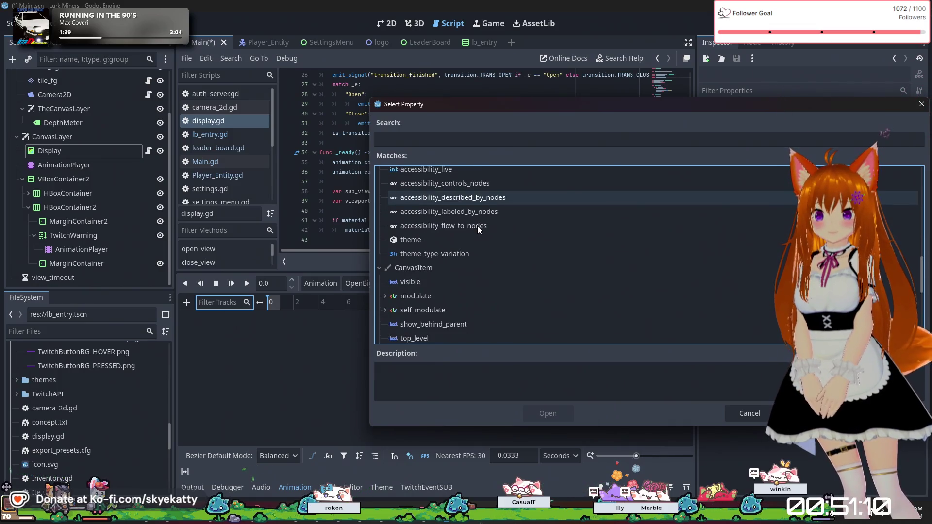
{"action": "scroll", "coordinate": [457, 232], "scroll_direction": "down", "scroll_amount": 4}
{"action": "scroll", "coordinate": [457, 232], "scroll_direction": "down", "scroll_amount": 5}
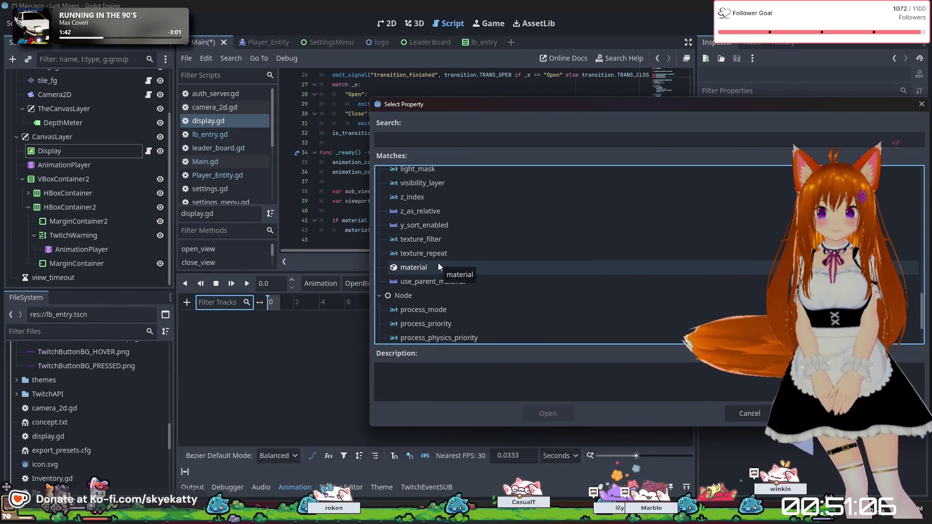
{"action": "left_click", "coordinate": [438, 267]}
{"action": "left_click", "coordinate": [549, 413]}
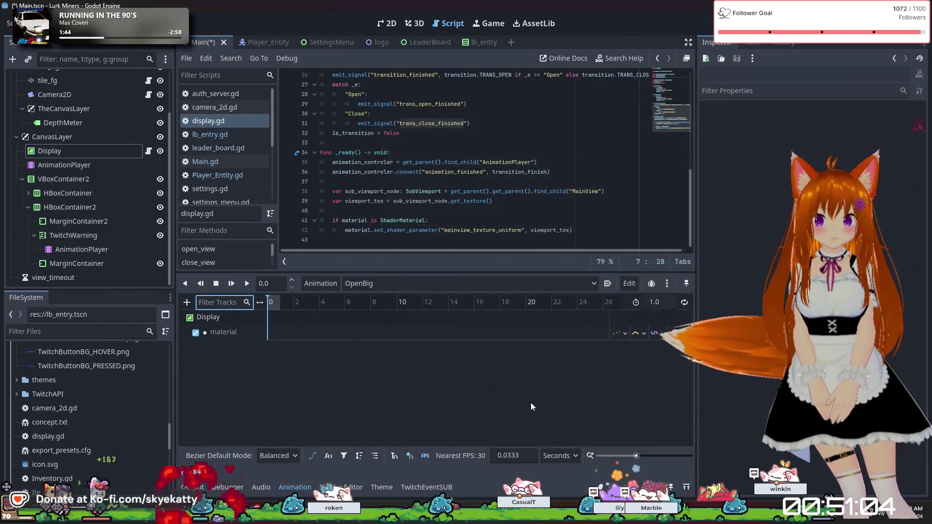
Step: Check the material track's path, then compare with the Open animation's open_percent track
{"action": "double_click", "coordinate": [233, 333]}
{"action": "key", "text": "Escape"}
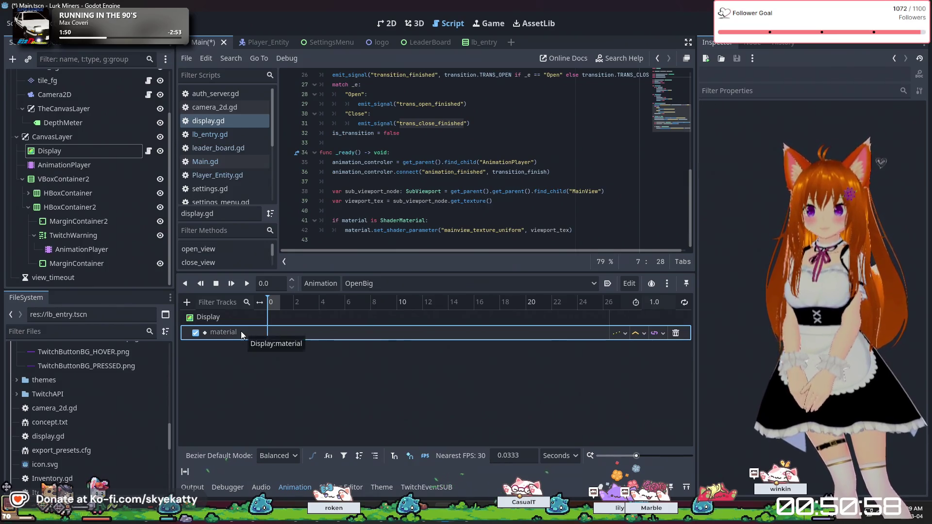
{"action": "left_click", "coordinate": [359, 284]}
{"action": "left_click", "coordinate": [358, 311]}
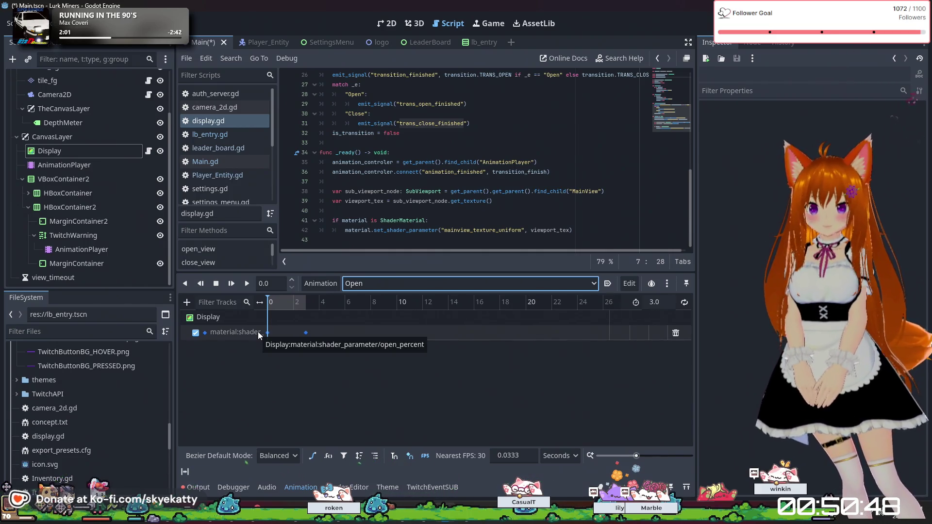
{"action": "left_click", "coordinate": [295, 382]}
Step: Return to OpenBig and select the Display node to show its properties
{"action": "left_click", "coordinate": [371, 285]}
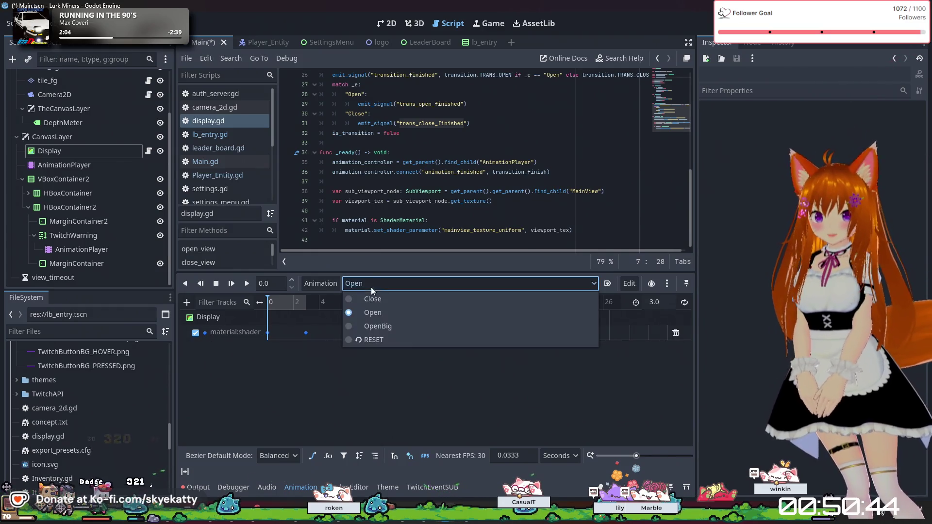
{"action": "left_click", "coordinate": [380, 330]}
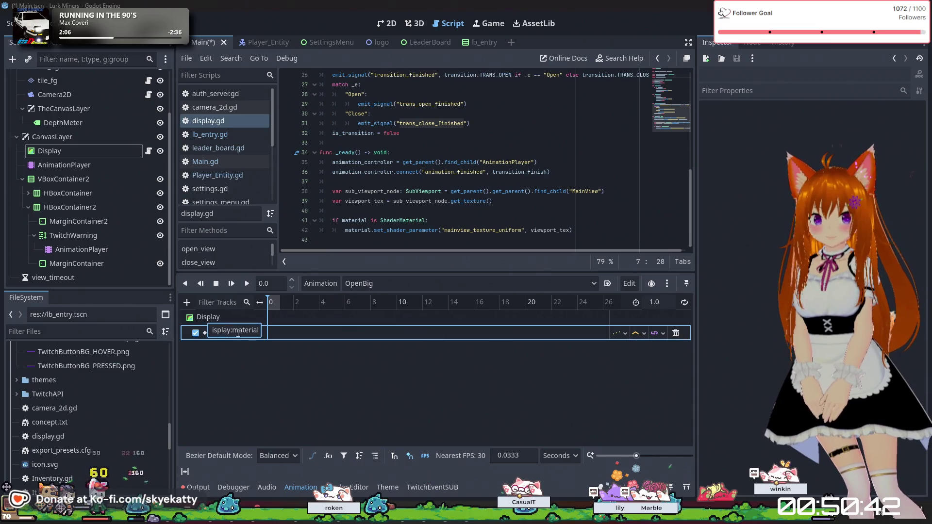
{"action": "right_click", "coordinate": [235, 333]}
{"action": "left_click", "coordinate": [217, 346]}
{"action": "left_click", "coordinate": [222, 316]}
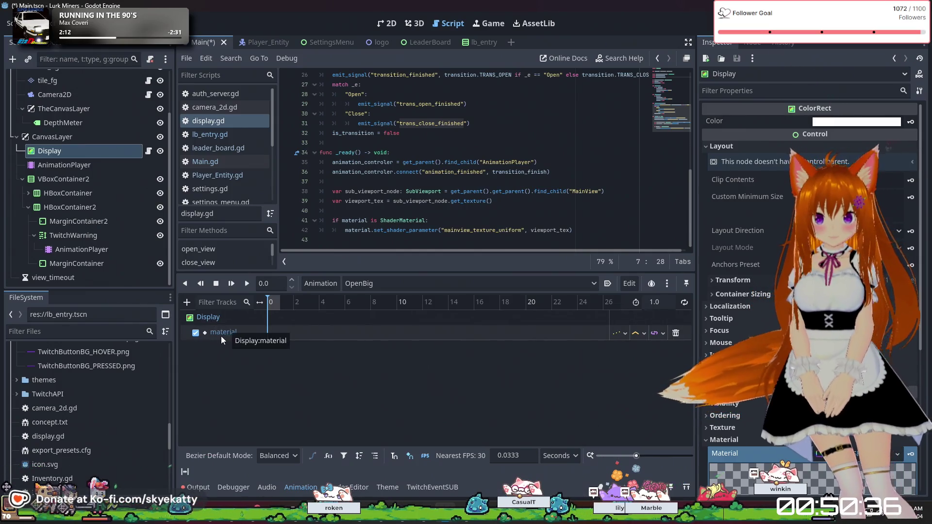
Step: Delete the material track from the OpenBig animation
{"action": "left_click", "coordinate": [200, 331]}
{"action": "left_click", "coordinate": [310, 371]}
{"action": "left_click", "coordinate": [676, 333]}
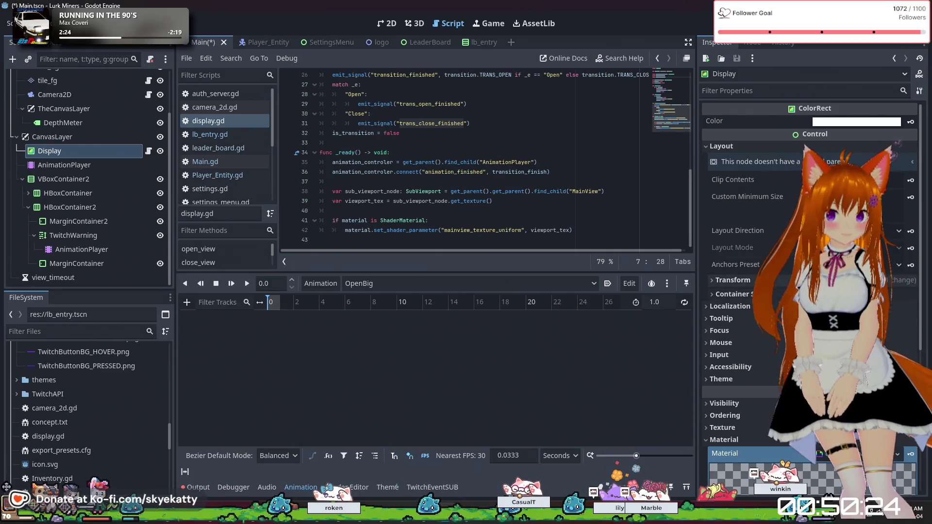
Step: Try dragging Open Percent into the track list, then key the Display material
{"action": "left_click", "coordinate": [753, 291]}
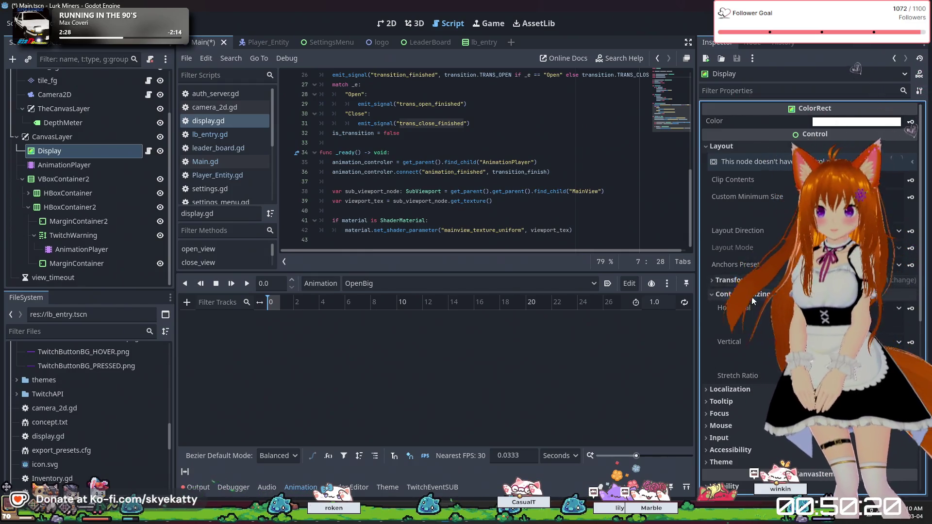
{"action": "scroll", "coordinate": [752, 296], "scroll_direction": "down", "scroll_amount": 5}
{"action": "scroll", "coordinate": [750, 298], "scroll_direction": "down", "scroll_amount": 3}
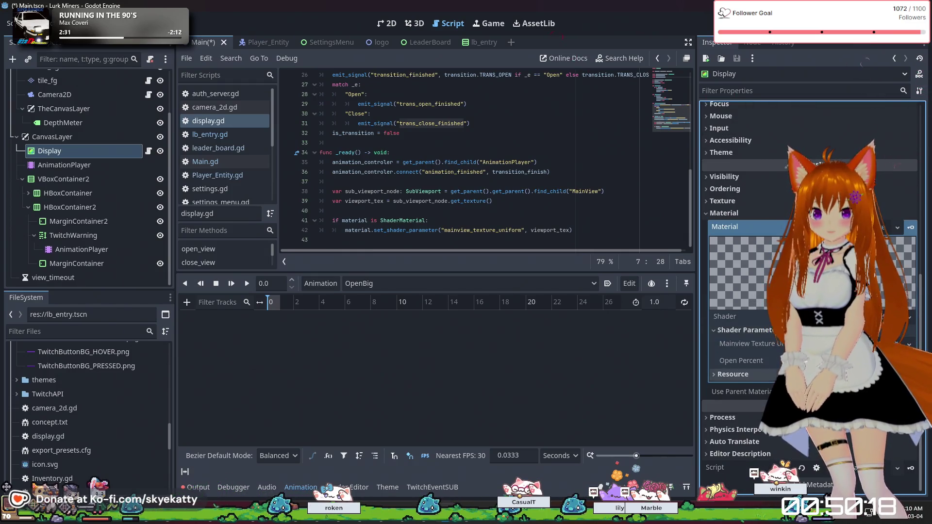
{"action": "left_click_drag", "start_coordinate": [768, 359], "coordinate": [238, 325]}
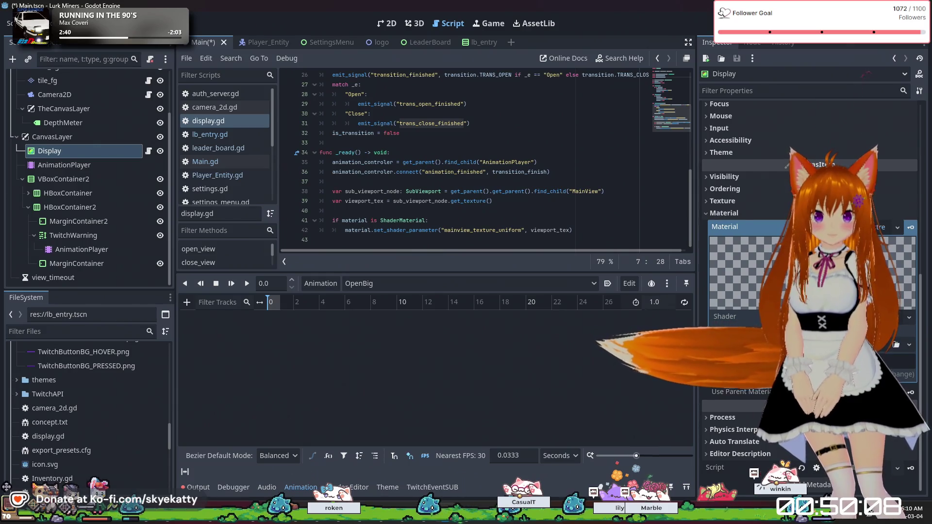
{"action": "left_click", "coordinate": [760, 232]}
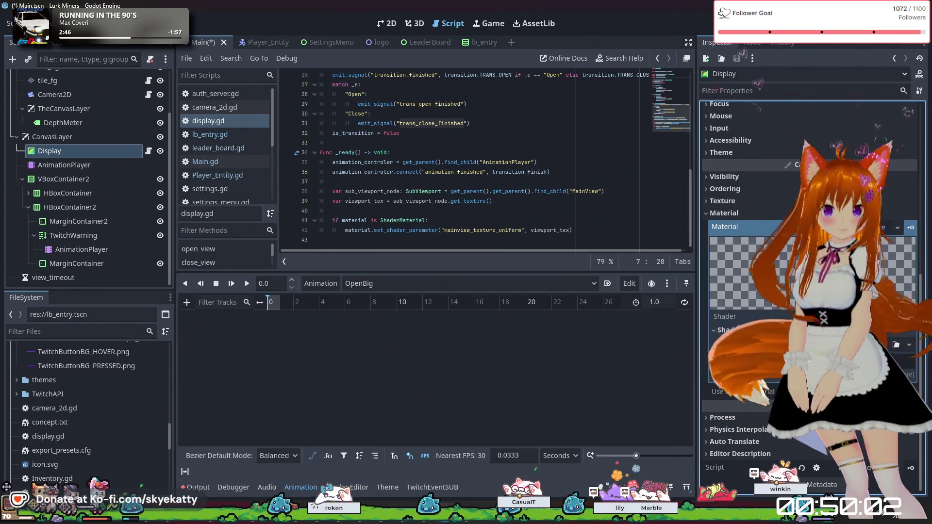
{"action": "left_click", "coordinate": [912, 228]}
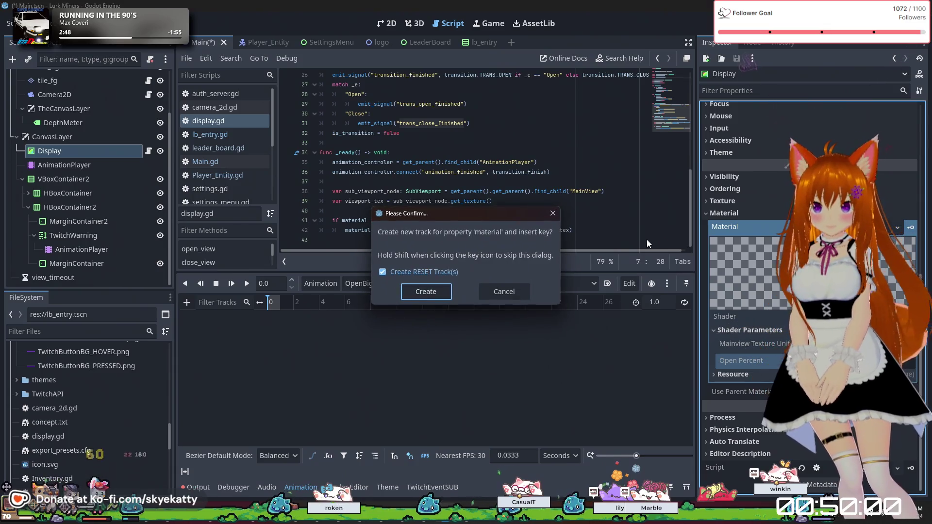
Step: Confirm creating the material track with a key at 0 s, then select it
{"action": "left_click", "coordinate": [432, 292]}
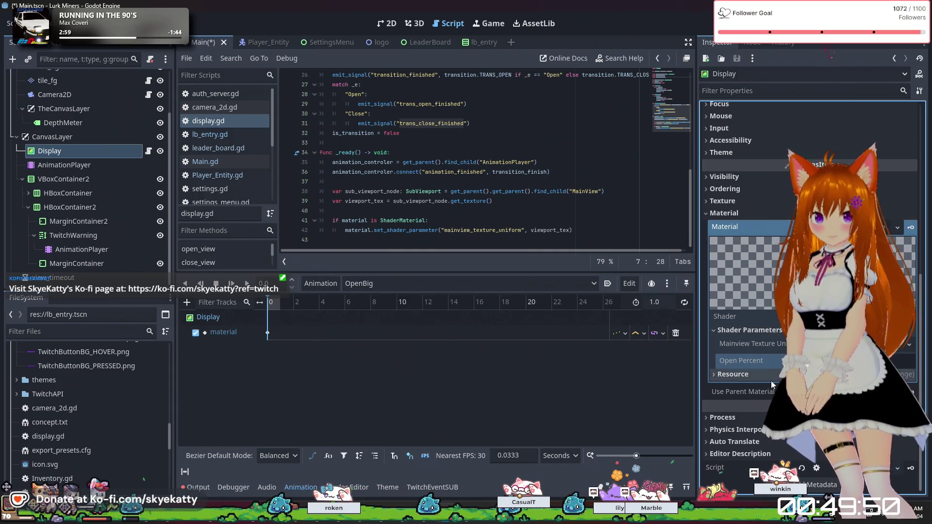
{"action": "mouse_move", "coordinate": [697, 380]}
{"action": "left_mouse_down"}
{"action": "mouse_move", "coordinate": [633, 381]}
{"action": "mouse_move", "coordinate": [645, 380]}
{"action": "left_mouse_up"}
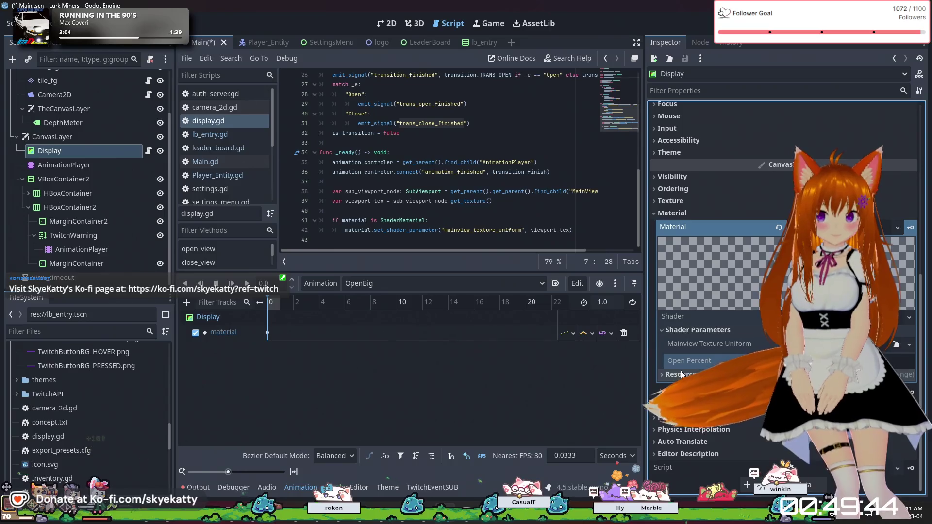
{"action": "left_click", "coordinate": [223, 335]}
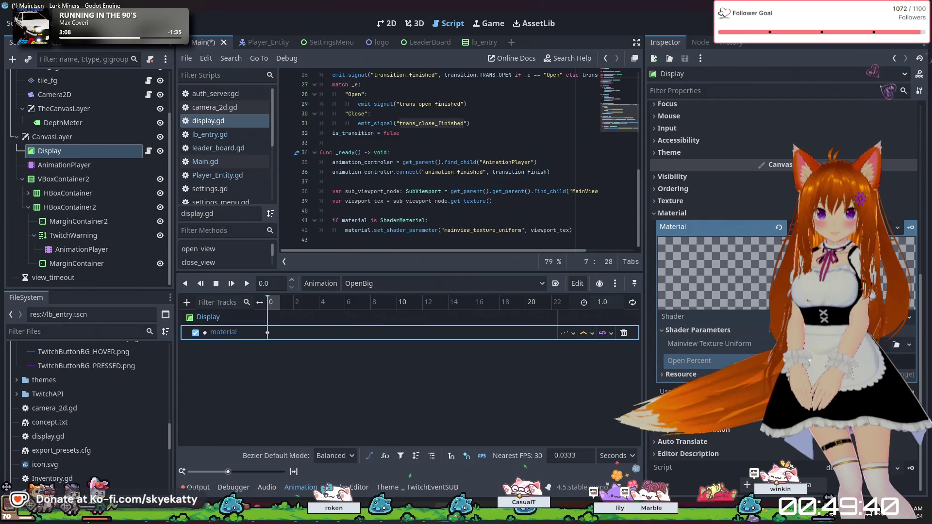
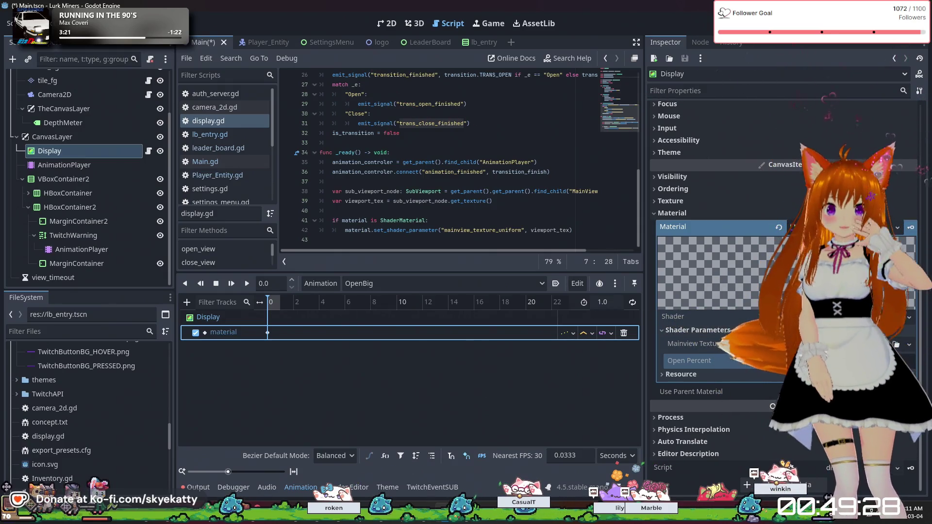
Step: Inspect the Display material track's key at 0 and try dragging open_percent into the timeline
{"action": "left_click", "coordinate": [728, 368]}
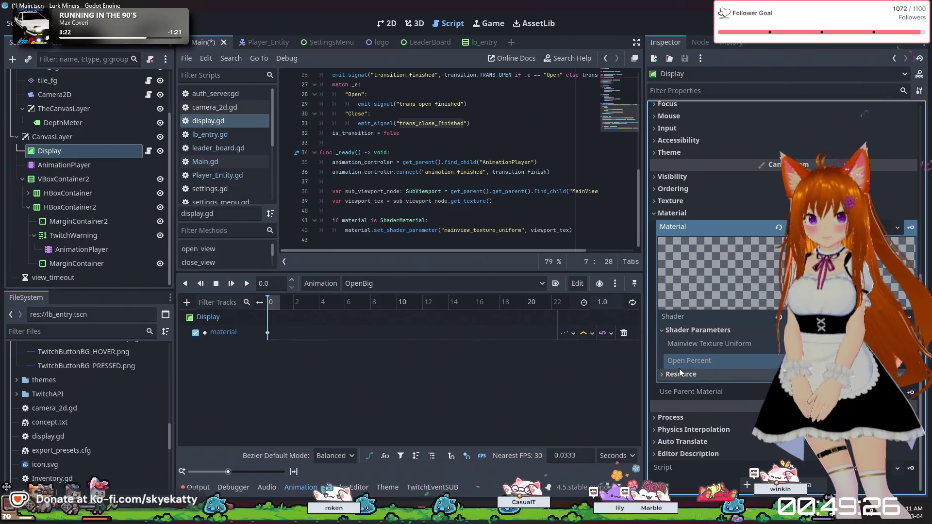
{"action": "left_click", "coordinate": [63, 152]}
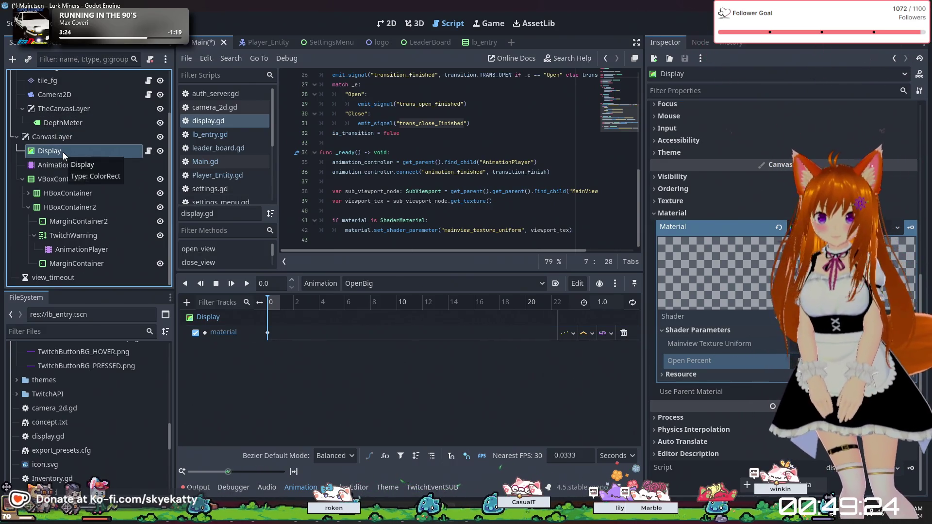
{"action": "left_click", "coordinate": [233, 333]}
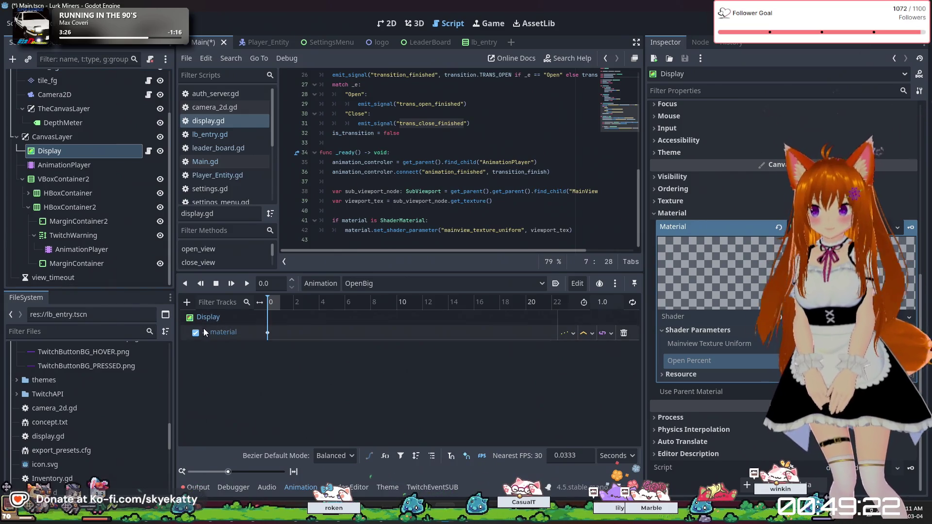
{"action": "left_click", "coordinate": [267, 333]}
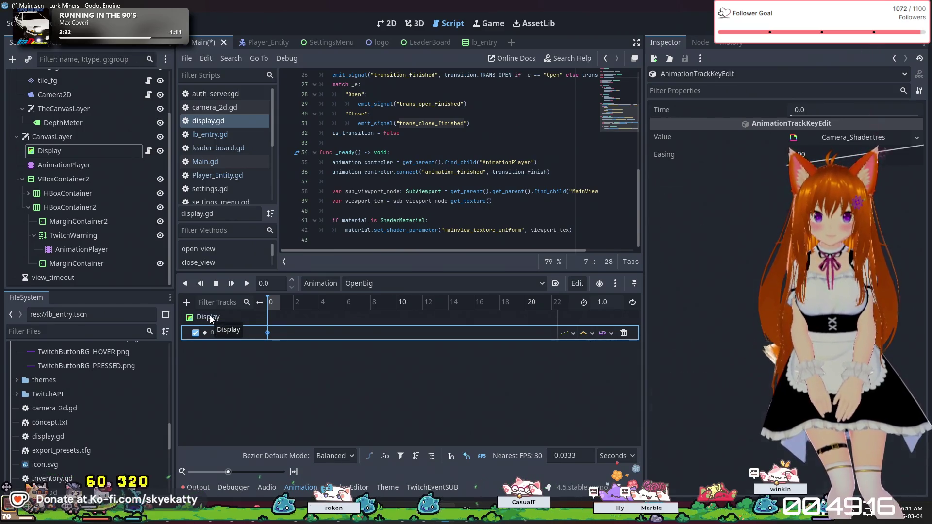
{"action": "left_click", "coordinate": [219, 318]}
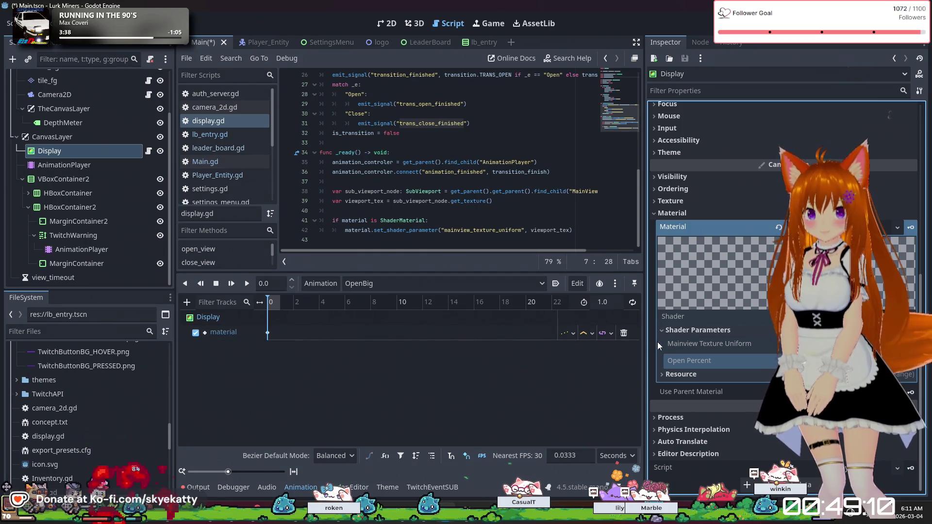
{"action": "mouse_move", "coordinate": [540, 357]}
{"action": "left_mouse_down"}
{"action": "mouse_move", "coordinate": [204, 257]}
{"action": "mouse_move", "coordinate": [225, 333]}
{"action": "mouse_move", "coordinate": [235, 335]}
{"action": "left_mouse_up"}
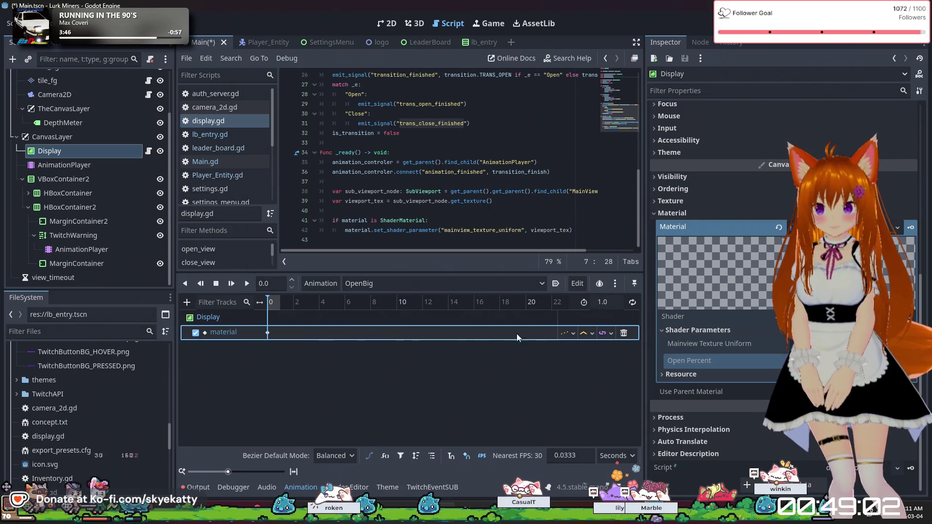
Step: Delete the material track from OpenBig and reselect the Display node
{"action": "left_click", "coordinate": [624, 333]}
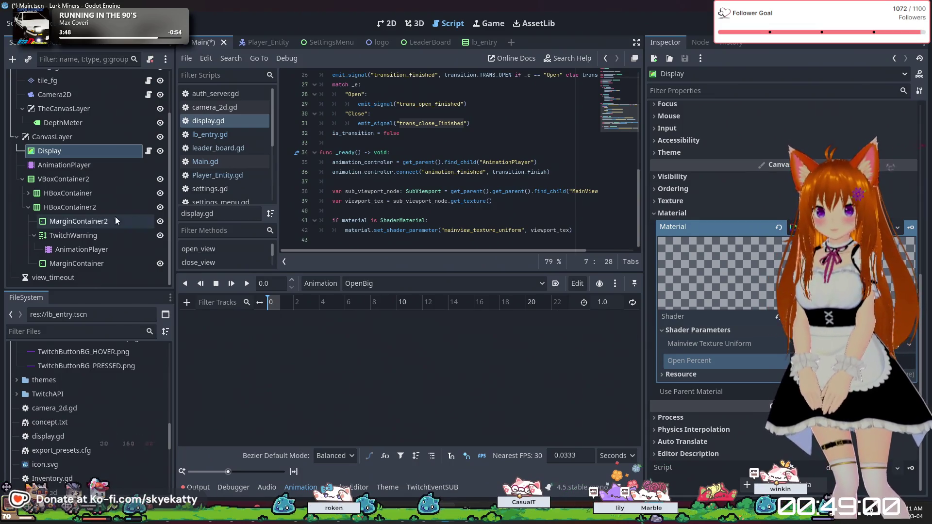
{"action": "left_click", "coordinate": [68, 154]}
{"action": "key", "text": "Down"}
Step: Key Open Percent from the Inspector, creating the open_percent track with a RESET track and key at 0
{"action": "key", "text": "Up"}
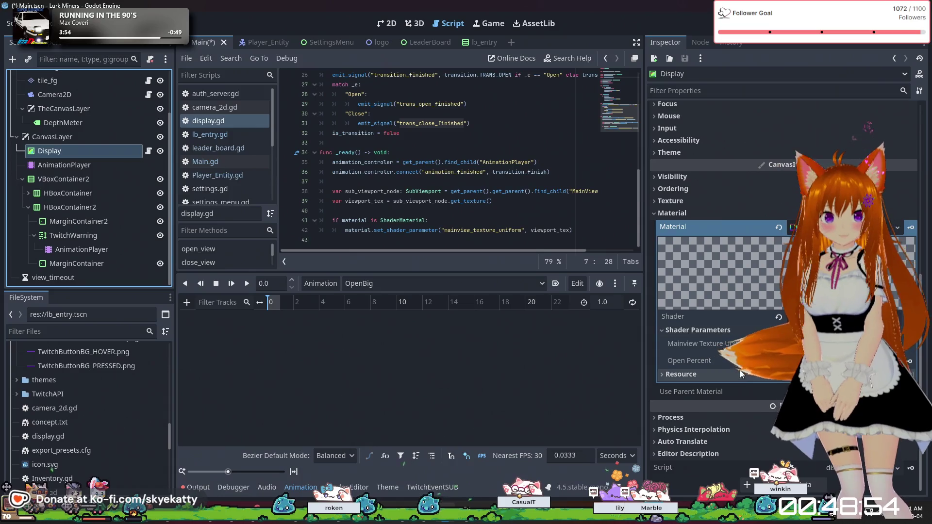
{"action": "left_click", "coordinate": [910, 361]}
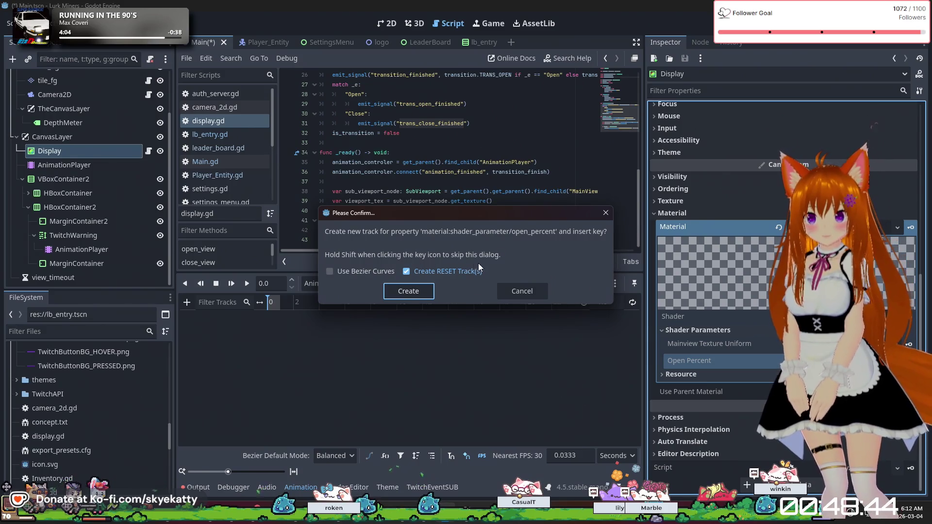
{"action": "left_click", "coordinate": [357, 275]}
{"action": "left_click", "coordinate": [357, 275]}
{"action": "left_click", "coordinate": [392, 290]}
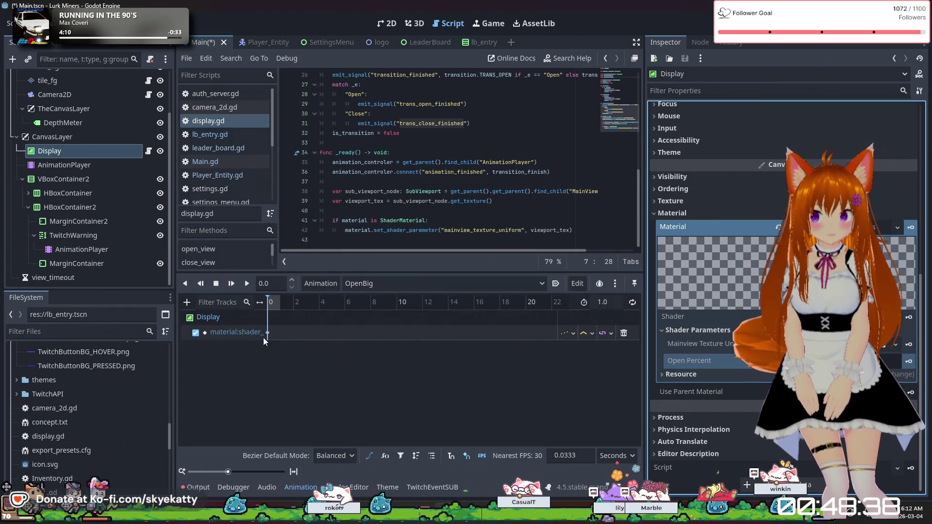
{"action": "left_click", "coordinate": [268, 285]}
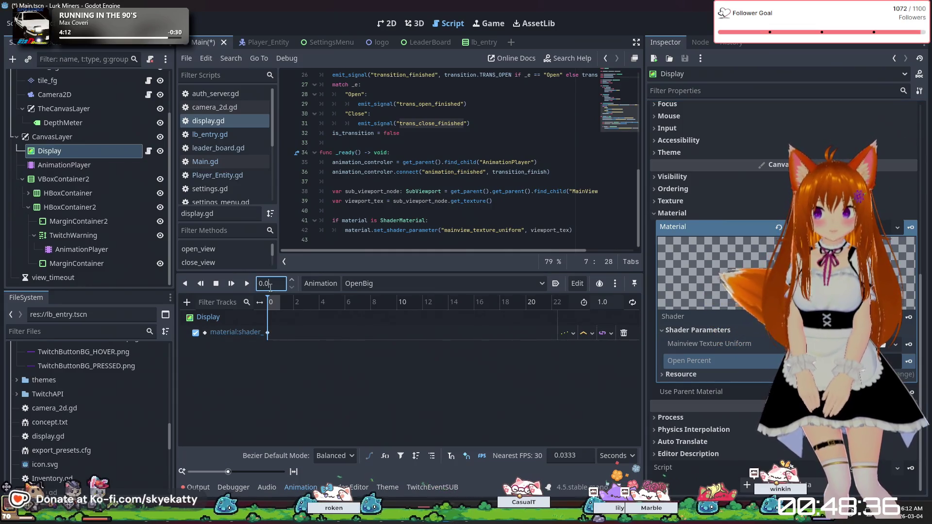
Step: Set the playhead time and the OpenBig animation length to 3 seconds
{"action": "key", "text": "BackSpace"}
{"action": "key", "text": "BackSpace"}
{"action": "key", "text": "BackSpace"}
{"action": "type", "text": "3"}
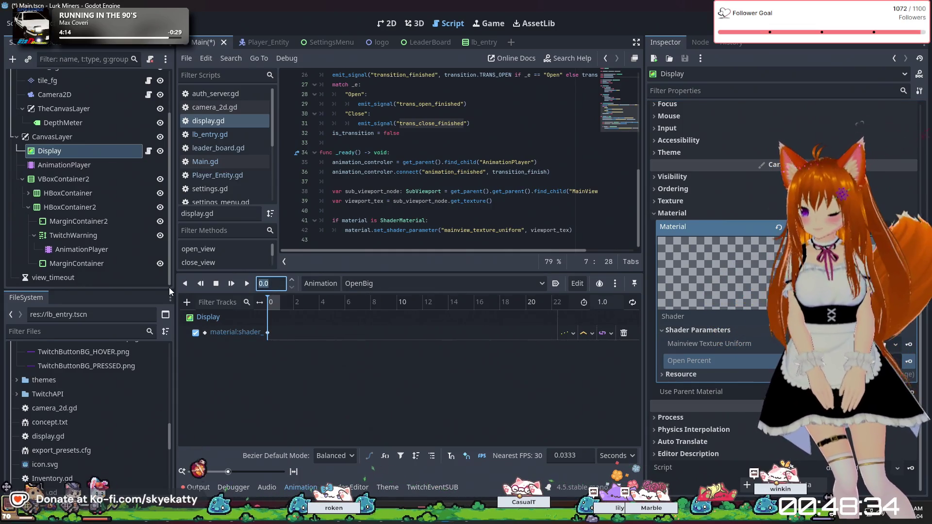
{"action": "type", "text": "1"}
{"action": "key", "text": "Return"}
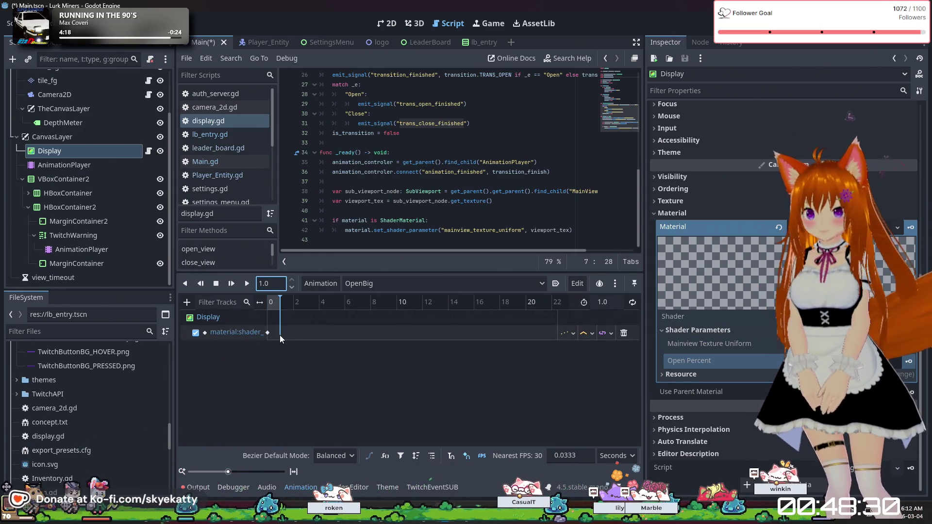
{"action": "scroll", "coordinate": [279, 335], "scroll_direction": "up", "scroll_amount": 3}
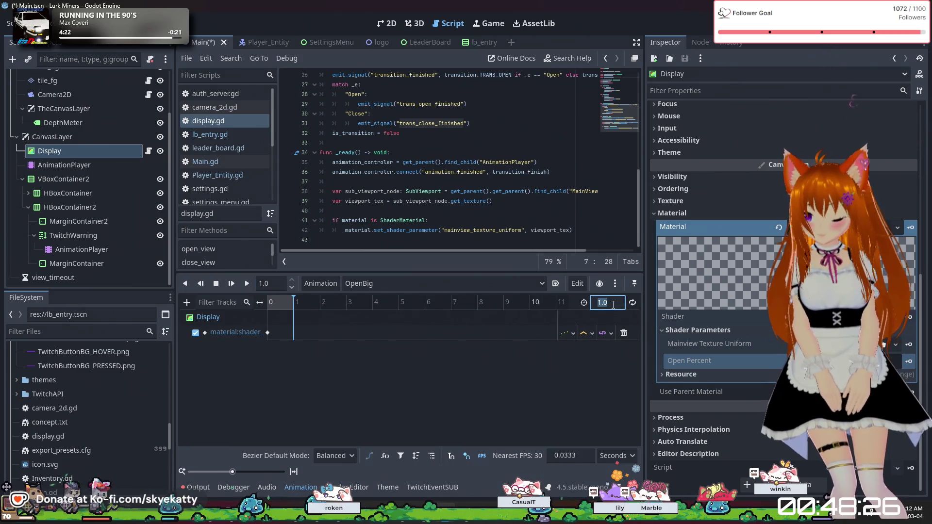
{"action": "type", "text": "3"}
{"action": "key", "text": "Return"}
Step: Insert an open_percent key near 3 s and set the track's update mode to Continuous
{"action": "left_click", "coordinate": [347, 302]}
{"action": "right_click", "coordinate": [345, 333]}
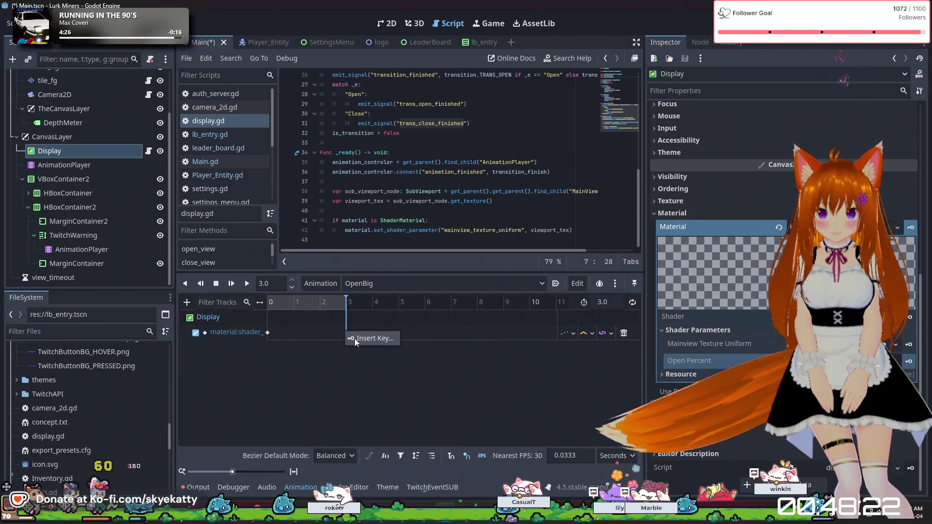
{"action": "left_click", "coordinate": [354, 338]}
{"action": "left_click", "coordinate": [571, 333]}
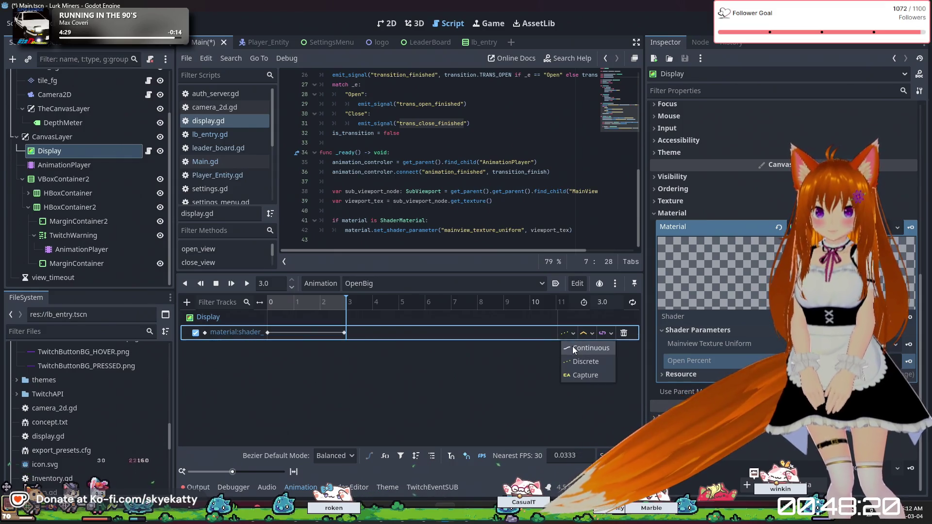
{"action": "left_click", "coordinate": [574, 348]}
Step: Set the new key's value to 1.5 and return the playhead to the start
{"action": "left_click", "coordinate": [345, 333]}
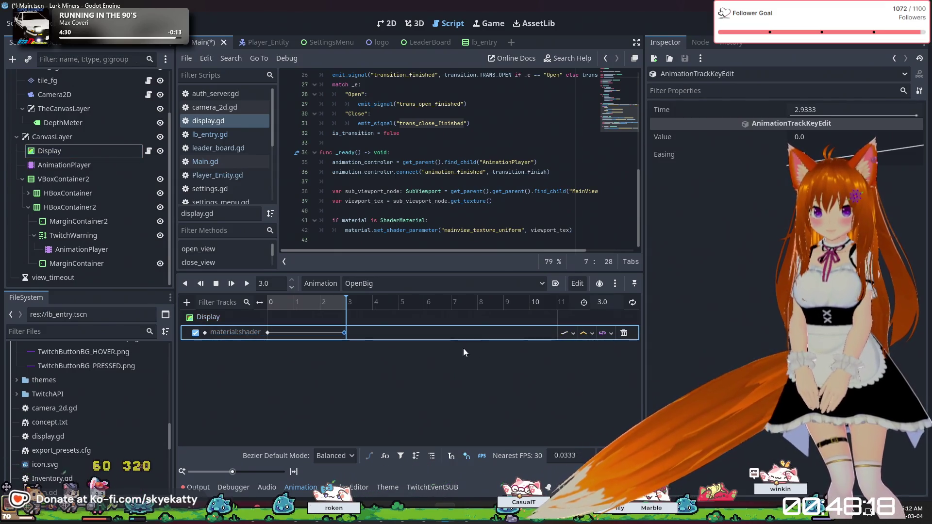
{"action": "left_click", "coordinate": [815, 138]}
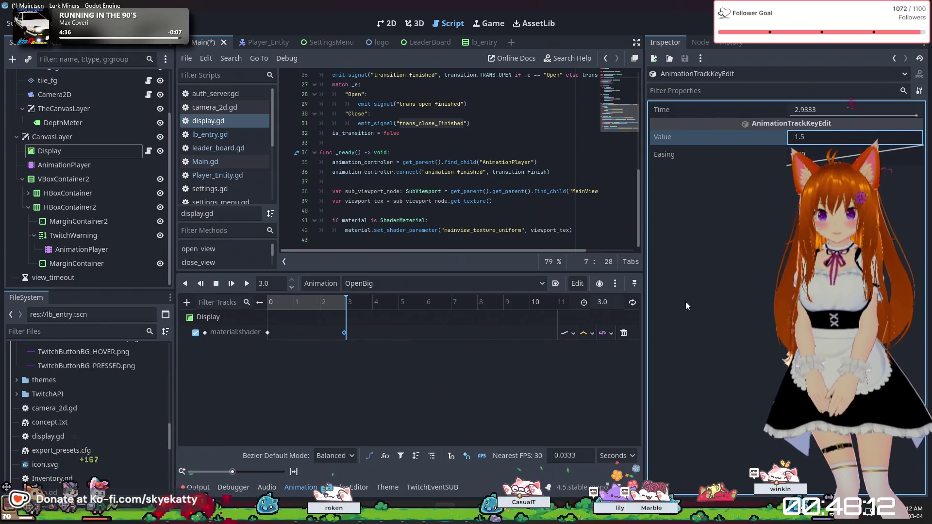
{"action": "left_click", "coordinate": [524, 381]}
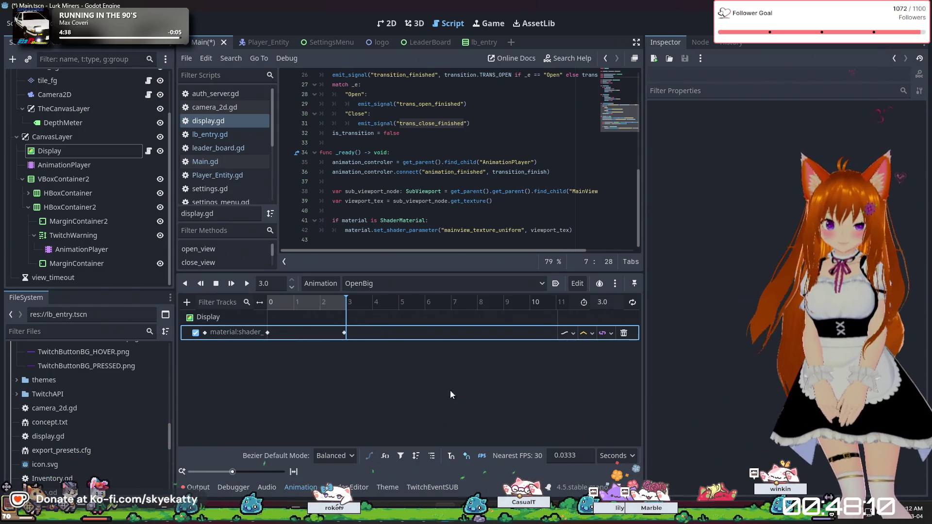
{"action": "left_click", "coordinate": [216, 283]}
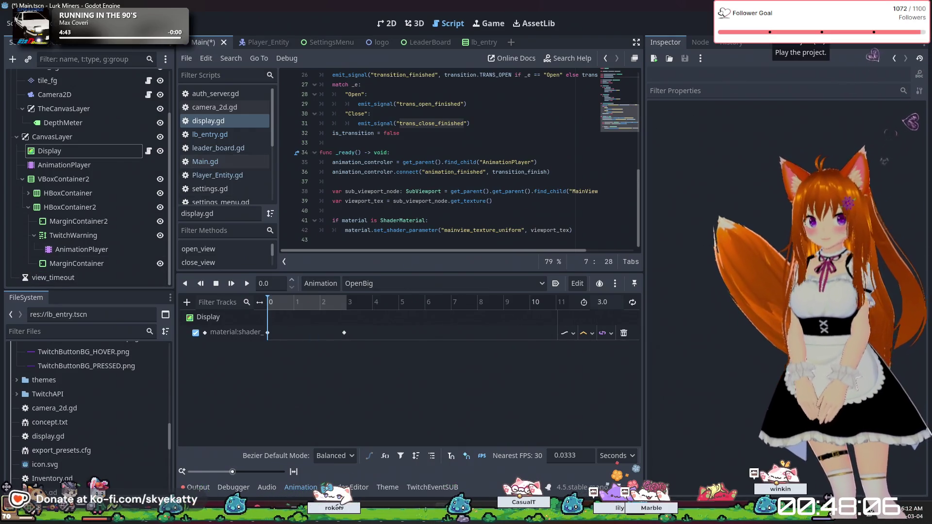
Step: Test-run the project, then view the Output log and scroll through display.gd
{"action": "left_click", "coordinate": [695, 27]}
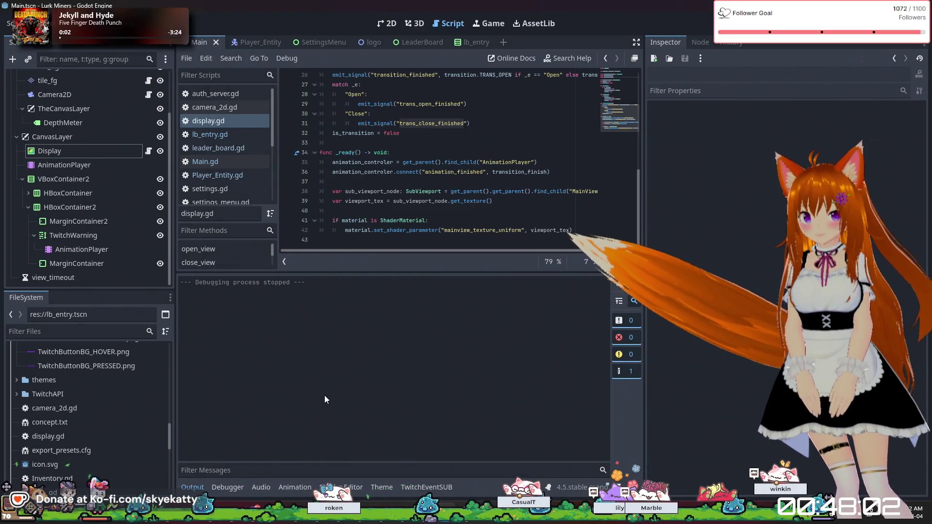
{"action": "left_click", "coordinate": [262, 488]}
{"action": "left_click", "coordinate": [281, 488]}
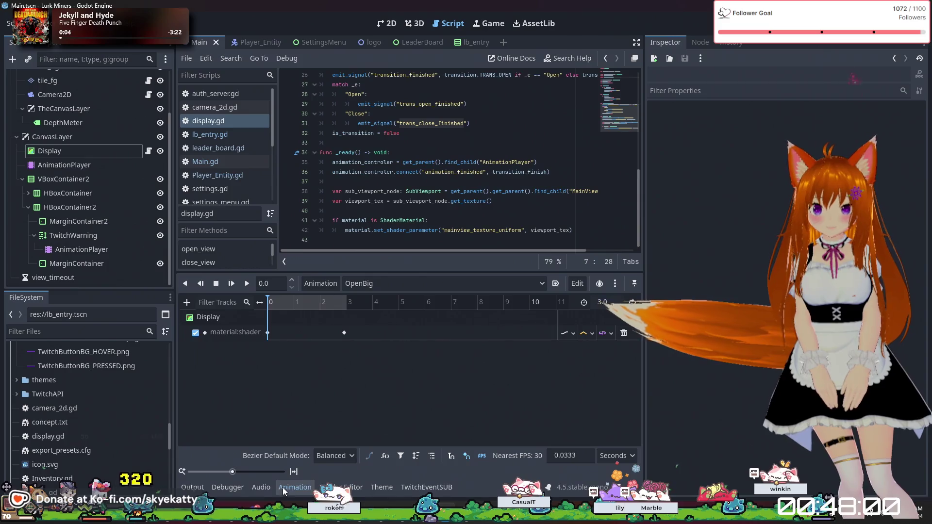
{"action": "left_click", "coordinate": [265, 486]}
{"action": "left_click", "coordinate": [200, 488]}
{"action": "scroll", "coordinate": [458, 146], "scroll_direction": "up", "scroll_amount": 3}
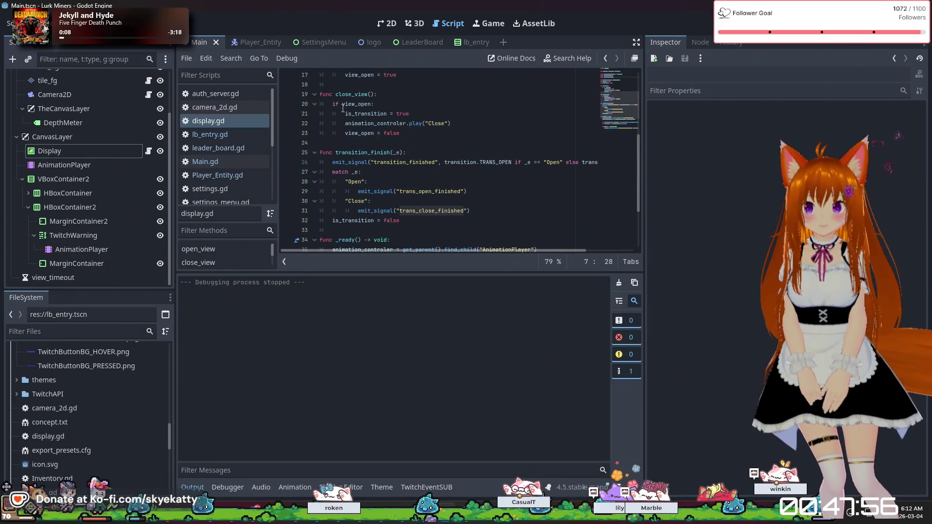
{"action": "scroll", "coordinate": [403, 146], "scroll_direction": "up", "scroll_amount": 5}
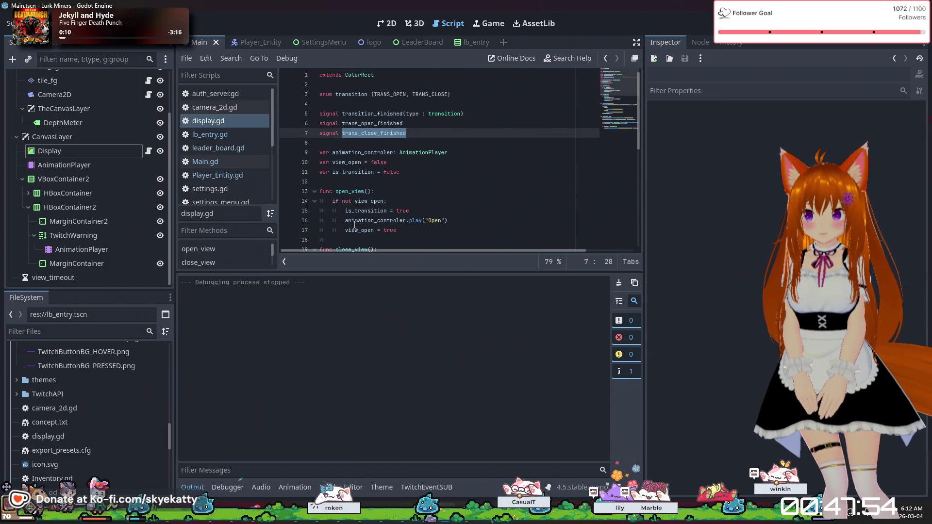
{"action": "scroll", "coordinate": [405, 165], "scroll_direction": "down", "scroll_amount": 3}
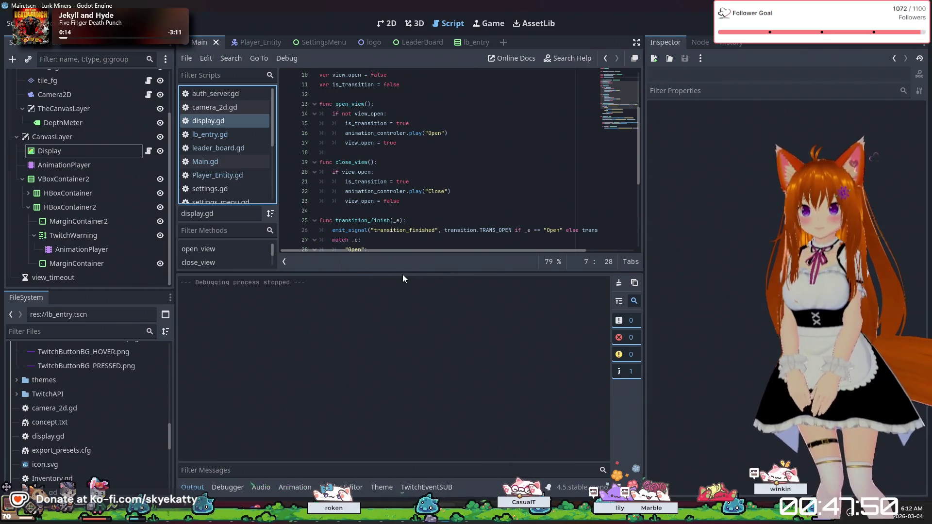
Step: Enlarge the script editor and add a new line after view_open = true in open_view()
{"action": "left_click_drag", "start_coordinate": [414, 271], "coordinate": [415, 361]}
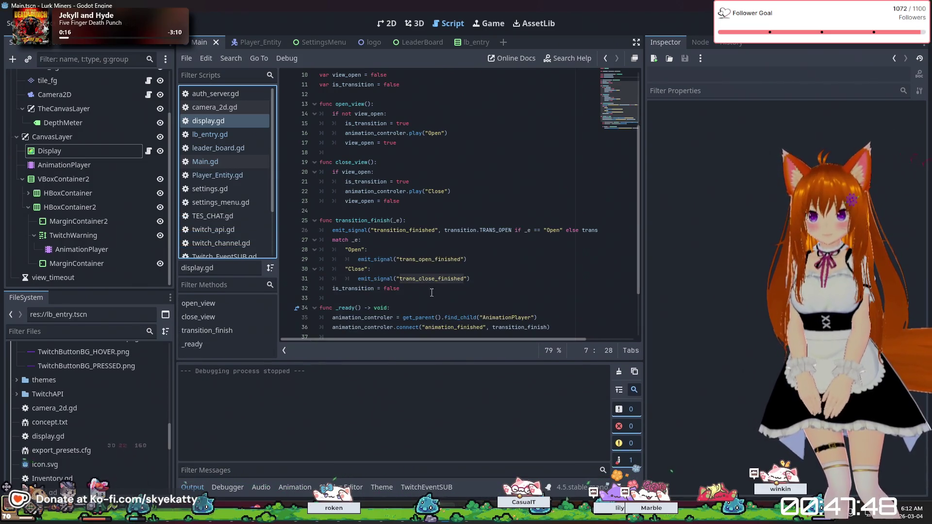
{"action": "left_click", "coordinate": [446, 206]}
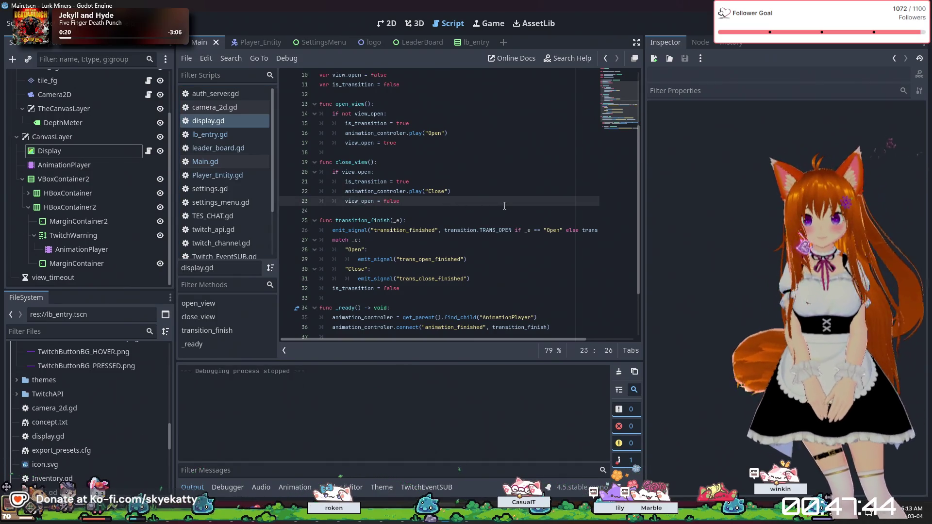
{"action": "left_click", "coordinate": [428, 143]}
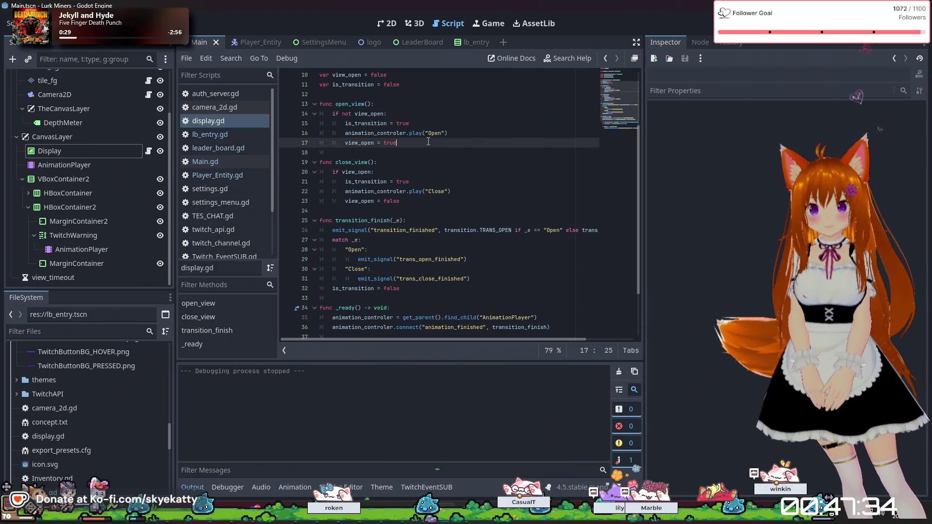
{"action": "key", "text": "Return"}
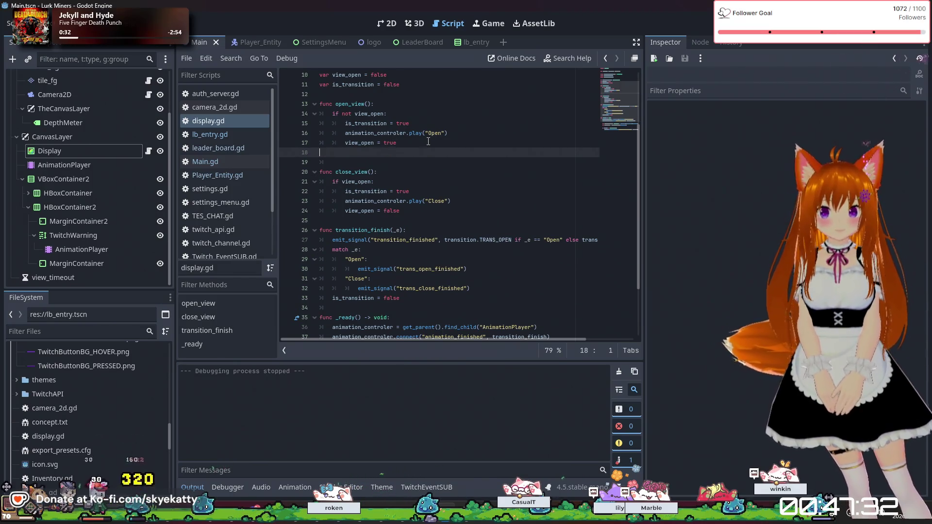
Step: Write func open_view_big(): with an if not view_open block setting is_transition = true
{"action": "key", "text": "Return"}
{"action": "type", "text": "func open"}
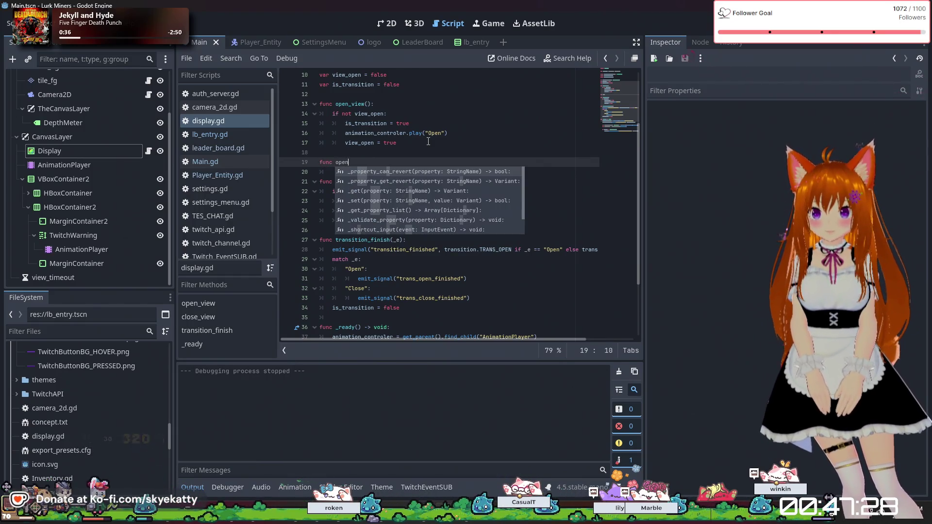
{"action": "type", "text": "_vi"}
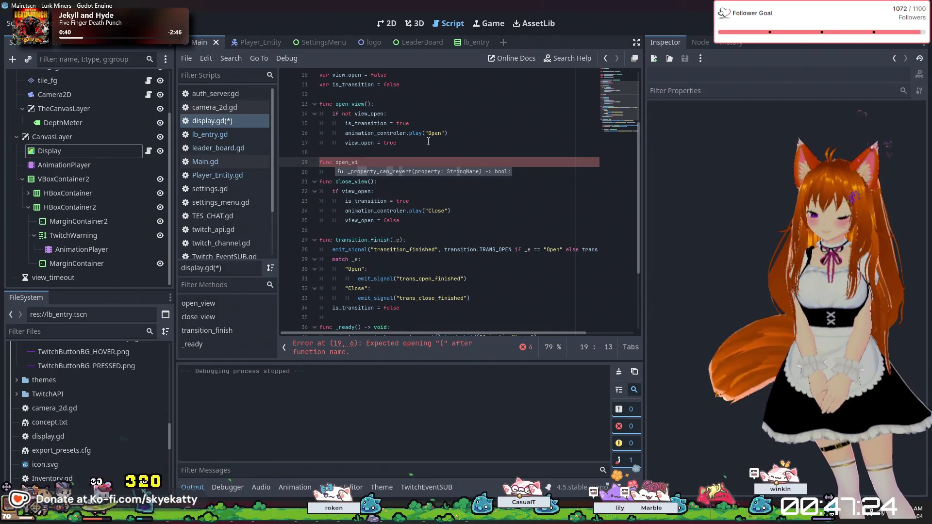
{"action": "type", "text": "ew_big():"}
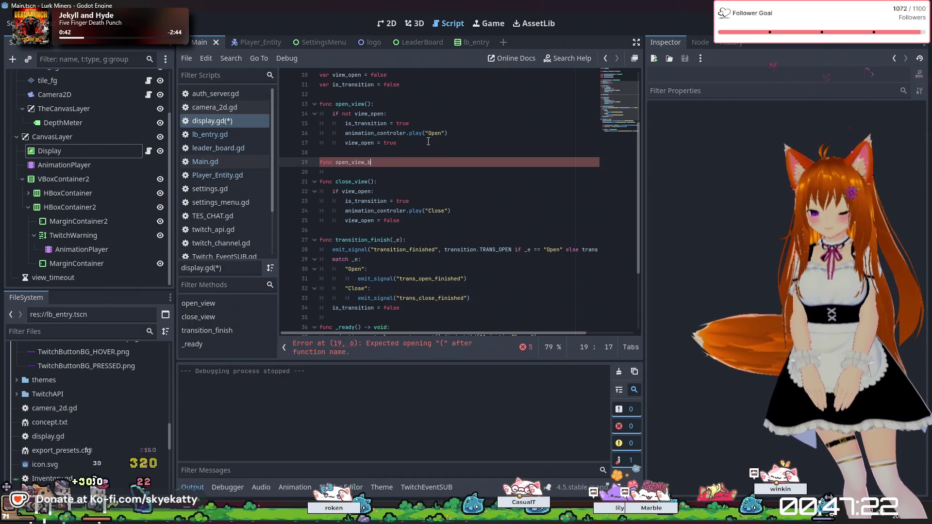
{"action": "key", "text": "Return"}
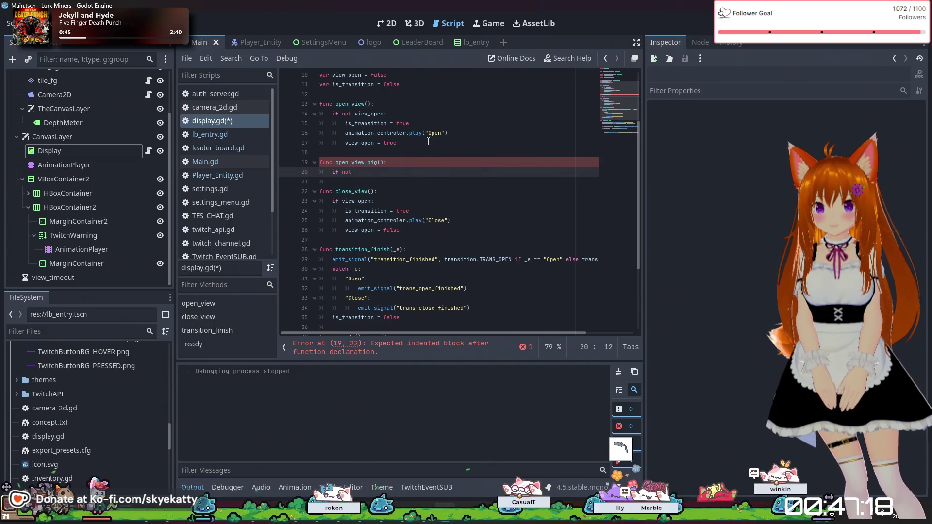
{"action": "type", "text": "if not view_"}
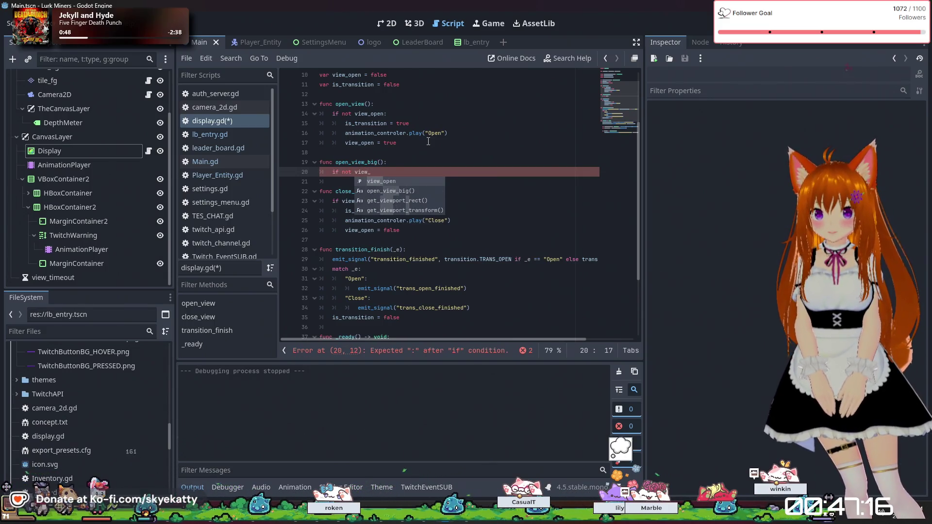
{"action": "type", "text": "open:"}
{"action": "key", "text": "Return"}
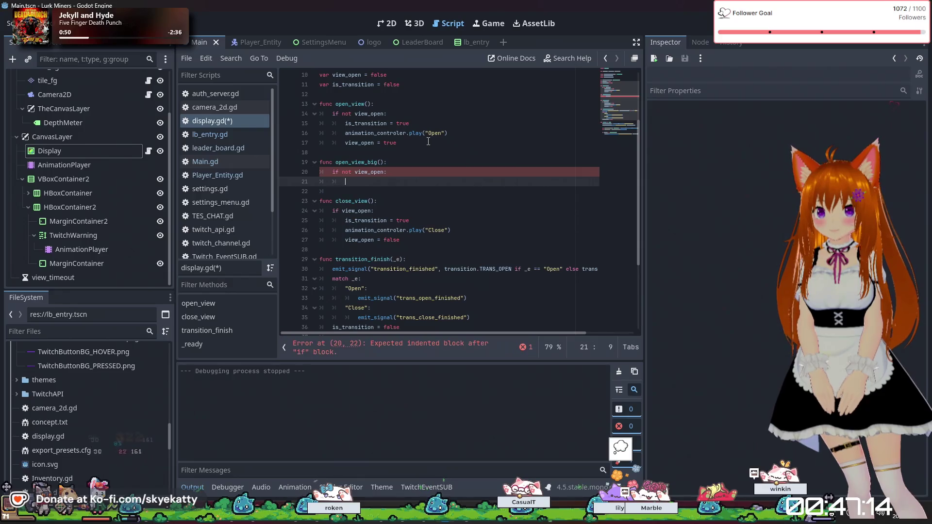
{"action": "type", "text": "is_transition "}
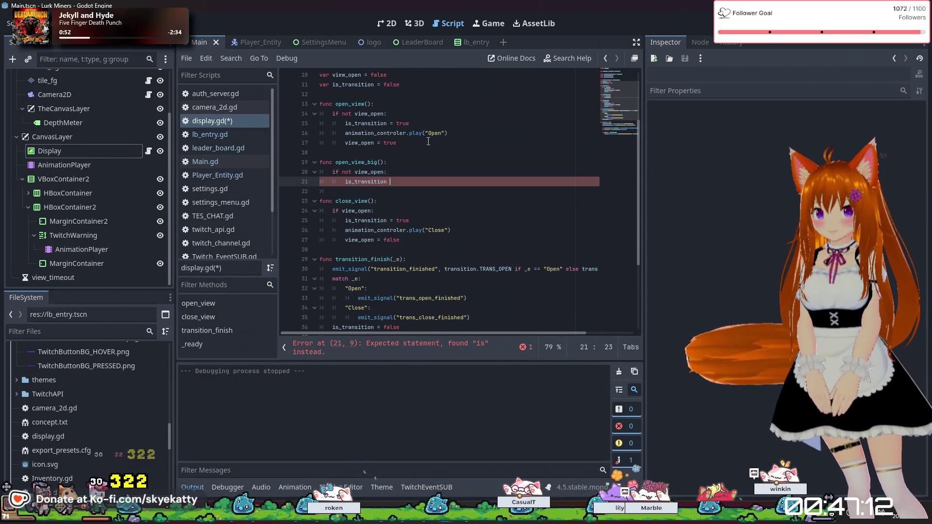
{"action": "type", "text": "= true"}
{"action": "key", "text": "Return"}
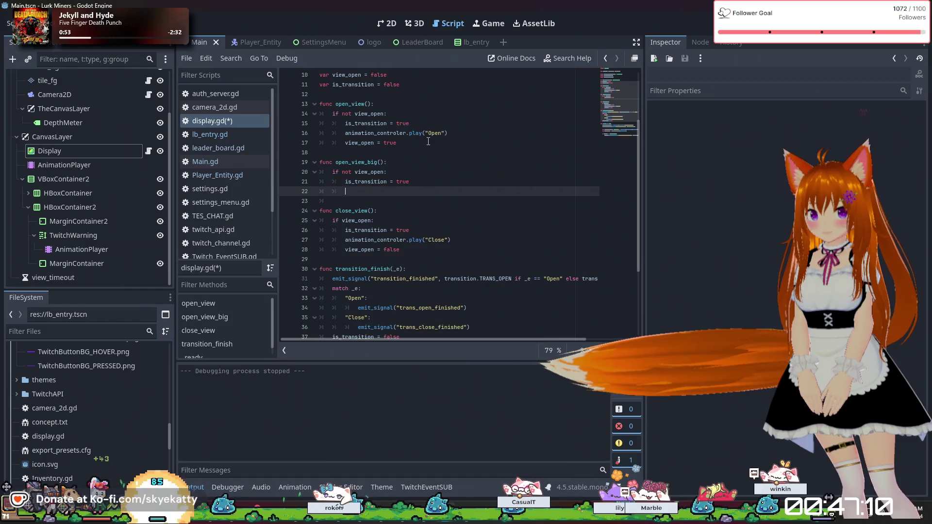
Step: Add animation_controler.play("OpenBig") and view_open = true inside the if block
{"action": "type", "text": "anim"}
{"action": "key", "text": "Return"}
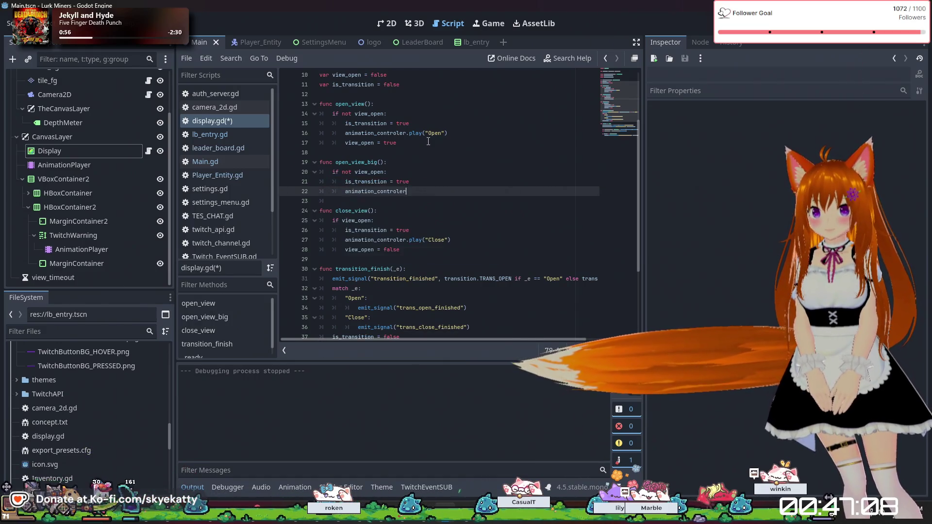
{"action": "type", "text": ".play(\"OpenBig"}
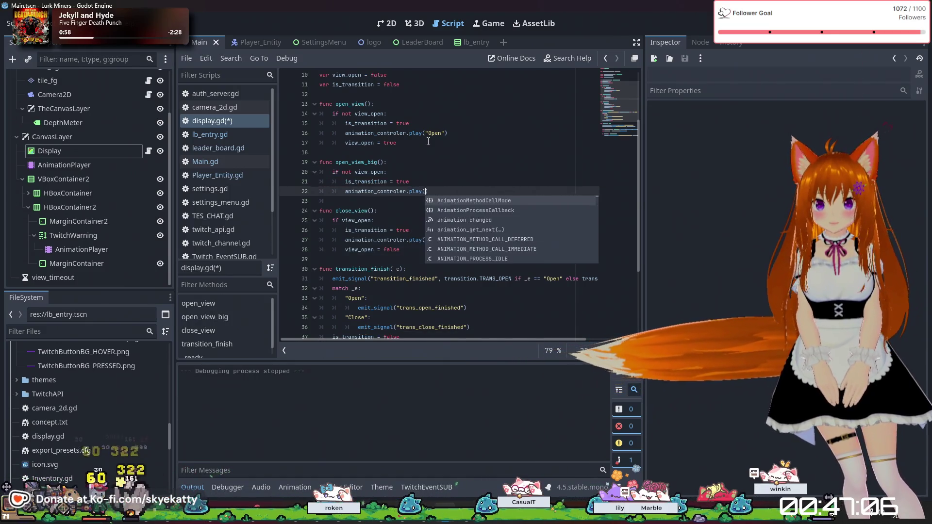
{"action": "key", "text": "Return"}
{"action": "type", "text": "\"Open\""}
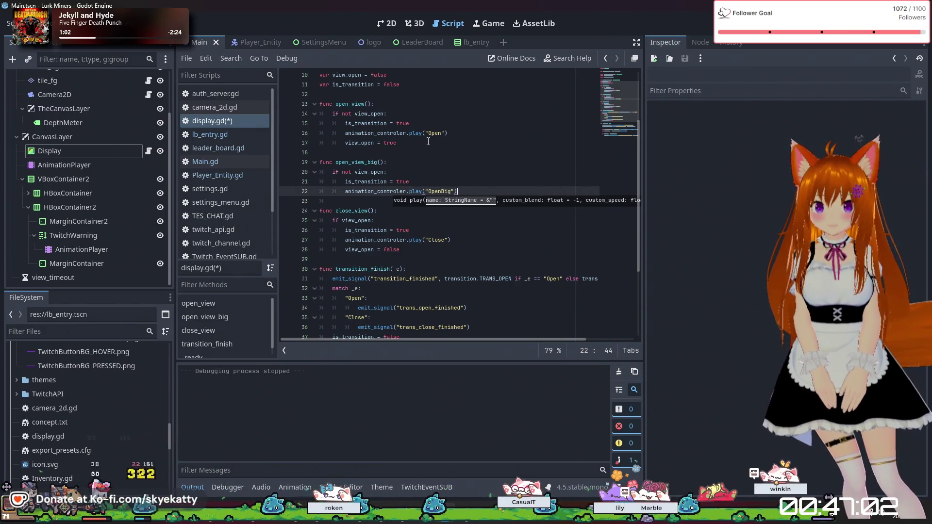
{"action": "key", "text": "Return"}
{"action": "type", "text": "w"}
{"action": "key", "text": "Return"}
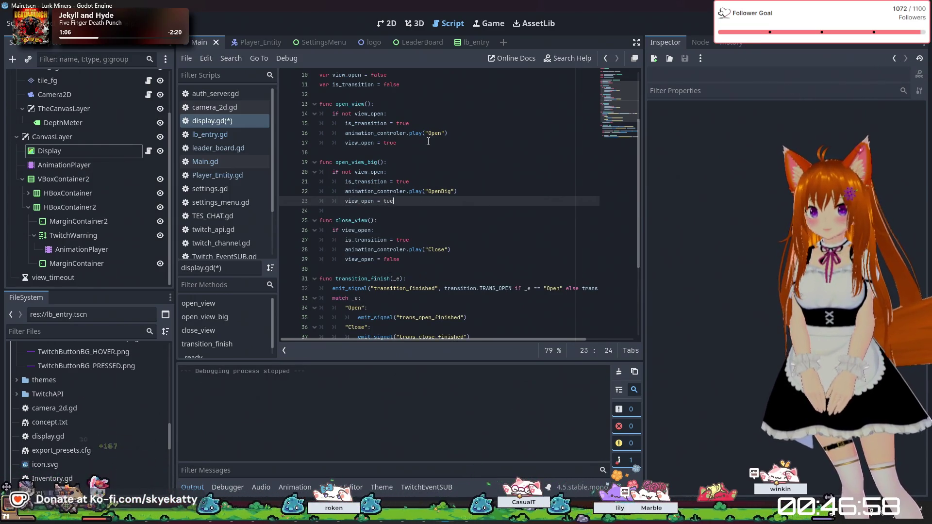
{"action": "type", "text": "= tu"}
{"action": "key", "text": "BackSpace"}
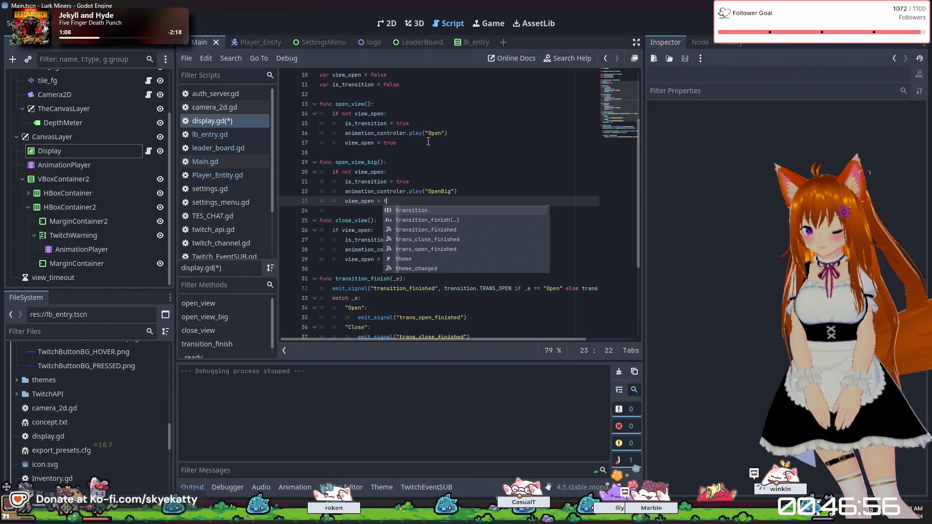
{"action": "type", "text": "ru"}
{"action": "key", "text": "Return"}
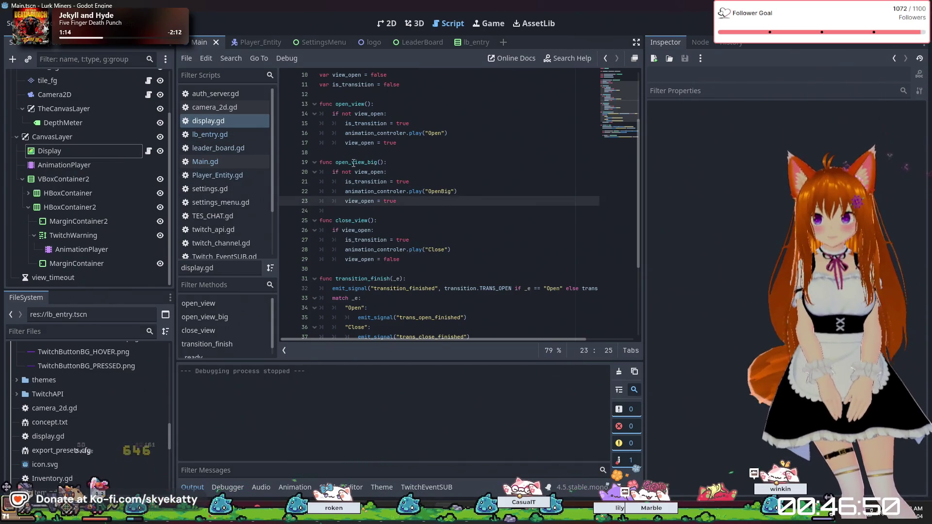
Step: Browse the open scripts, checking leader_board.gd, and open Main.gd
{"action": "left_click", "coordinate": [226, 134]}
{"action": "left_click", "coordinate": [225, 148]}
{"action": "left_click", "coordinate": [226, 107]}
{"action": "left_click", "coordinate": [225, 121]}
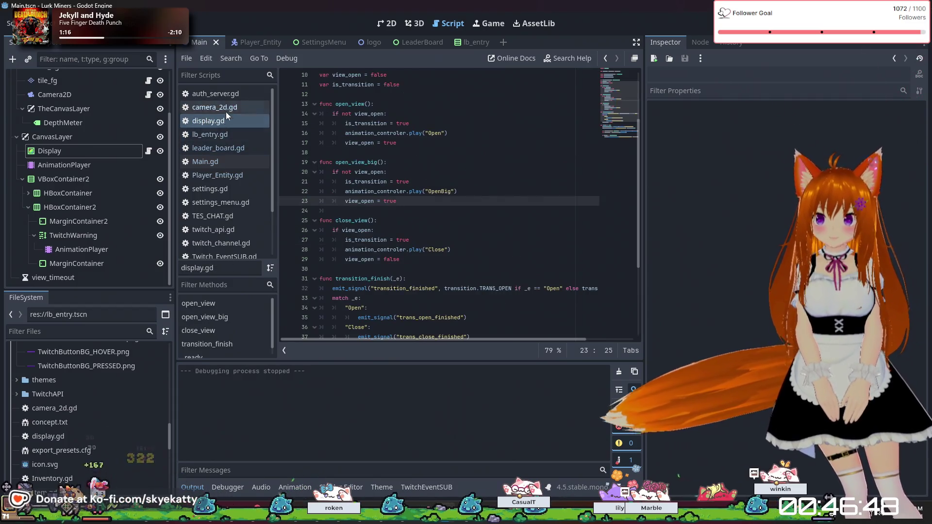
{"action": "left_click", "coordinate": [231, 134]}
{"action": "left_click", "coordinate": [231, 151]}
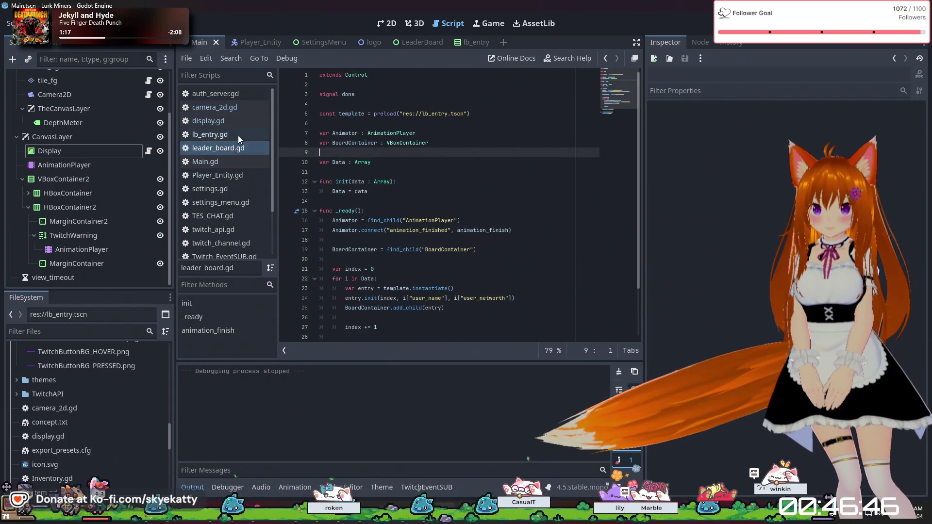
{"action": "left_click", "coordinate": [238, 121]}
{"action": "left_click", "coordinate": [234, 147]}
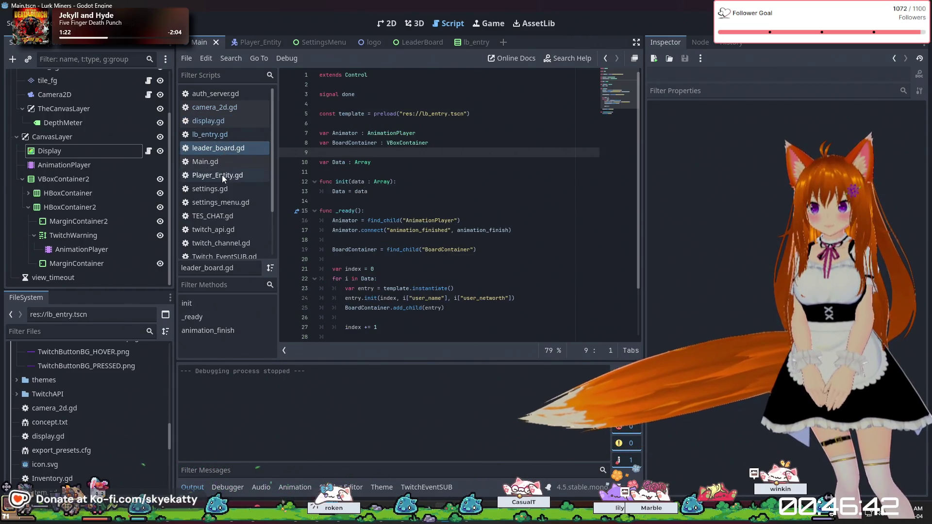
{"action": "left_click", "coordinate": [223, 161]}
Step: Change display.open_view() to display.open_view_big() on line 121, then save and run with F5
{"action": "scroll", "coordinate": [483, 230], "scroll_direction": "down", "scroll_amount": 5}
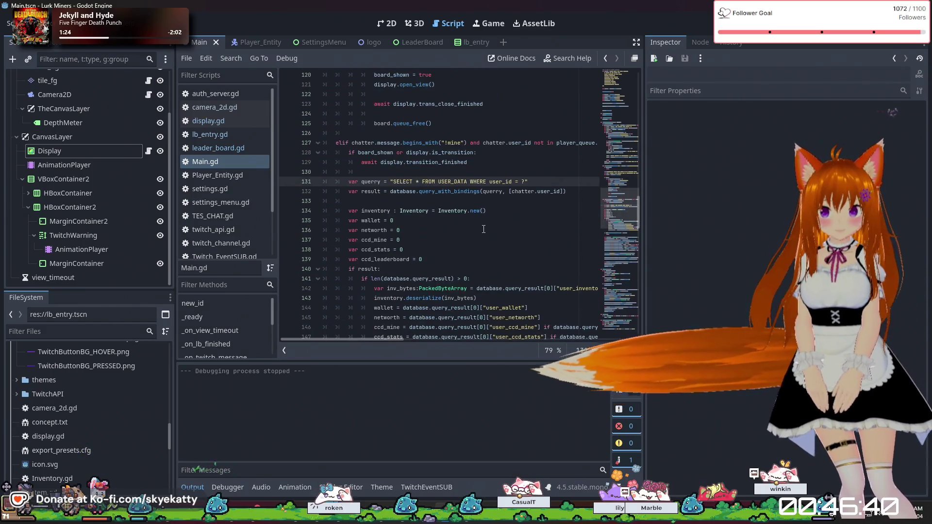
{"action": "scroll", "coordinate": [483, 229], "scroll_direction": "up", "scroll_amount": 3}
{"action": "scroll", "coordinate": [502, 237], "scroll_direction": "up", "scroll_amount": 2}
{"action": "scroll", "coordinate": [502, 237], "scroll_direction": "up", "scroll_amount": 2}
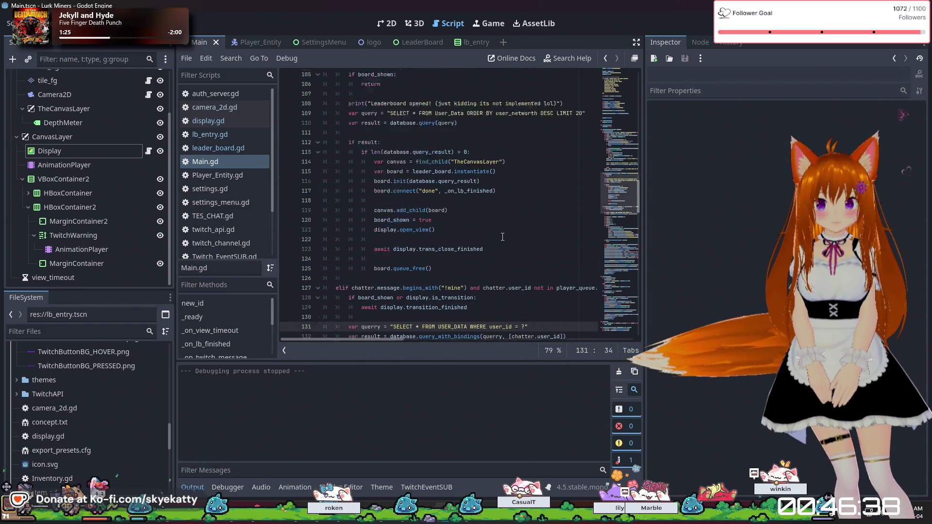
{"action": "type", "text": "_big"}
{"action": "left_click", "coordinate": [565, 208]}
{"action": "left_click", "coordinate": [522, 241]}
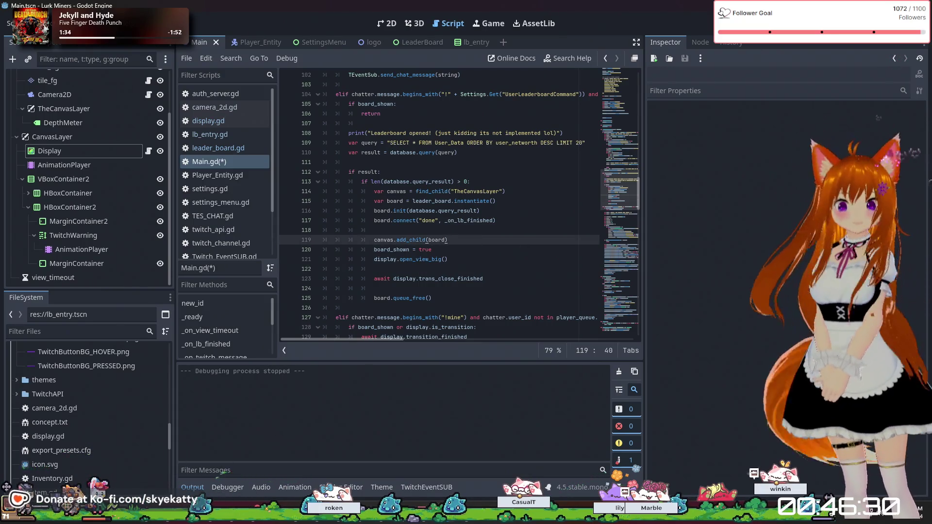
{"action": "key", "text": "F5"}
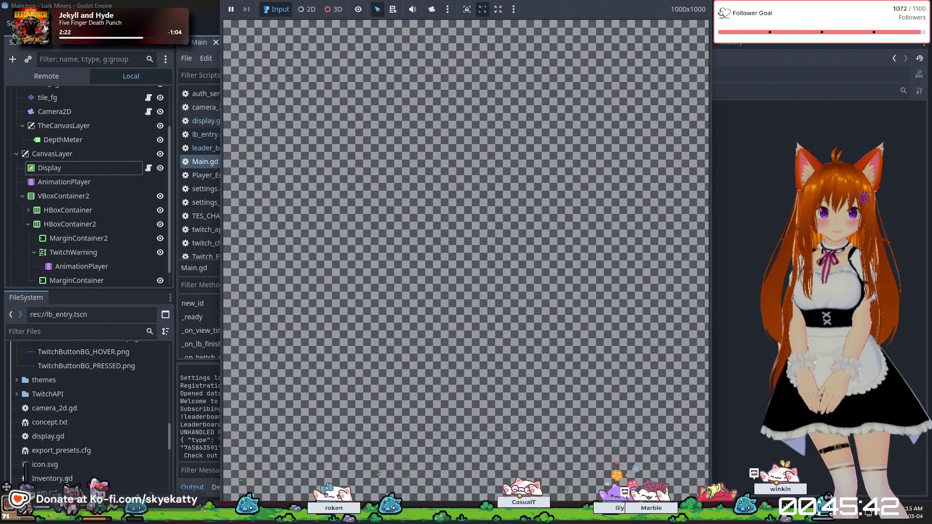
Step: Stop the running game with F8 after testing the leaderboard
{"action": "key", "text": "F8"}
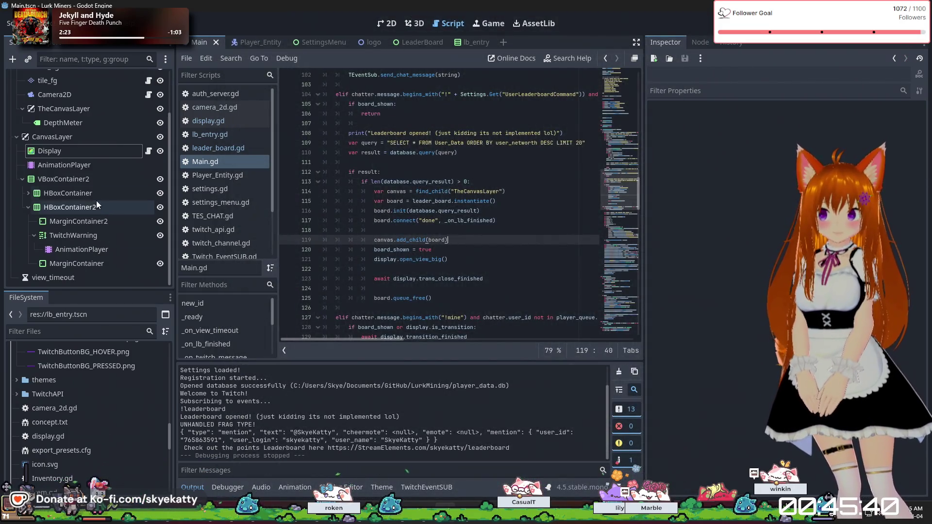
Step: Open Camera_Shader.gdshader from the shaders folder and widen the shader code view
{"action": "scroll", "coordinate": [109, 404], "scroll_direction": "up", "scroll_amount": 5}
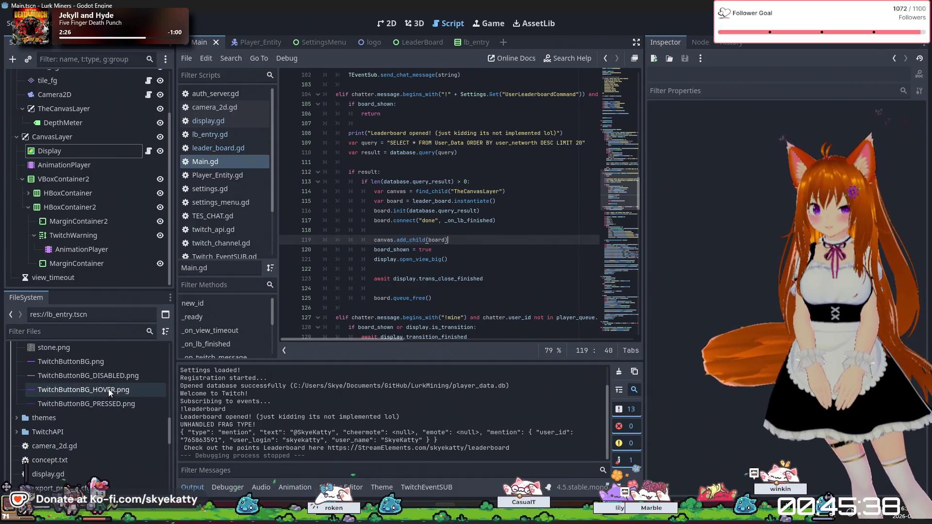
{"action": "scroll", "coordinate": [120, 381], "scroll_direction": "up", "scroll_amount": 5}
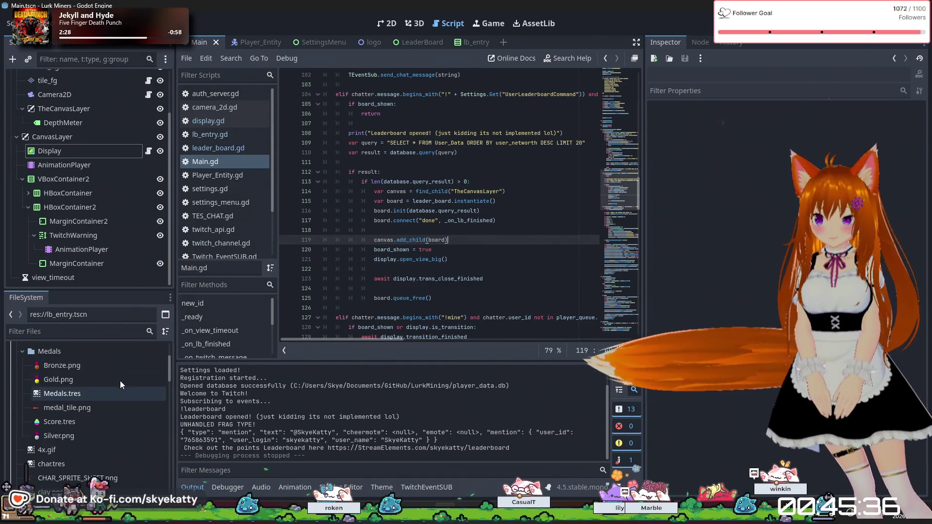
{"action": "left_click", "coordinate": [66, 392]}
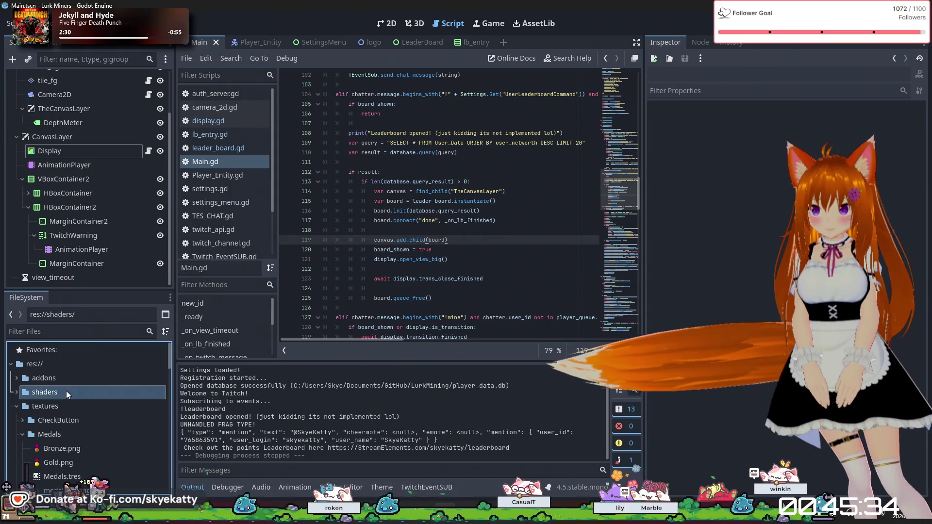
{"action": "left_click", "coordinate": [17, 392]}
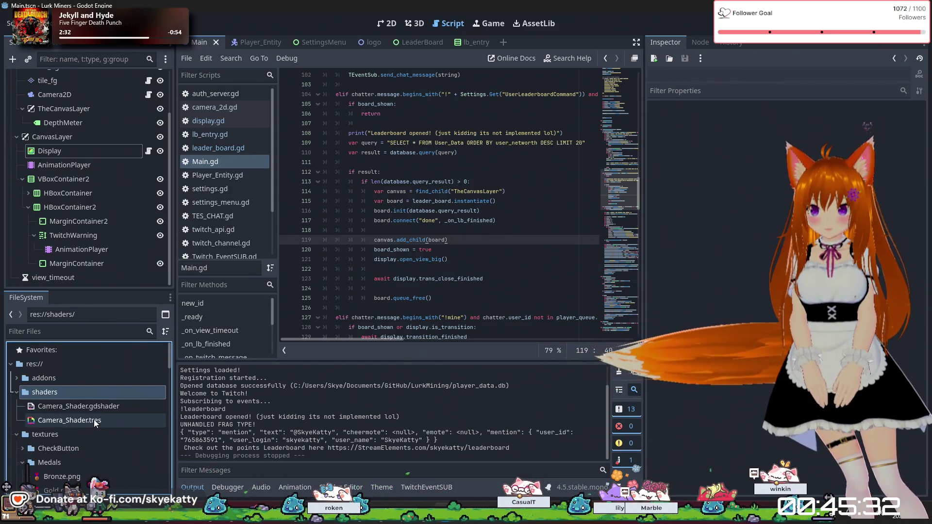
{"action": "double_click", "coordinate": [97, 407]}
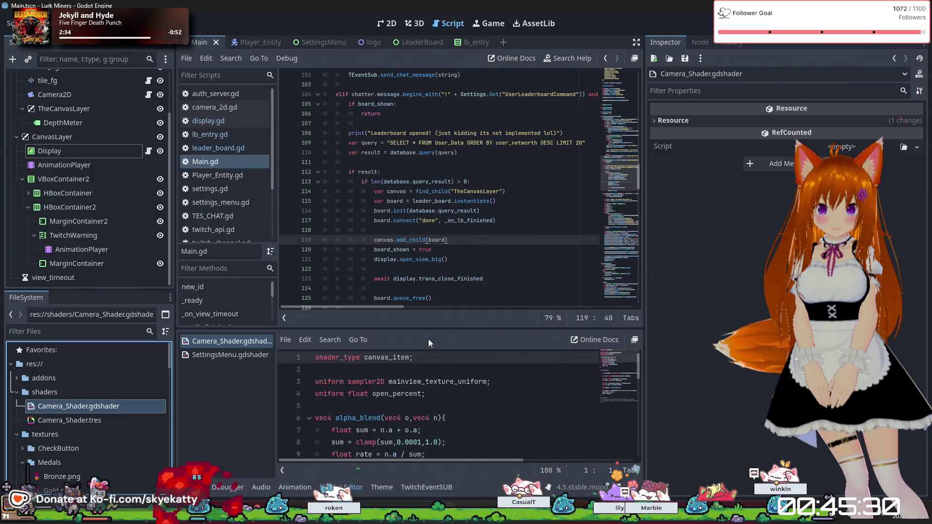
{"action": "left_click_drag", "start_coordinate": [428, 335], "coordinate": [440, 191]}
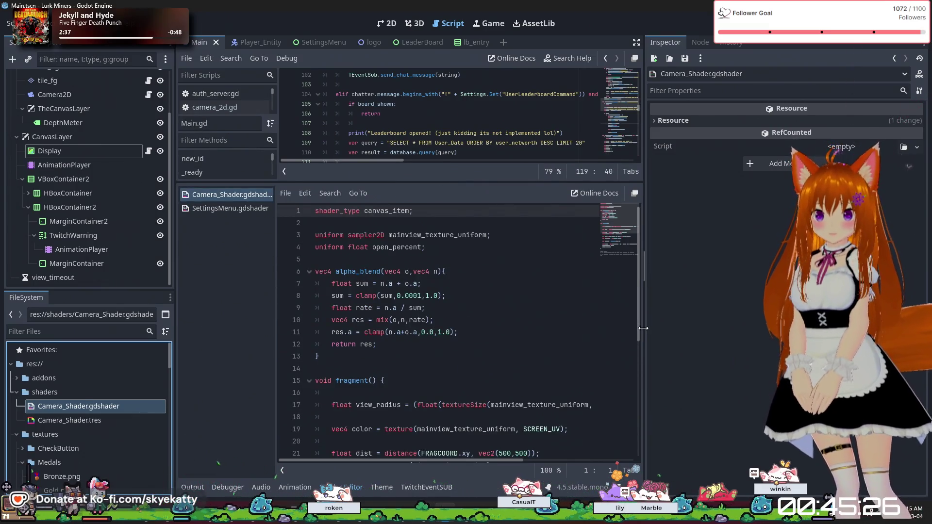
{"action": "left_click_drag", "start_coordinate": [643, 328], "coordinate": [754, 328]}
{"action": "scroll", "coordinate": [557, 296], "scroll_direction": "down", "scroll_amount": 5}
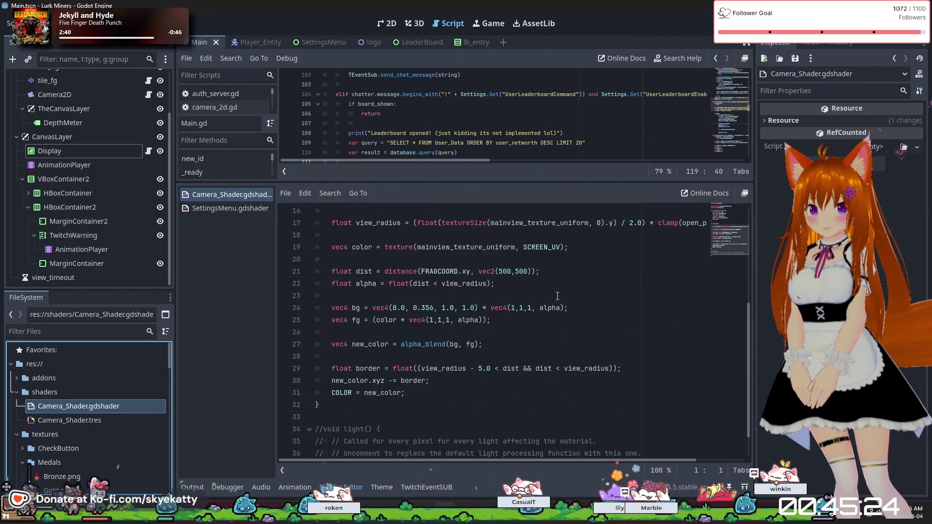
{"action": "scroll", "coordinate": [557, 297], "scroll_direction": "up", "scroll_amount": 1}
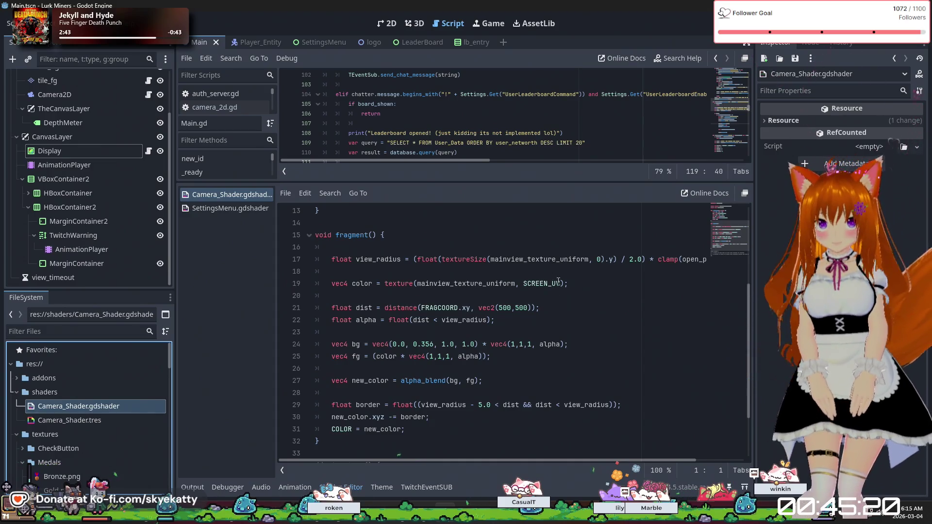
{"action": "scroll", "coordinate": [558, 281], "scroll_direction": "up", "scroll_amount": 1}
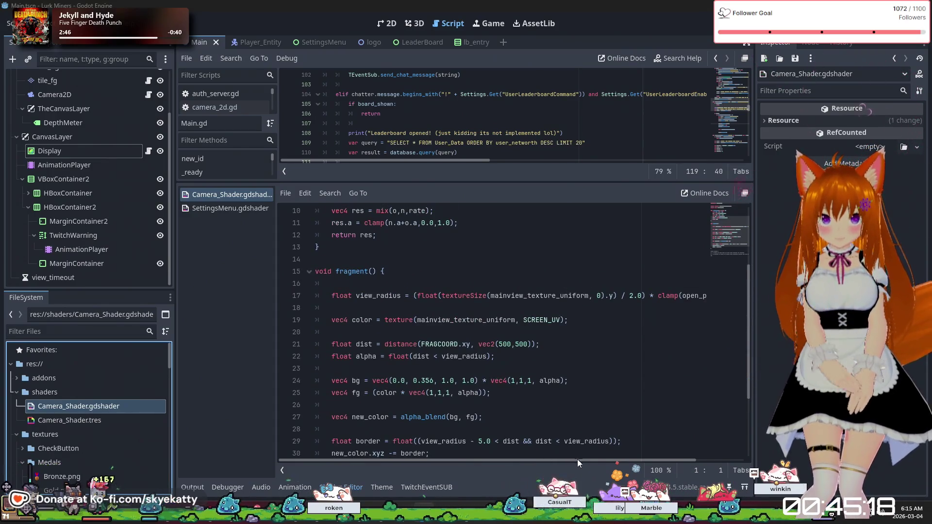
{"action": "scroll", "coordinate": [607, 461], "scroll_direction": "right", "scroll_amount": 1}
{"action": "left_click_drag", "start_coordinate": [608, 461], "coordinate": [746, 468]}
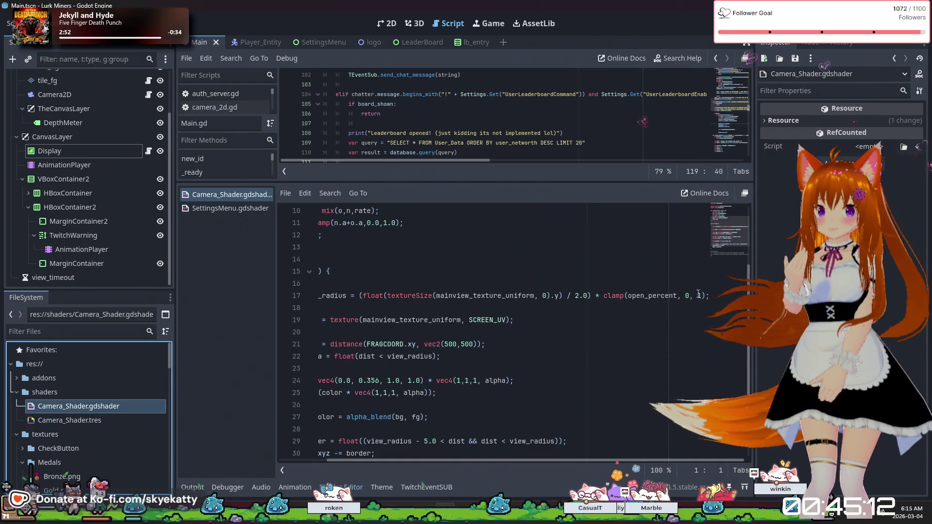
Step: Change the clamp limit on line 17 from 1 to 1.5 and run the game
{"action": "left_click", "coordinate": [717, 297]}
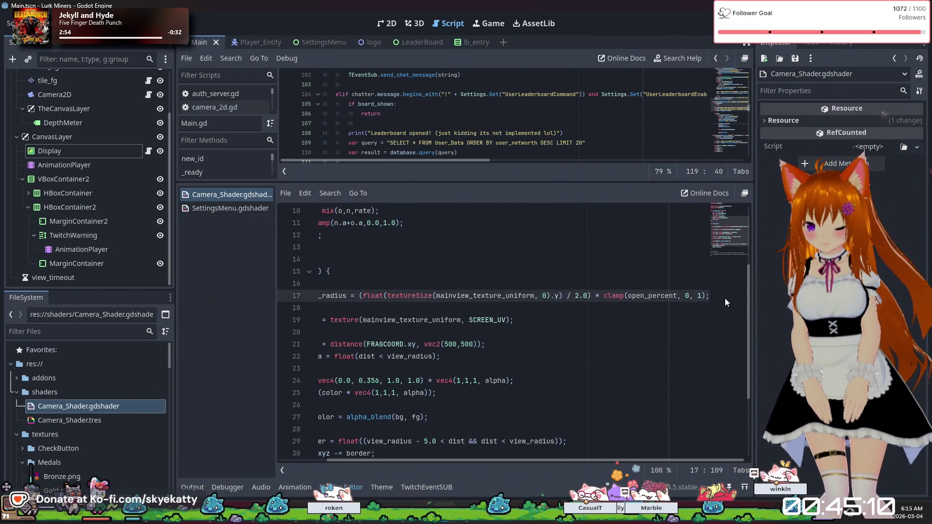
{"action": "type", "text": ".5"}
{"action": "left_click", "coordinate": [662, 342]}
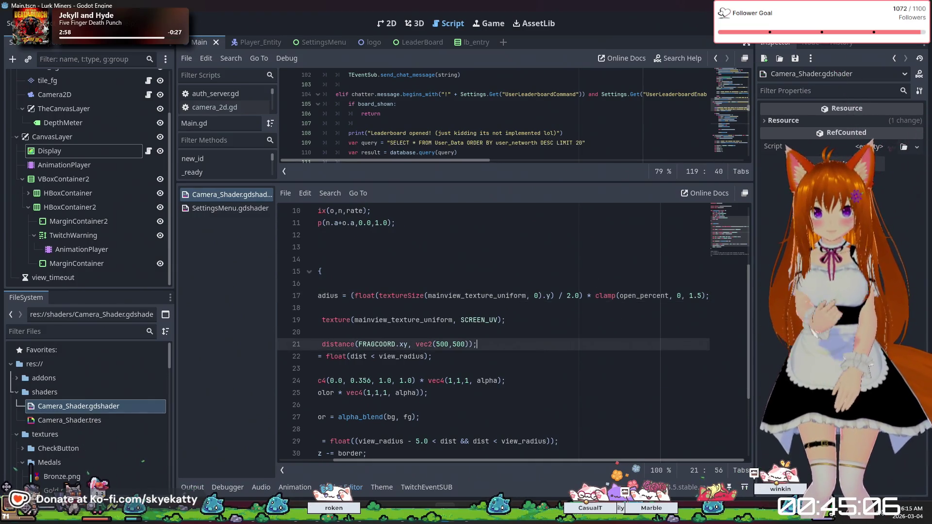
{"action": "key", "text": "F5"}
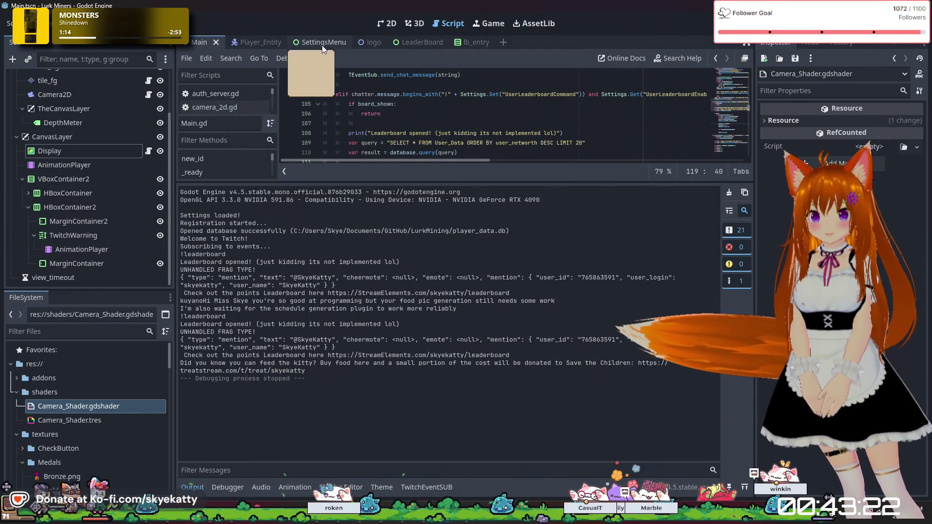
Step: Show the Animation panel in the LeaderBoard scene with its AnimationPlayer selected
{"action": "left_click", "coordinate": [229, 492]}
{"action": "left_click", "coordinate": [284, 488]}
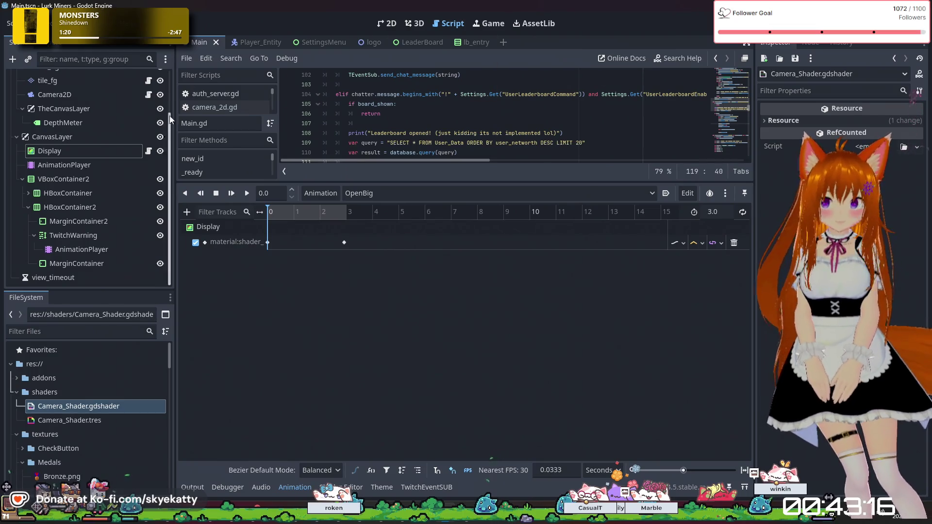
{"action": "scroll", "coordinate": [83, 147], "scroll_direction": "up", "scroll_amount": 3}
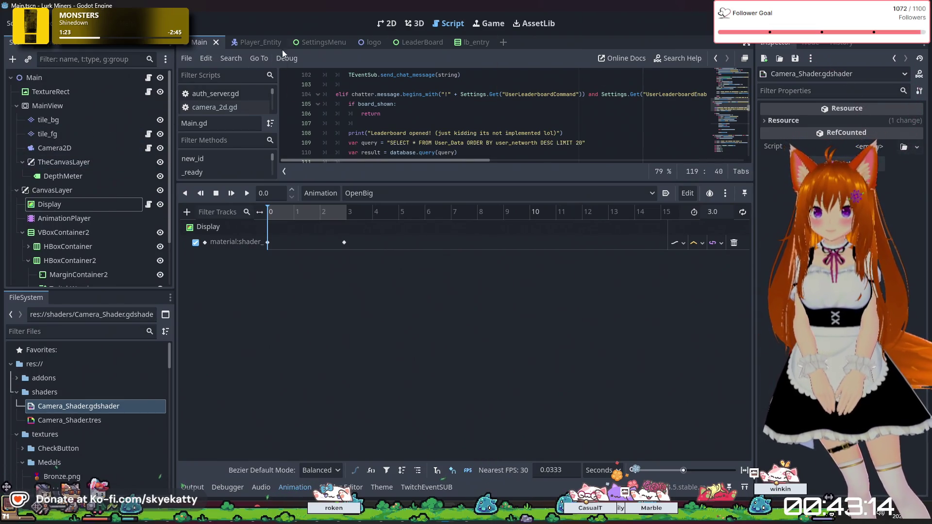
{"action": "left_click", "coordinate": [409, 42]}
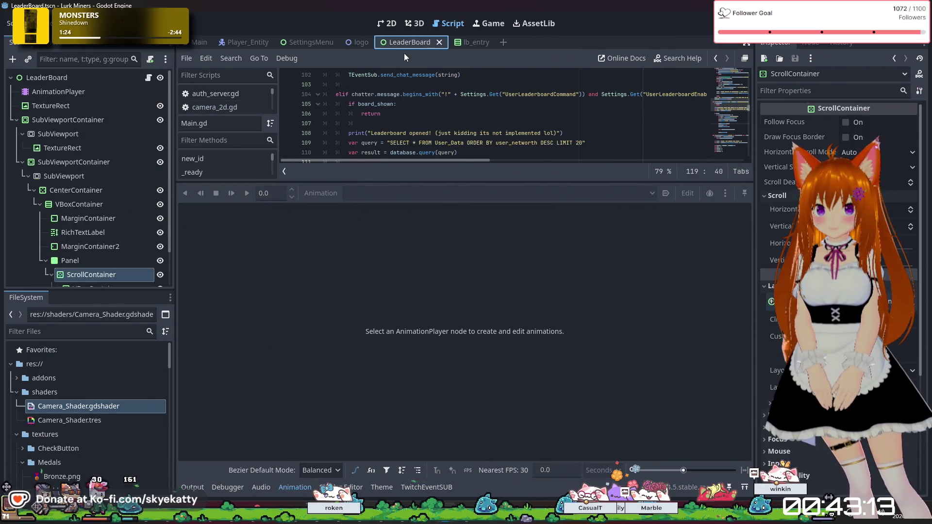
{"action": "left_click", "coordinate": [93, 92]}
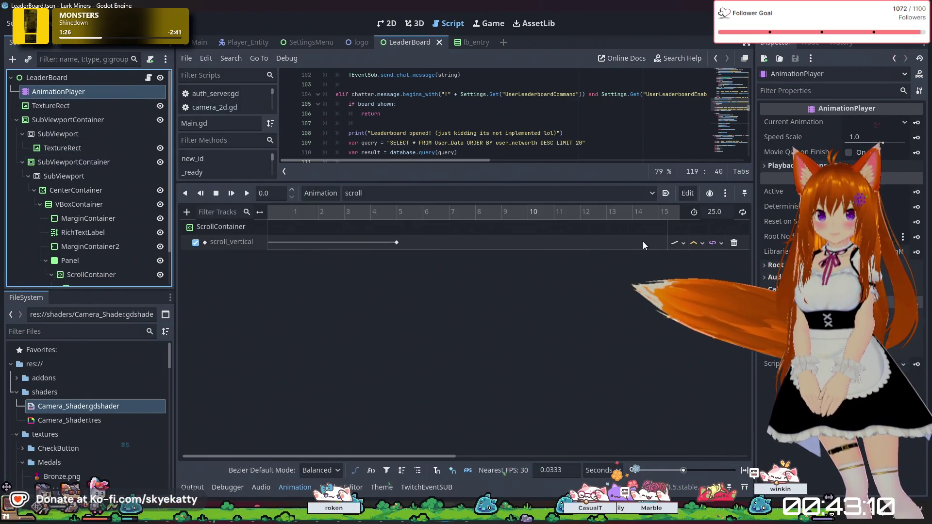
Step: Set the last scroll_vertical key's value to 3000 and run the project
{"action": "scroll", "coordinate": [631, 262], "scroll_direction": "right", "scroll_amount": 5}
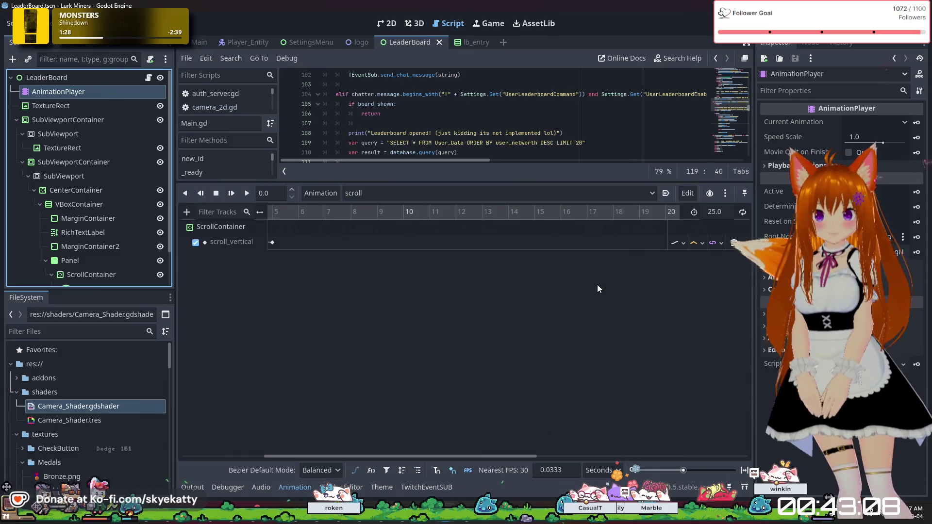
{"action": "scroll", "coordinate": [597, 281], "scroll_direction": "right", "scroll_amount": 2}
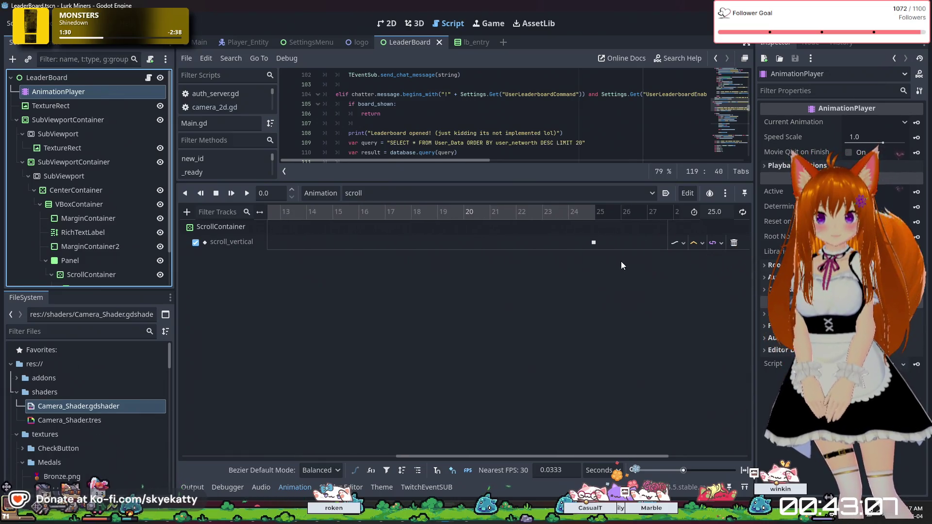
{"action": "left_click", "coordinate": [593, 242]}
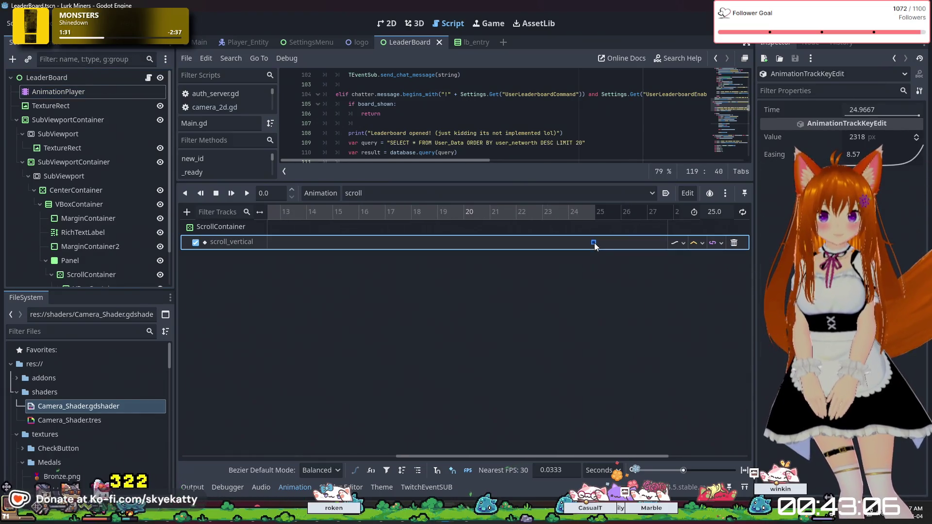
{"action": "left_click", "coordinate": [879, 139]}
{"action": "type", "text": "3000"}
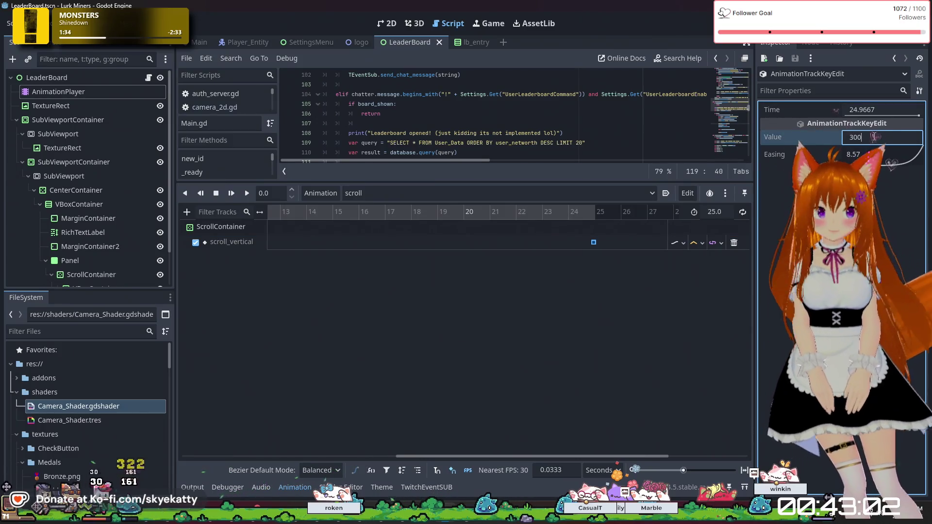
{"action": "key", "text": "Return"}
{"action": "left_click", "coordinate": [799, 24]}
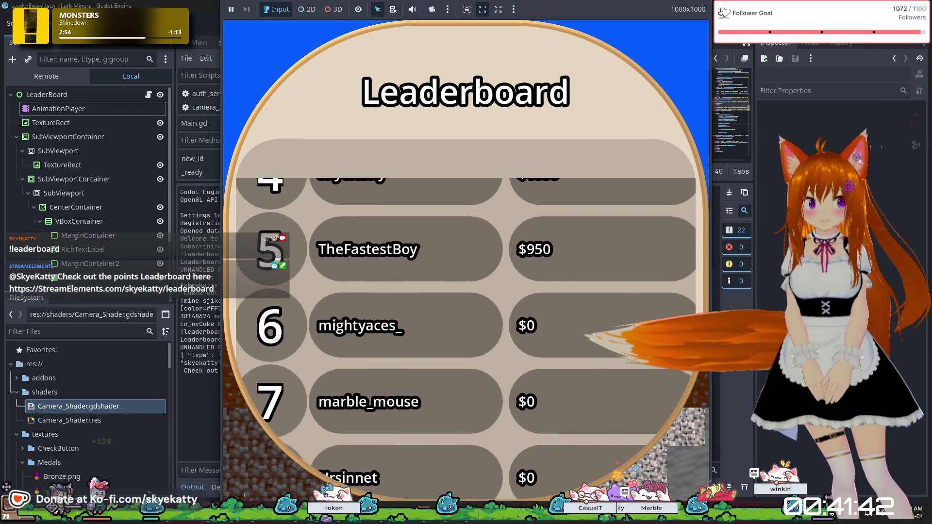
Step: Stop the running game with F8 after watching the leaderboard scroll
{"action": "key", "text": "F8"}
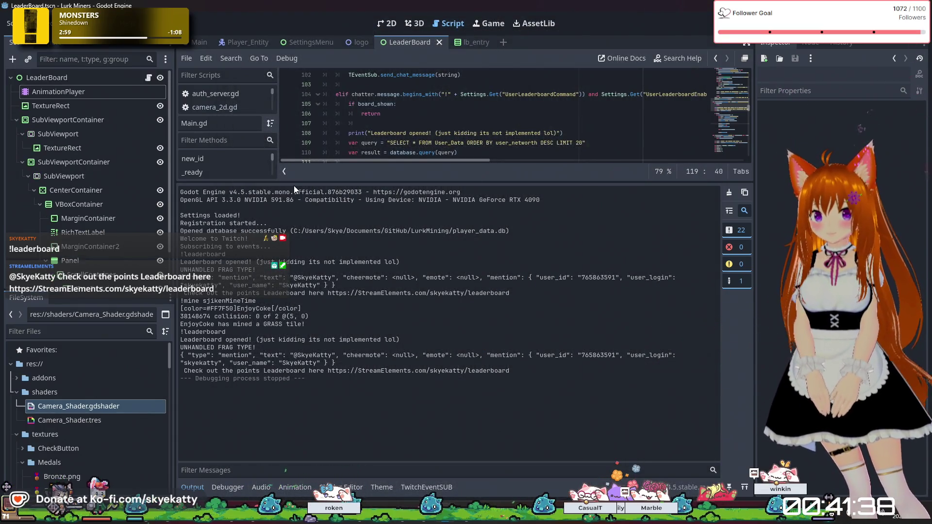
Step: Enlarge the code area and open lb_entry.gd from the lb_entry scene
{"action": "left_click_drag", "start_coordinate": [413, 181], "coordinate": [413, 344]}
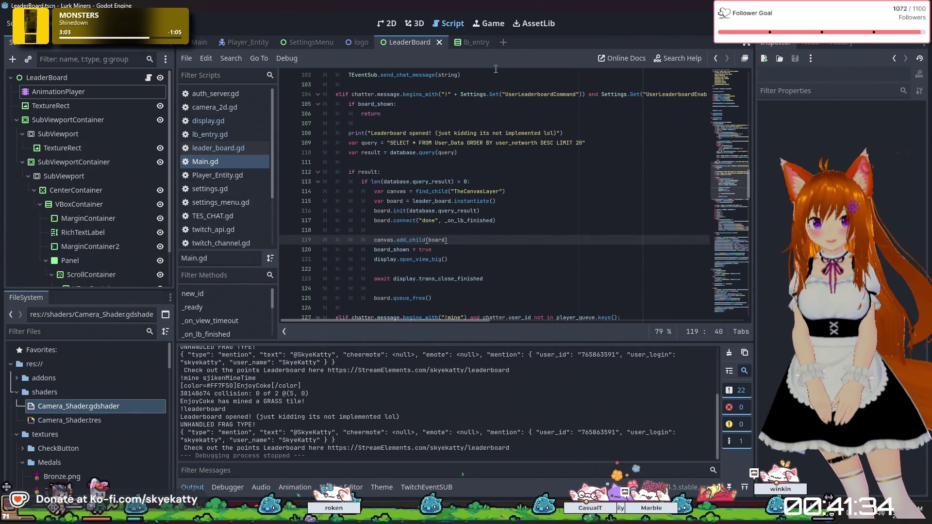
{"action": "left_click", "coordinate": [417, 47]}
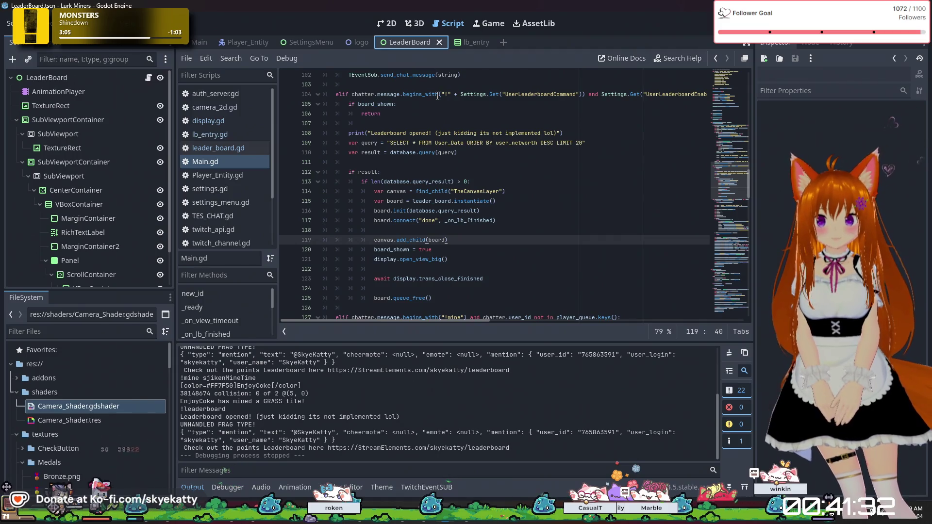
{"action": "scroll", "coordinate": [417, 137], "scroll_direction": "up", "scroll_amount": 3}
{"action": "scroll", "coordinate": [425, 137], "scroll_direction": "down", "scroll_amount": 4}
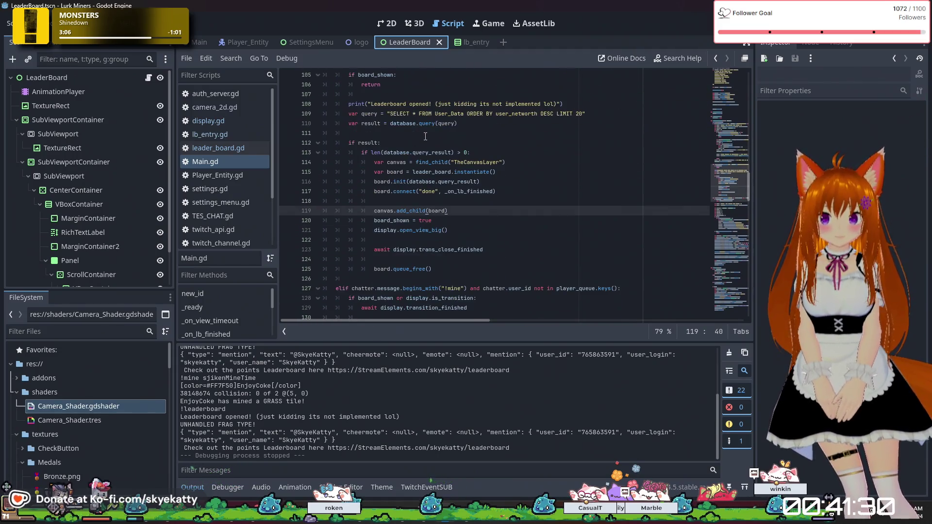
{"action": "left_click", "coordinate": [470, 48]}
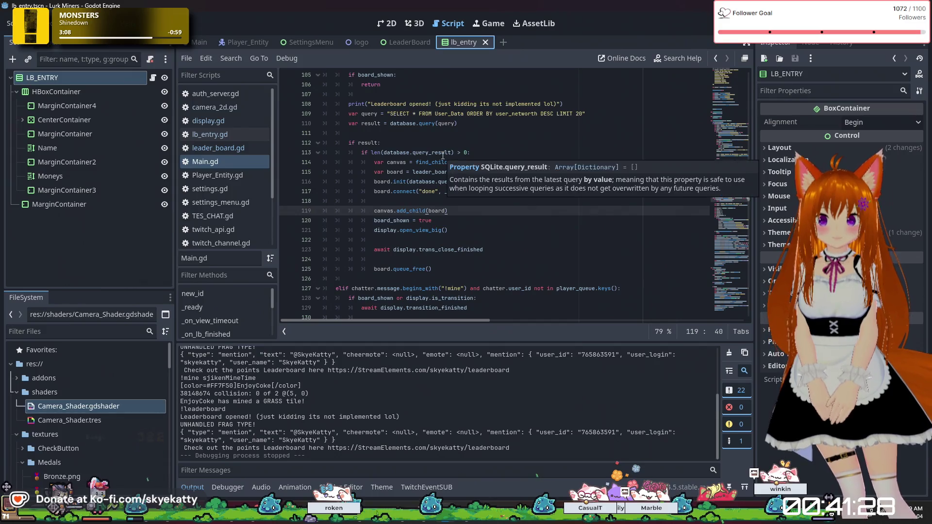
{"action": "left_click", "coordinate": [221, 136]}
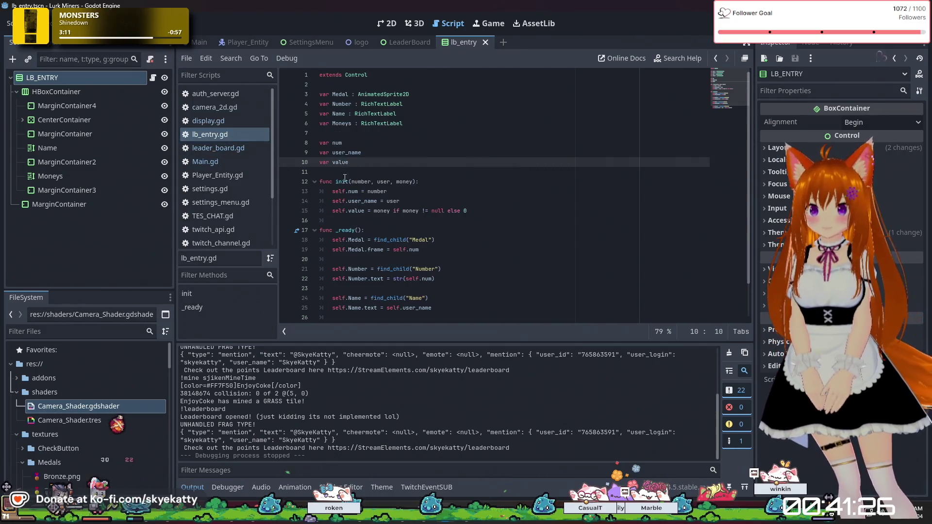
{"action": "left_click", "coordinate": [388, 123]}
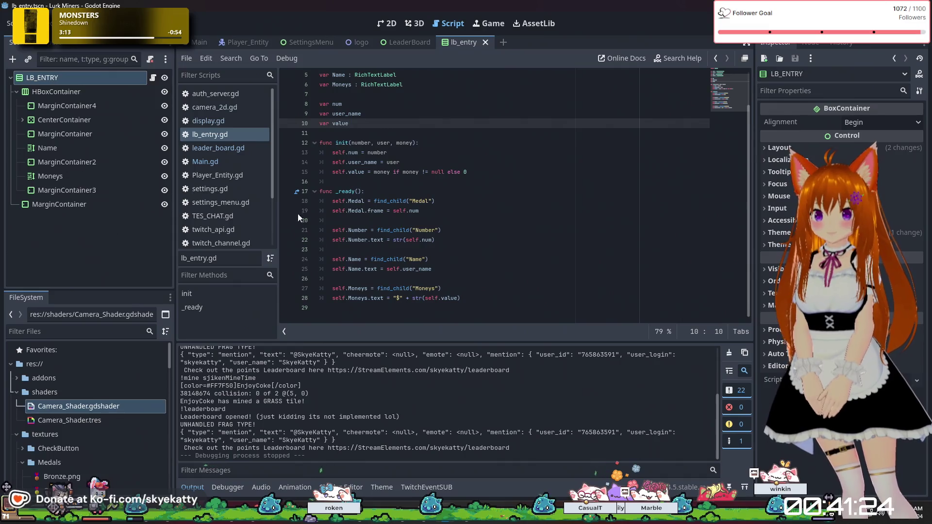
Step: Append ' + 1' to line 13 so each entry stores number + 1, and save lb_entry.gd
{"action": "left_click", "coordinate": [393, 153]}
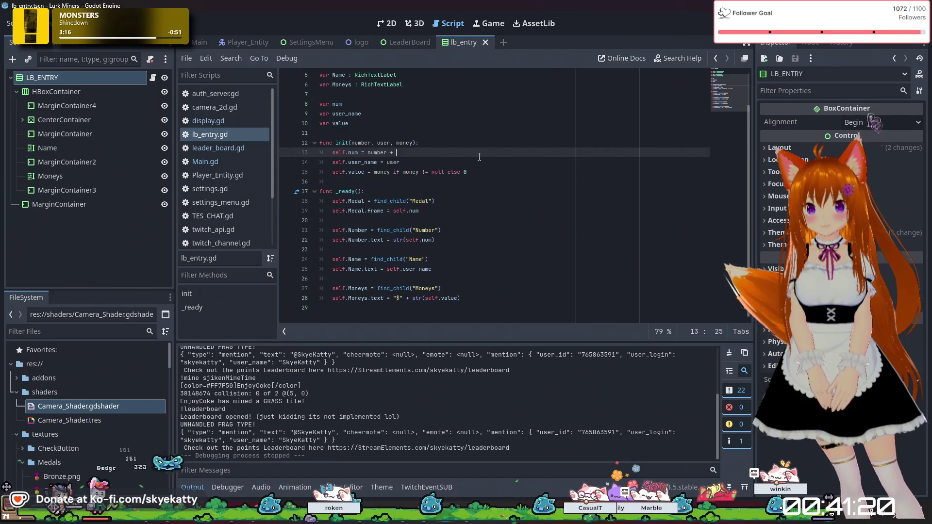
{"action": "type", "text": "1"}
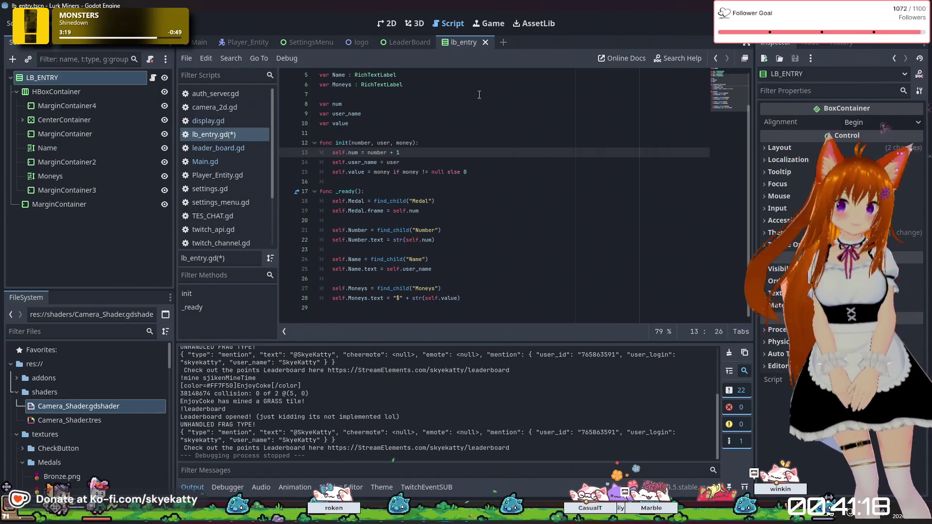
{"action": "key", "text": "ctrl+s"}
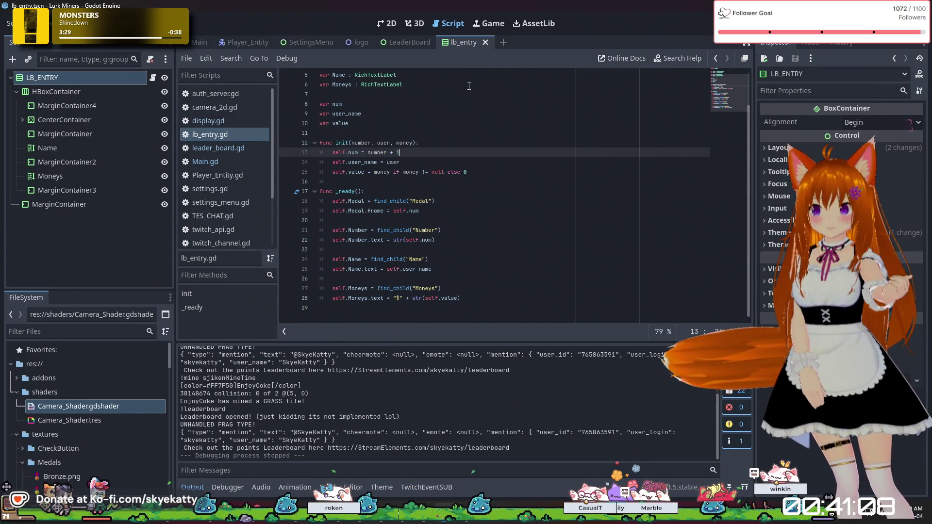
Step: Switch the script editor to auth_server.gd
{"action": "left_click", "coordinate": [233, 135]}
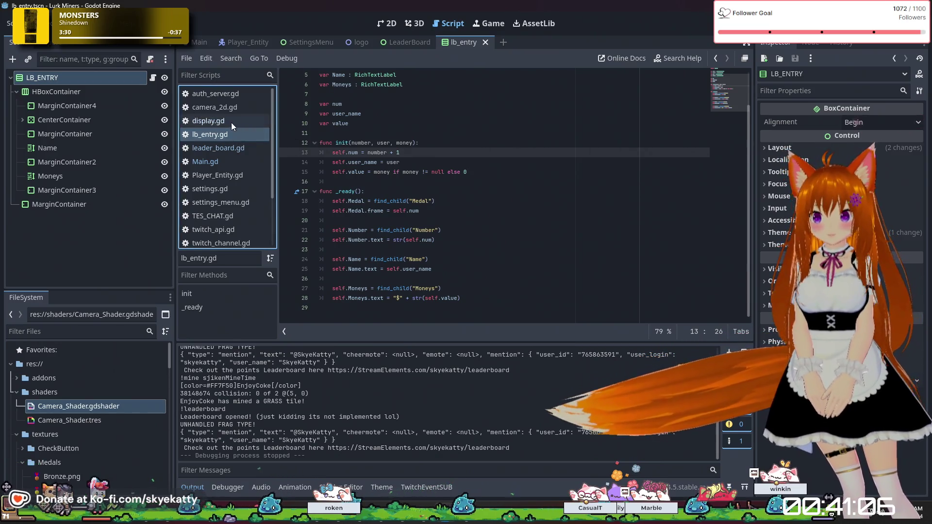
{"action": "left_click", "coordinate": [234, 121]}
{"action": "left_click", "coordinate": [239, 99]}
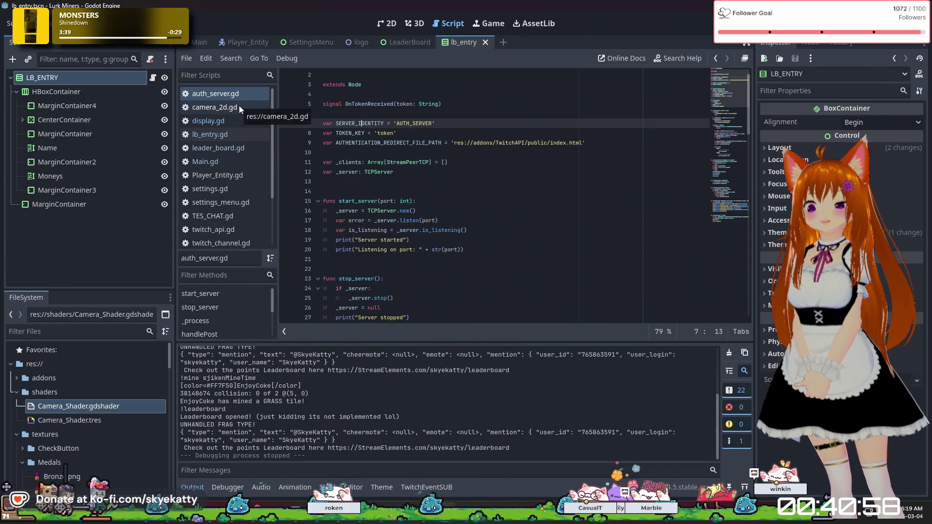
{"action": "scroll", "coordinate": [419, 165], "scroll_direction": "up", "scroll_amount": 1}
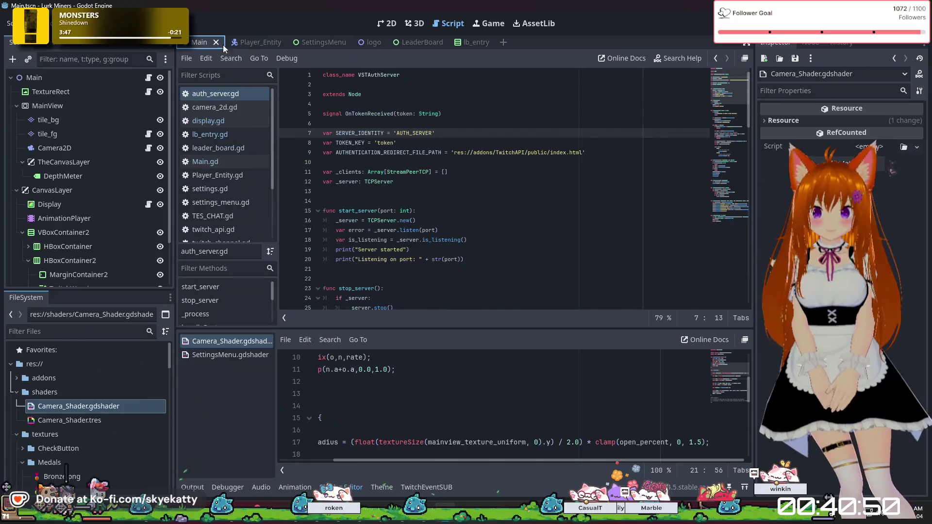
Step: Return to the Main scene, select its MainView node and switch to the 2D view
{"action": "left_click", "coordinate": [249, 45]}
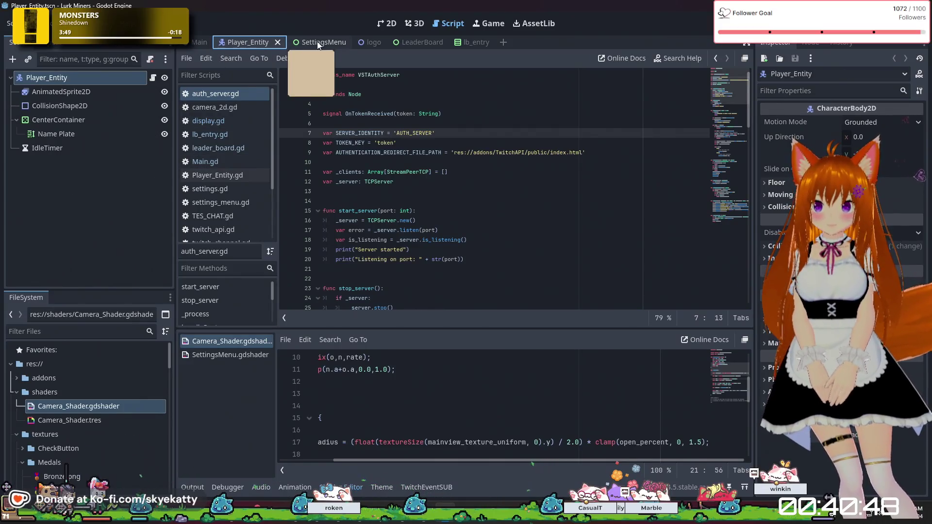
{"action": "left_click", "coordinate": [325, 43]}
{"action": "left_click", "coordinate": [371, 42]}
{"action": "left_click", "coordinate": [204, 42]}
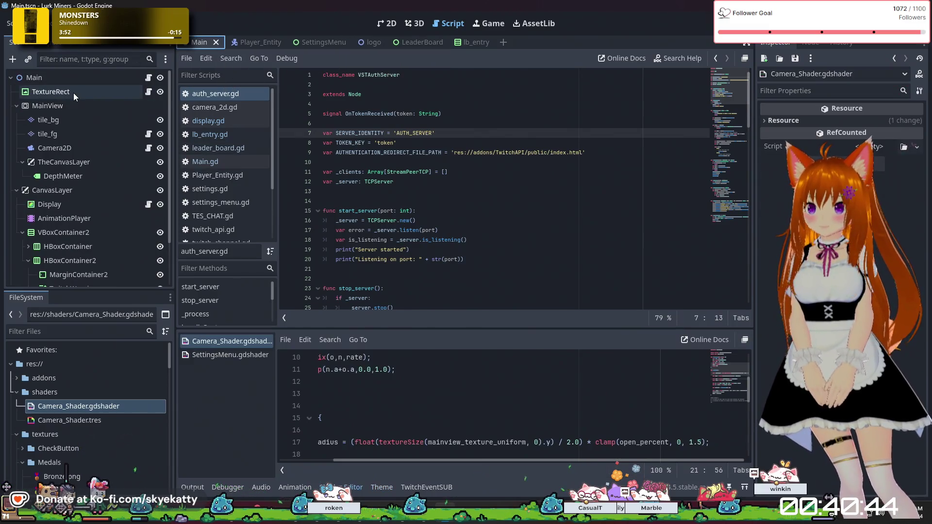
{"action": "left_click", "coordinate": [74, 92]}
{"action": "left_click", "coordinate": [72, 106]}
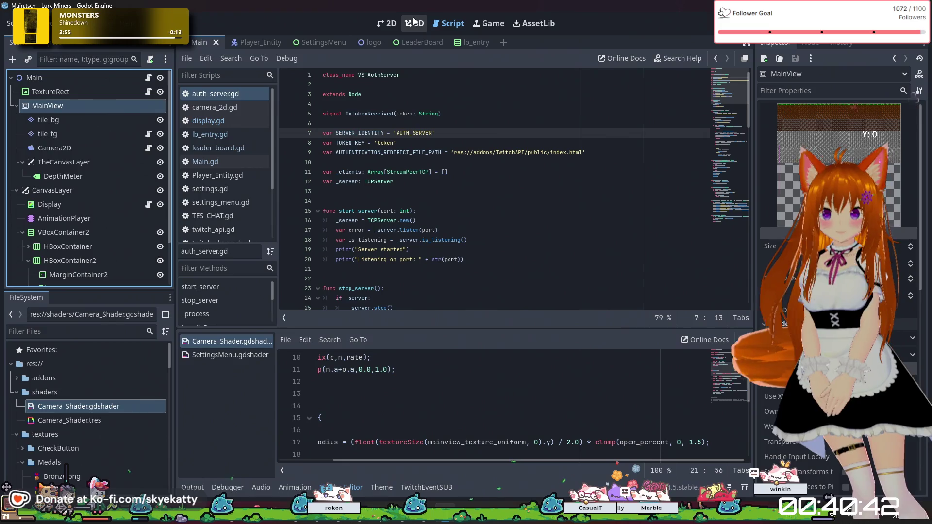
{"action": "left_click", "coordinate": [384, 23]}
Step: Select TheCanvasLayer in the Main scene tree so its DepthMeter label shows
{"action": "scroll", "coordinate": [444, 177], "scroll_direction": "up", "scroll_amount": 4}
{"action": "scroll", "coordinate": [451, 161], "scroll_direction": "down", "scroll_amount": 4}
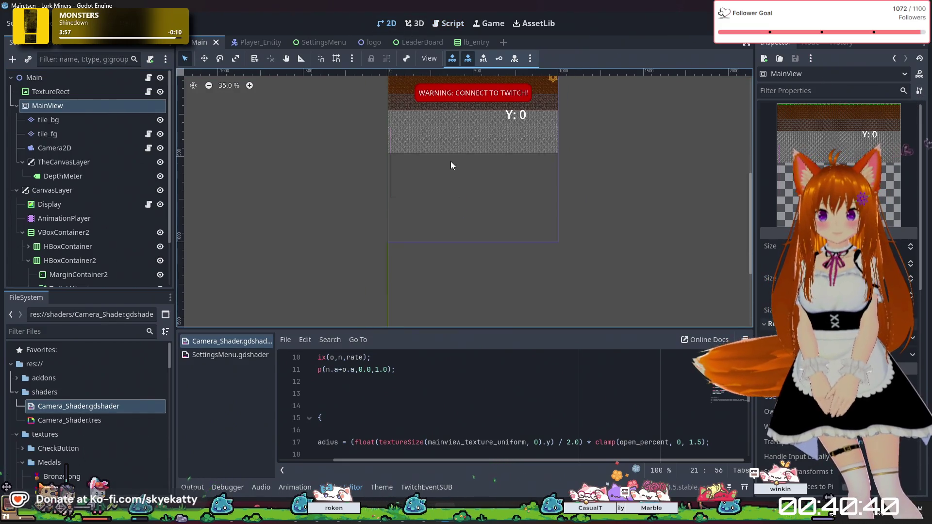
{"action": "scroll", "coordinate": [447, 103], "scroll_direction": "up", "scroll_amount": 5}
{"action": "scroll", "coordinate": [396, 155], "scroll_direction": "up", "scroll_amount": 2}
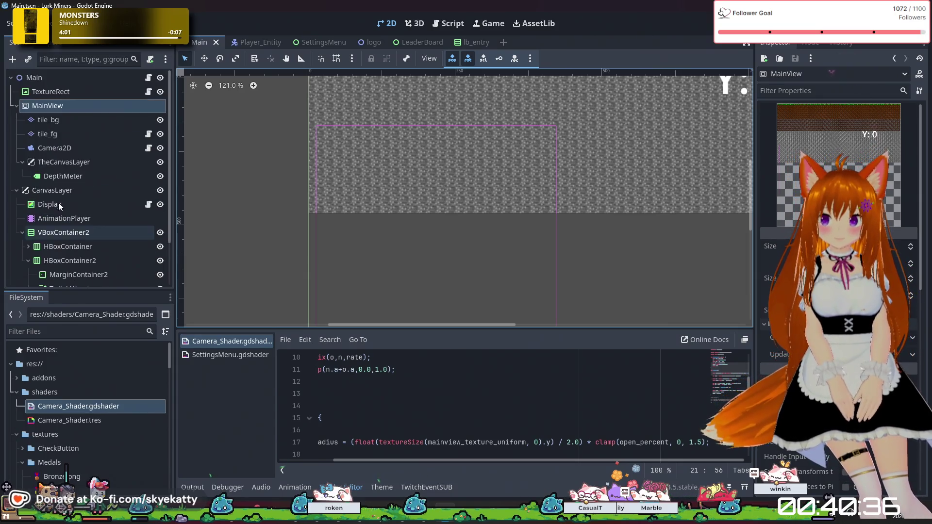
{"action": "left_click", "coordinate": [88, 157]}
{"action": "scroll", "coordinate": [268, 208], "scroll_direction": "down", "scroll_amount": 1}
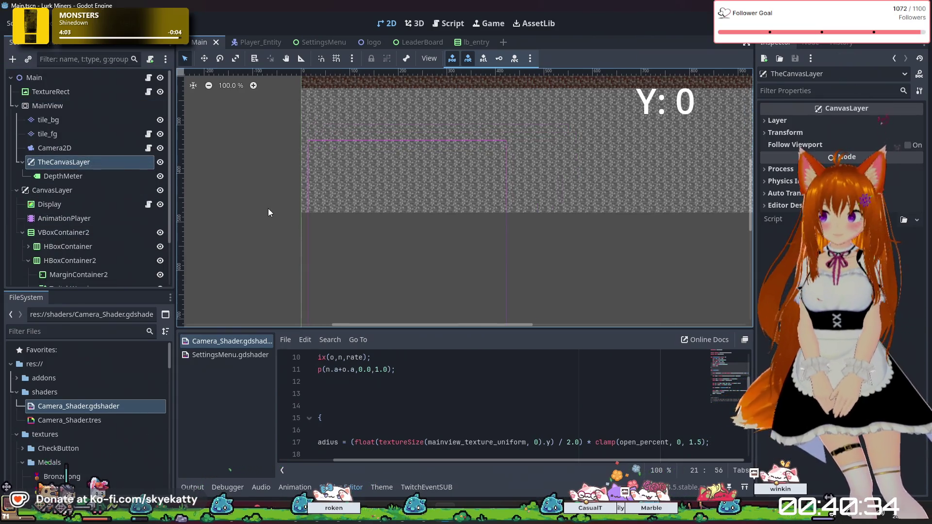
{"action": "scroll", "coordinate": [322, 279], "scroll_direction": "down", "scroll_amount": 4}
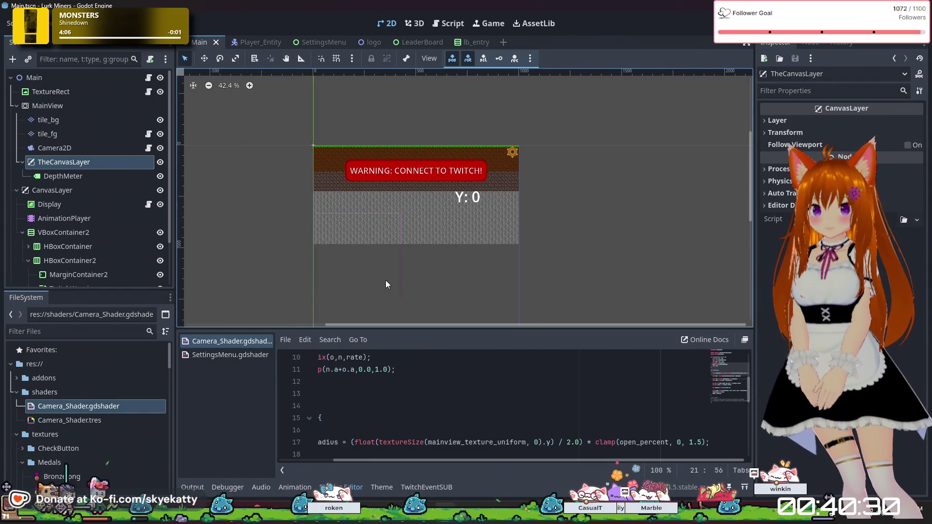
{"action": "scroll", "coordinate": [426, 288], "scroll_direction": "down", "scroll_amount": 4}
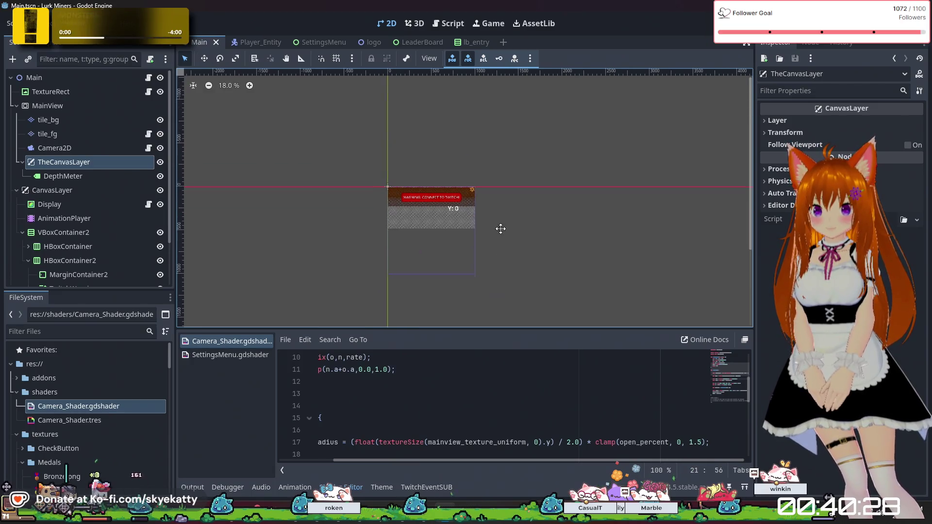
{"action": "scroll", "coordinate": [448, 220], "scroll_direction": "up", "scroll_amount": 4}
{"action": "left_click_drag", "start_coordinate": [459, 200], "coordinate": [462, 236]}
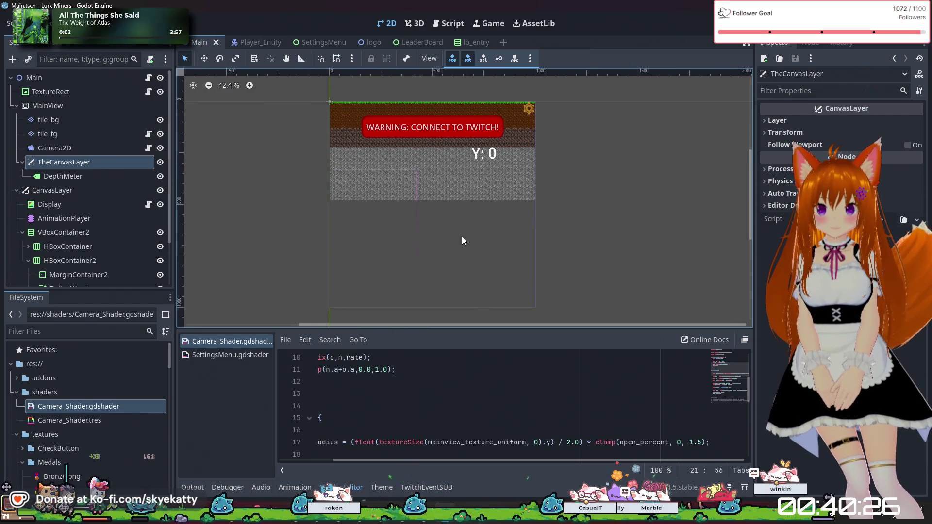
{"action": "scroll", "coordinate": [461, 237], "scroll_direction": "up", "scroll_amount": 2}
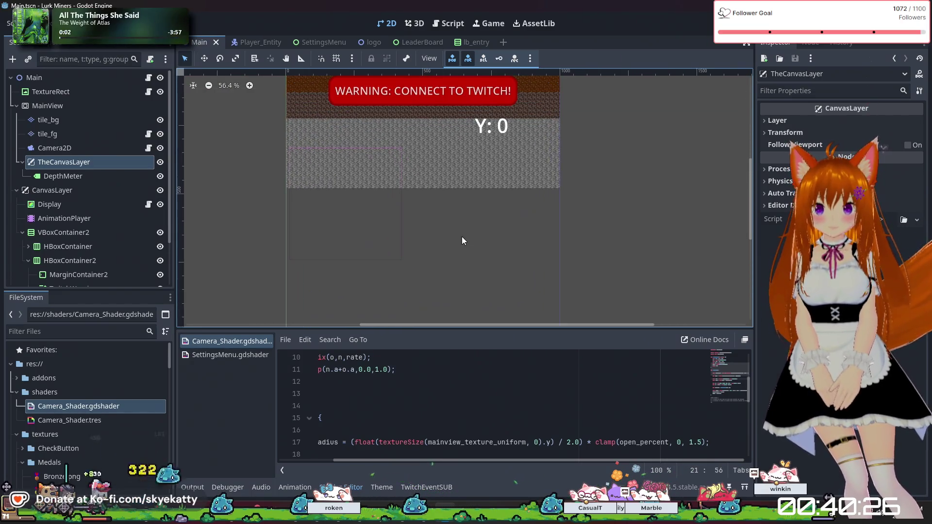
{"action": "right_click", "coordinate": [86, 165]}
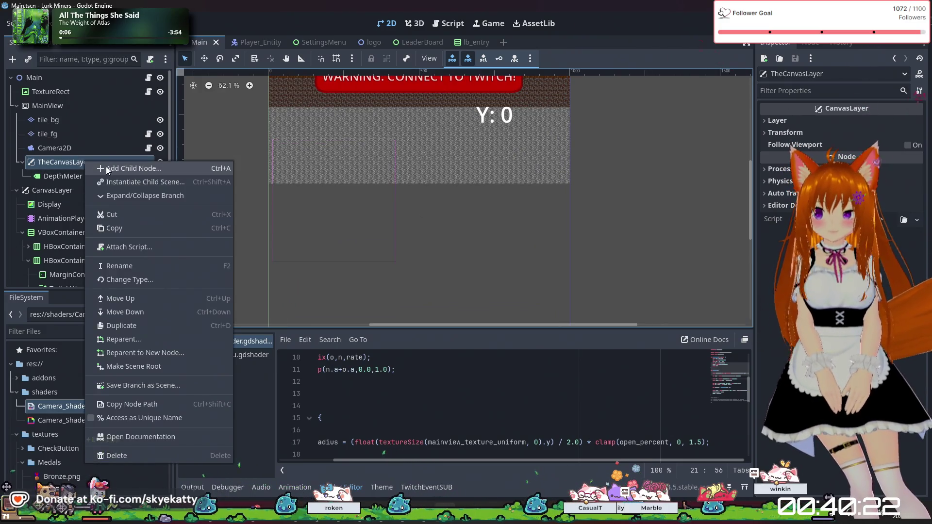
Step: Add a child under TheCanvasLayer, try 'border' and 'area' searches, then expand Control
{"action": "scroll", "coordinate": [376, 173], "scroll_direction": "down", "scroll_amount": 2}
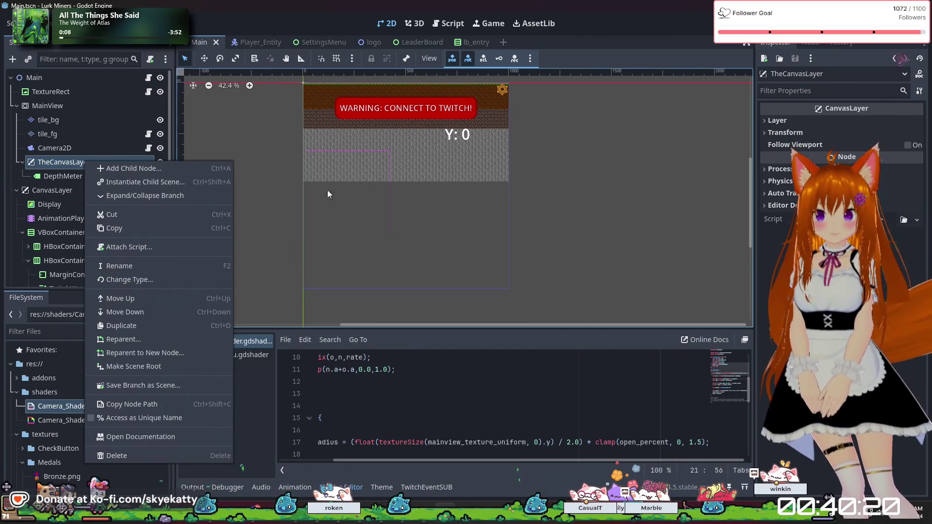
{"action": "left_click", "coordinate": [163, 175]}
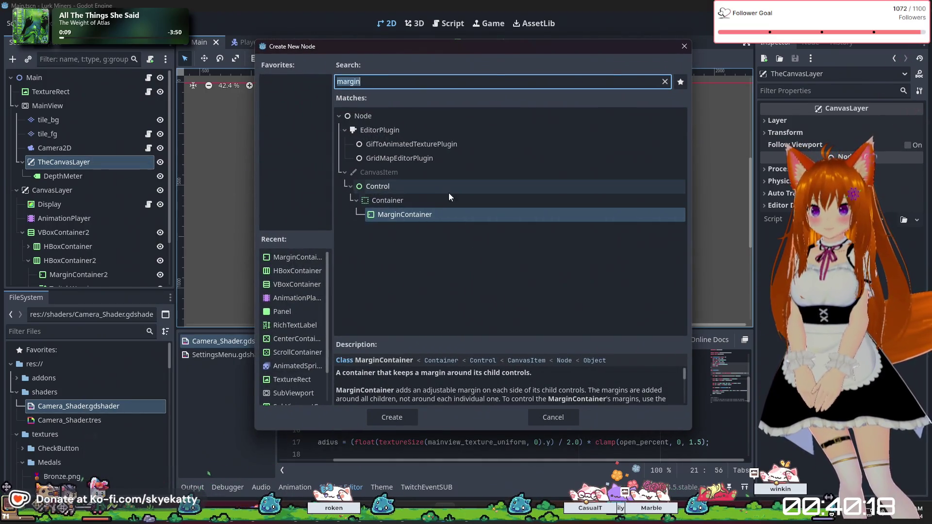
{"action": "type", "text": "boar"}
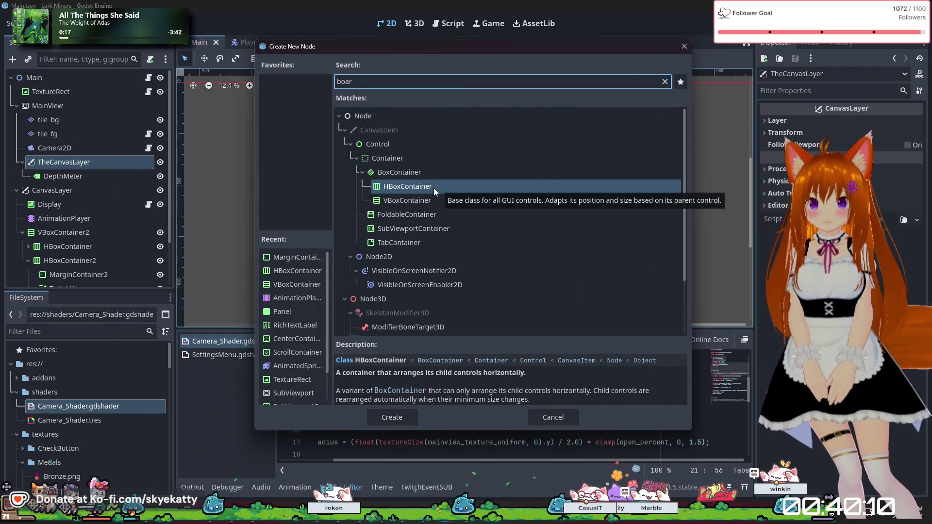
{"action": "key", "text": "BackSpace"}
{"action": "key", "text": "BackSpace"}
{"action": "key", "text": "BackSpace"}
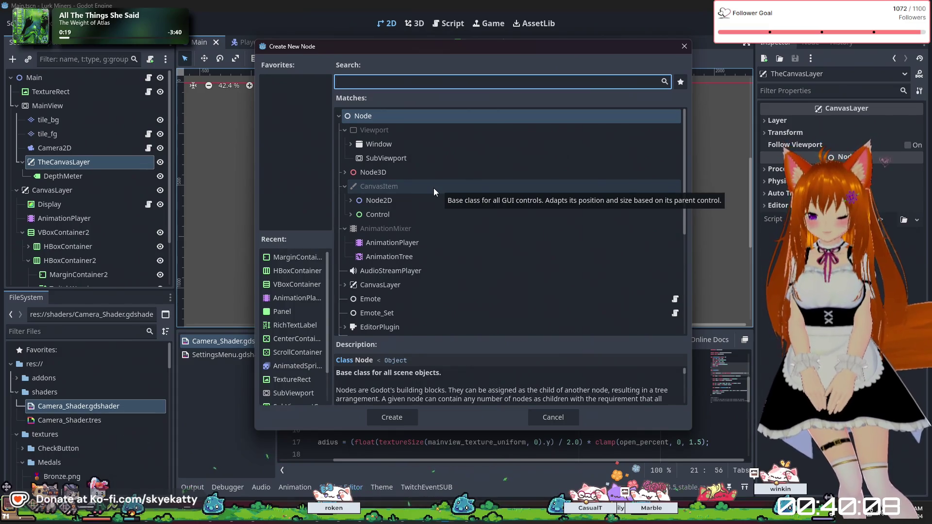
{"action": "type", "text": "border"}
{"action": "key", "text": "BackSpace"}
{"action": "key", "text": "BackSpace"}
{"action": "key", "text": "BackSpace"}
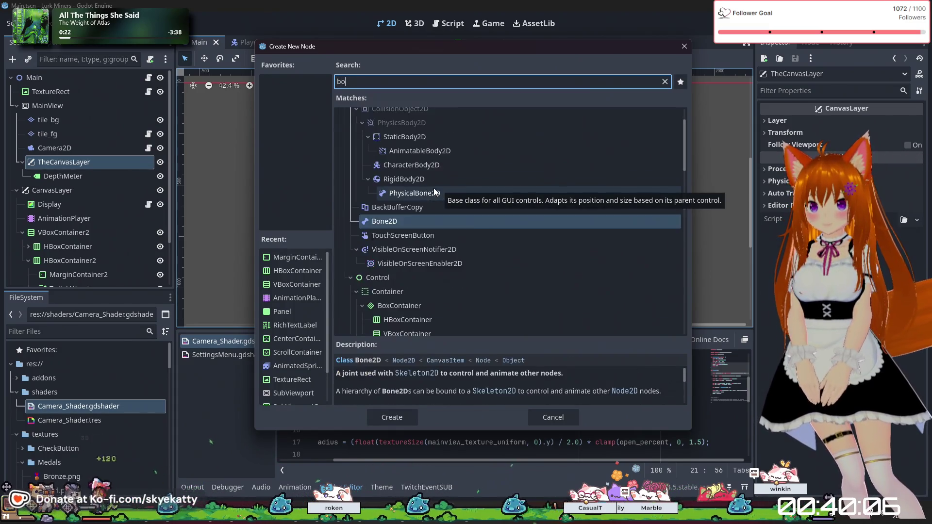
{"action": "key", "text": "BackSpace"}
{"action": "key", "text": "BackSpace"}
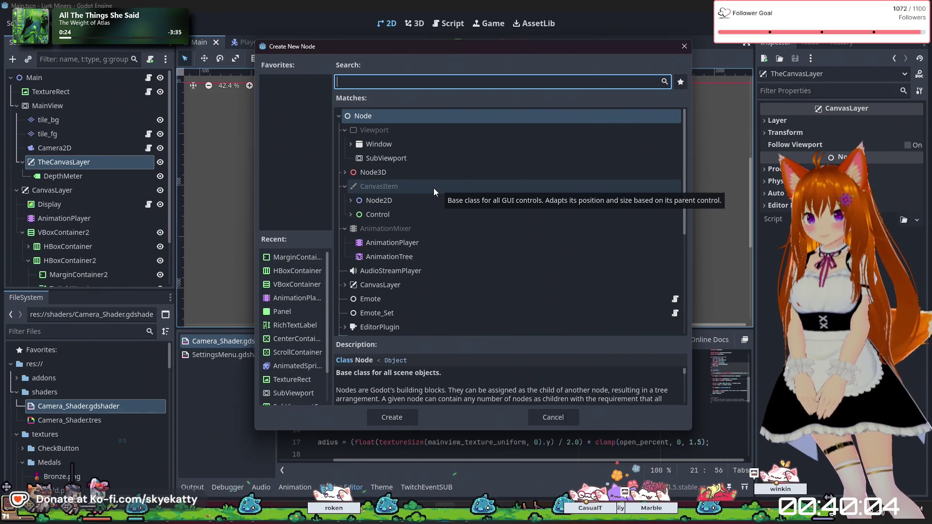
{"action": "type", "text": "area"}
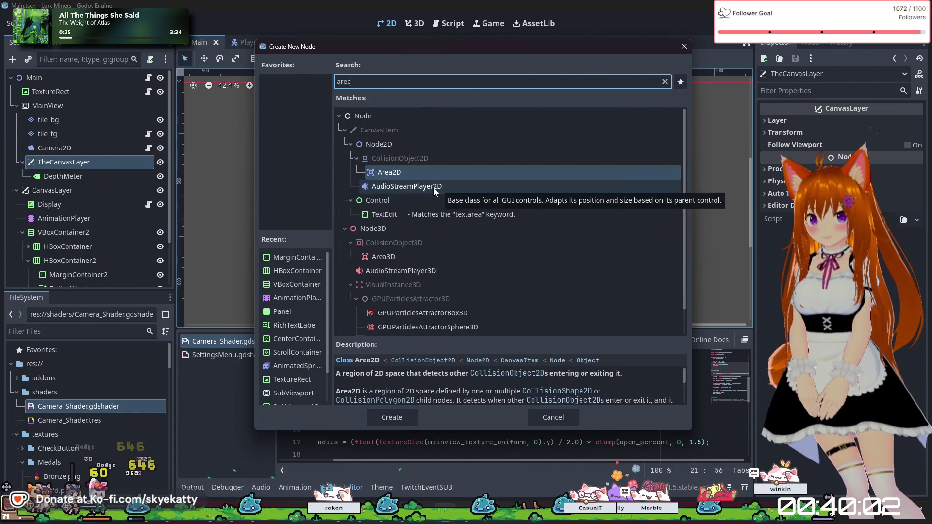
{"action": "key", "text": "BackSpace"}
{"action": "key", "text": "BackSpace"}
{"action": "key", "text": "BackSpace"}
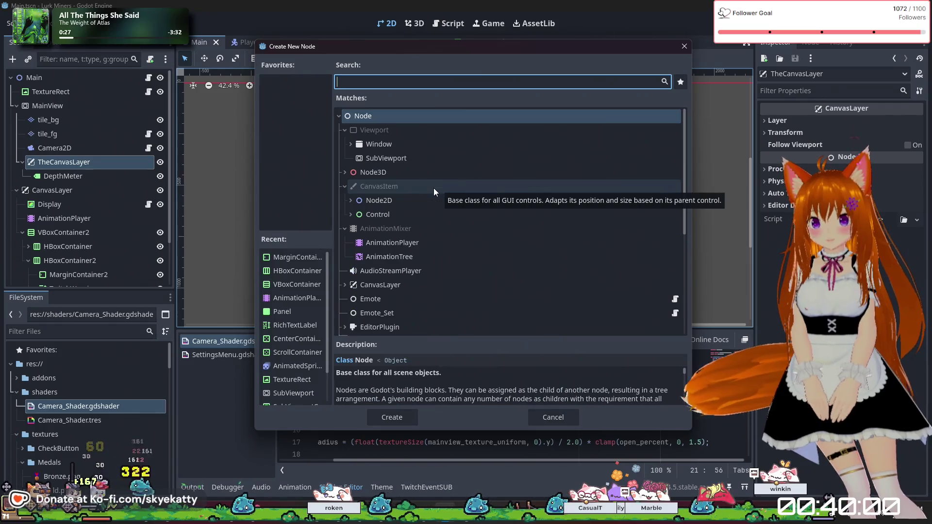
{"action": "type", "text": "d"}
{"action": "key", "text": "BackSpace"}
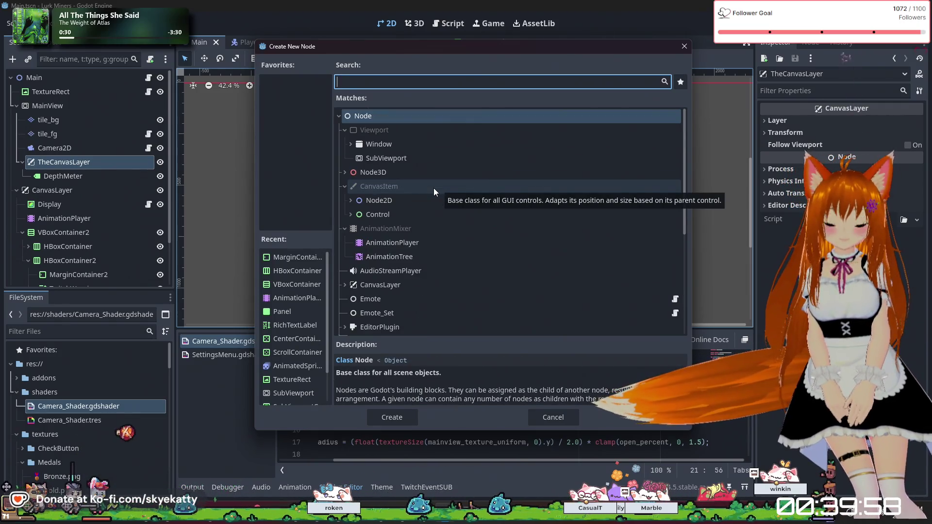
{"action": "left_click", "coordinate": [350, 214]}
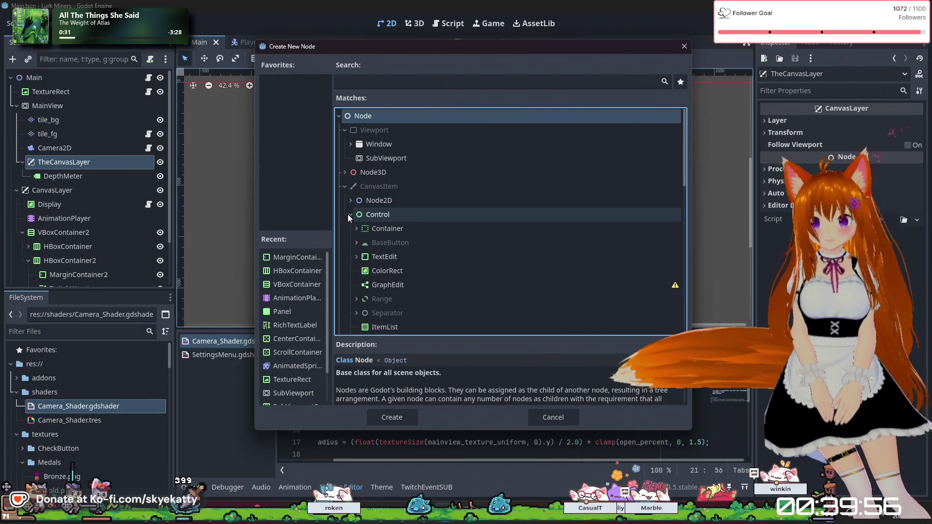
Step: Browse Container subtypes, expanding PanelContainer, FlowContainer, GraphElement and SplitContainer
{"action": "scroll", "coordinate": [418, 236], "scroll_direction": "down", "scroll_amount": 1}
{"action": "scroll", "coordinate": [418, 236], "scroll_direction": "down", "scroll_amount": 3}
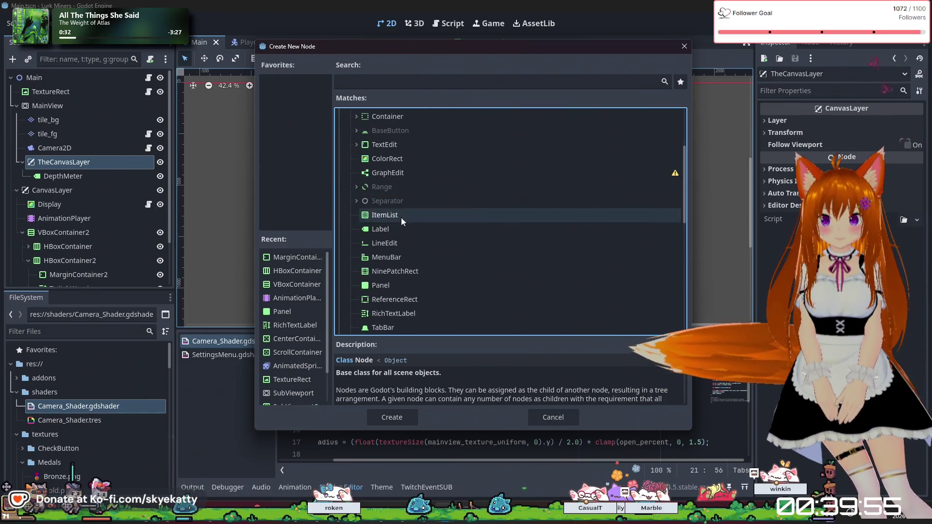
{"action": "left_click", "coordinate": [357, 116]}
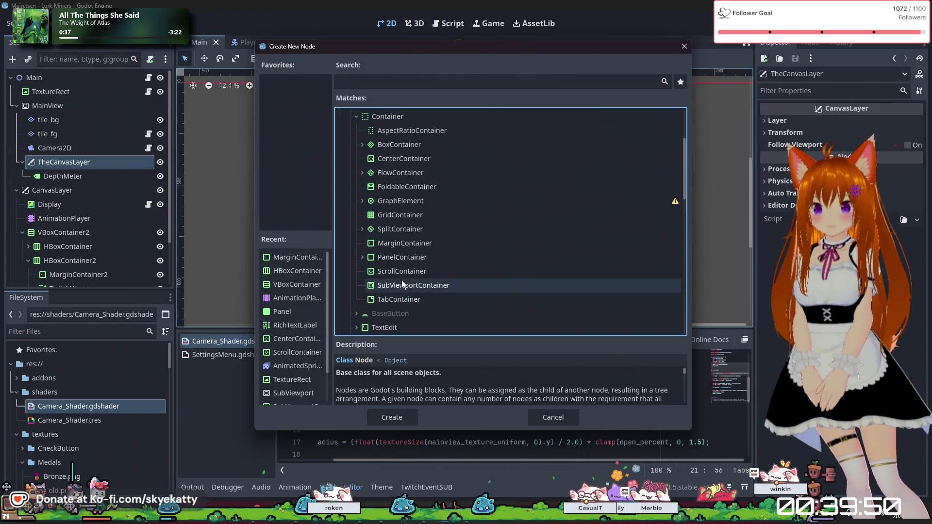
{"action": "left_click", "coordinate": [363, 257]}
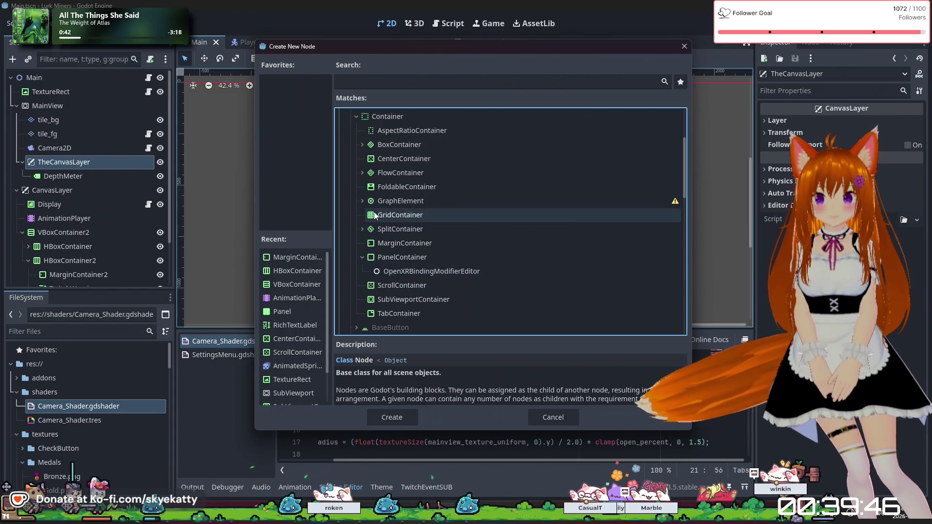
{"action": "scroll", "coordinate": [405, 213], "scroll_direction": "up", "scroll_amount": 2}
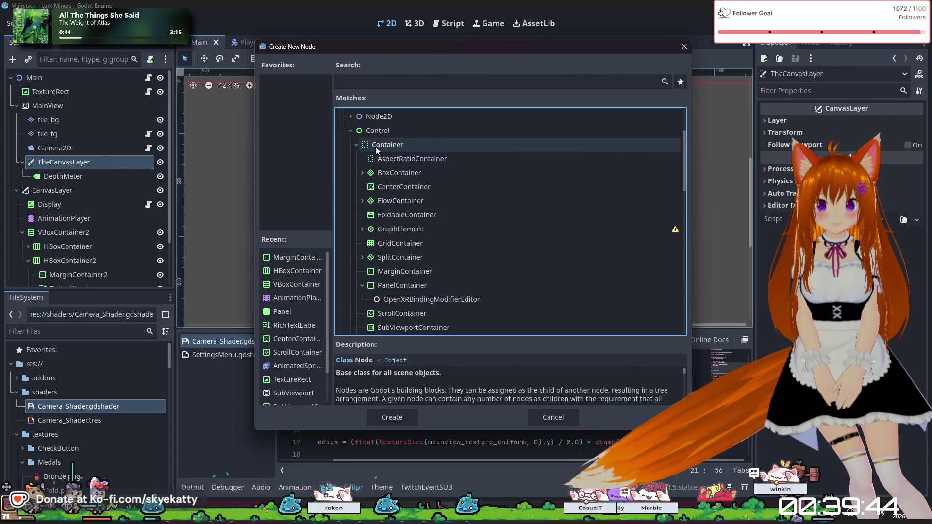
{"action": "left_click", "coordinate": [362, 200]}
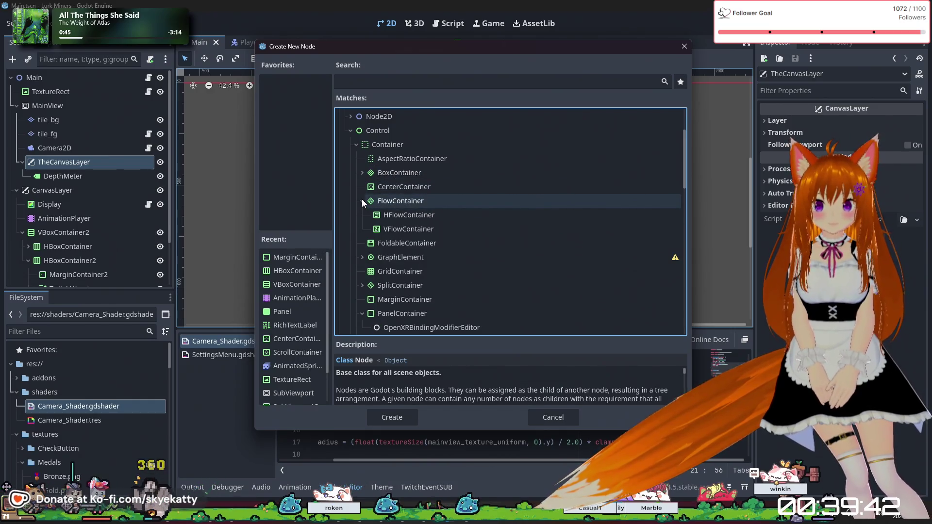
{"action": "scroll", "coordinate": [364, 243], "scroll_direction": "down", "scroll_amount": 2}
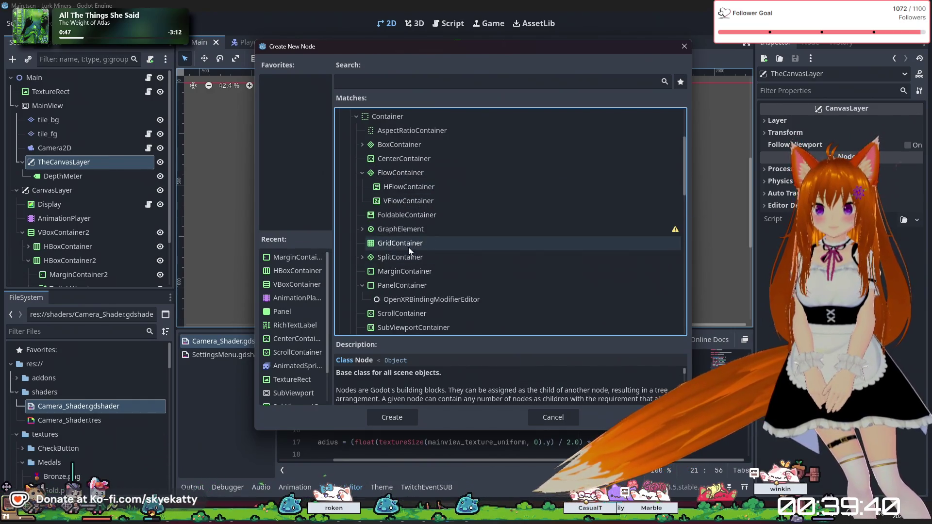
{"action": "left_click", "coordinate": [362, 230]}
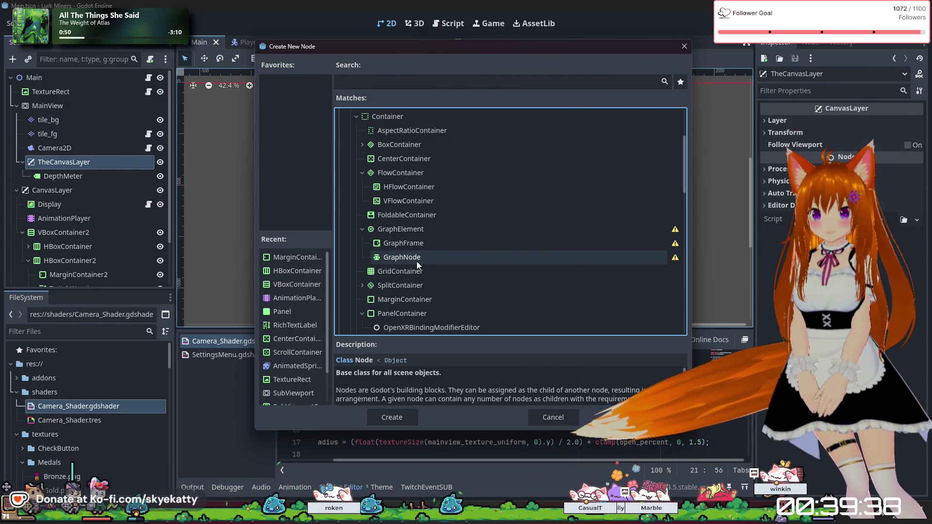
{"action": "scroll", "coordinate": [427, 269], "scroll_direction": "down", "scroll_amount": 2}
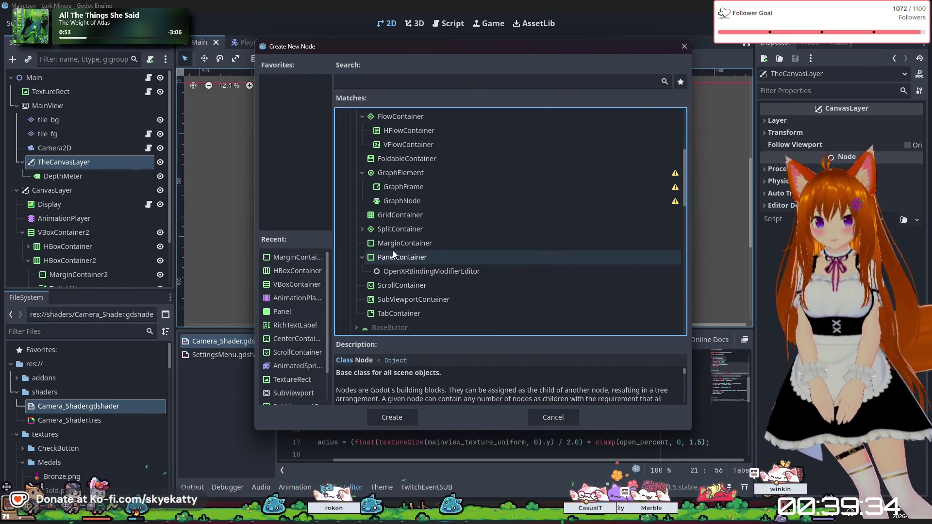
{"action": "left_click", "coordinate": [362, 229]}
{"action": "scroll", "coordinate": [374, 243], "scroll_direction": "down", "scroll_amount": 1}
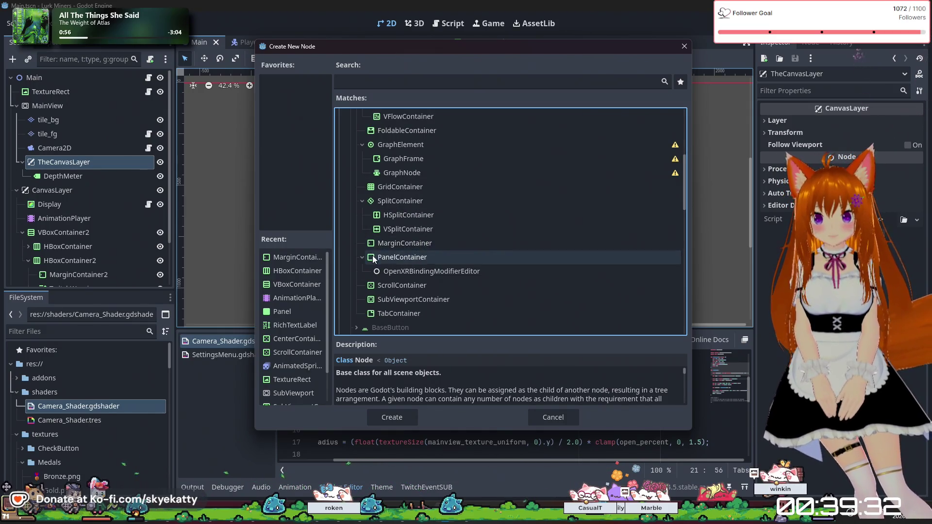
{"action": "scroll", "coordinate": [440, 272], "scroll_direction": "down", "scroll_amount": 1}
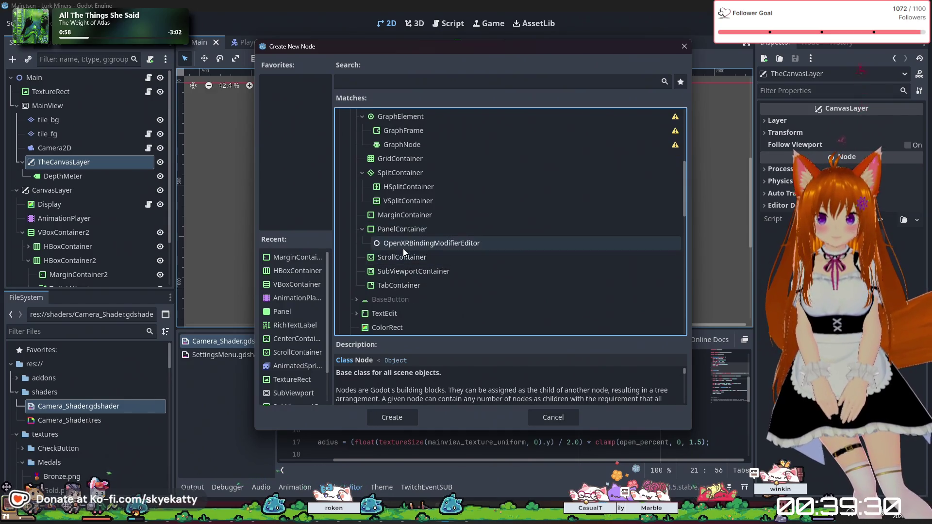
{"action": "scroll", "coordinate": [424, 273], "scroll_direction": "down", "scroll_amount": 2}
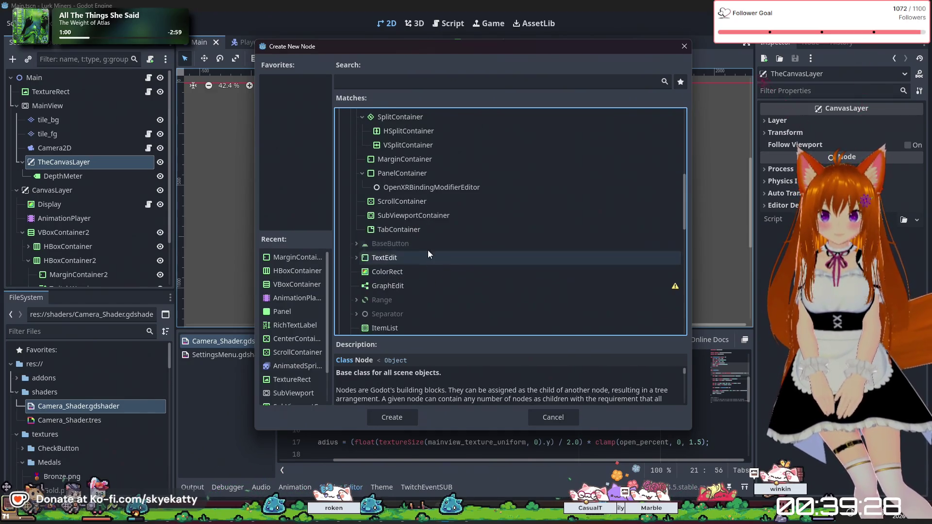
{"action": "scroll", "coordinate": [423, 234], "scroll_direction": "down", "scroll_amount": 1}
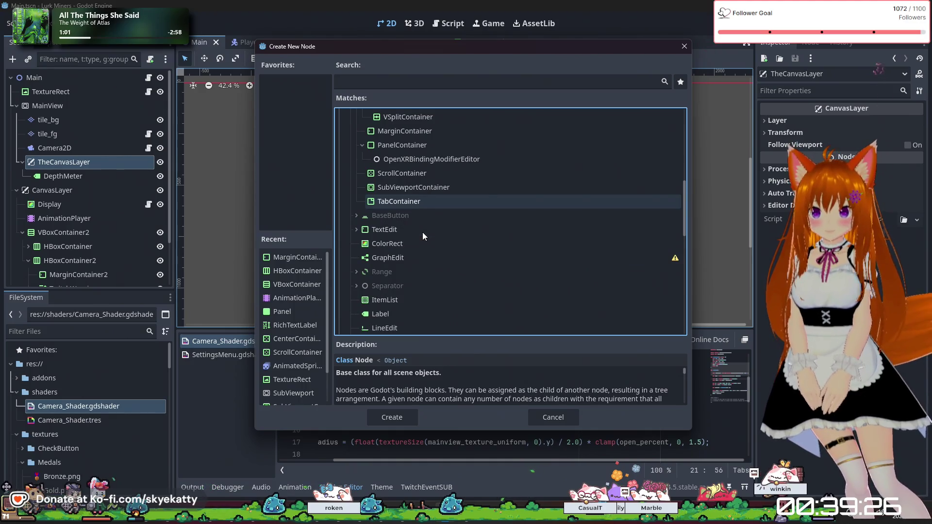
Step: Expand TextEdit and choose ReferenceRect as the new node type
{"action": "left_click", "coordinate": [358, 230]}
{"action": "scroll", "coordinate": [404, 237], "scroll_direction": "down", "scroll_amount": 1}
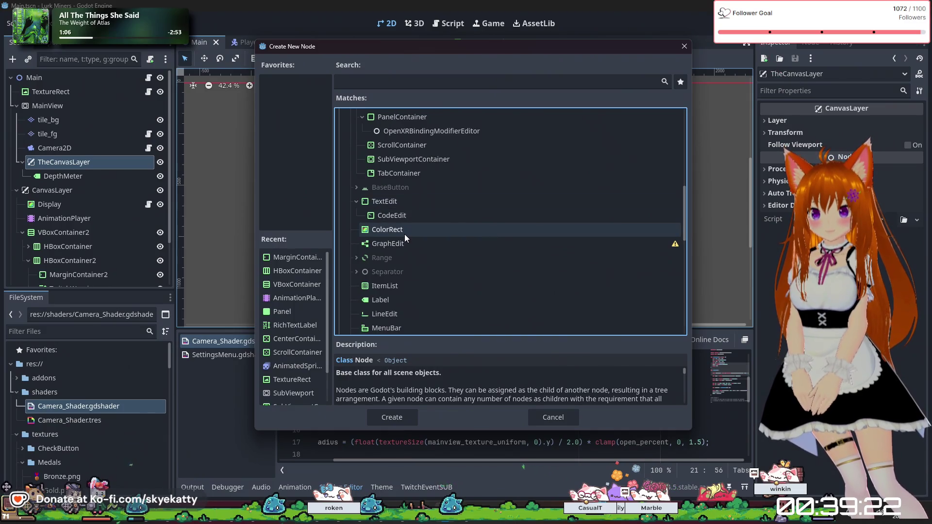
{"action": "scroll", "coordinate": [405, 249], "scroll_direction": "down", "scroll_amount": 2}
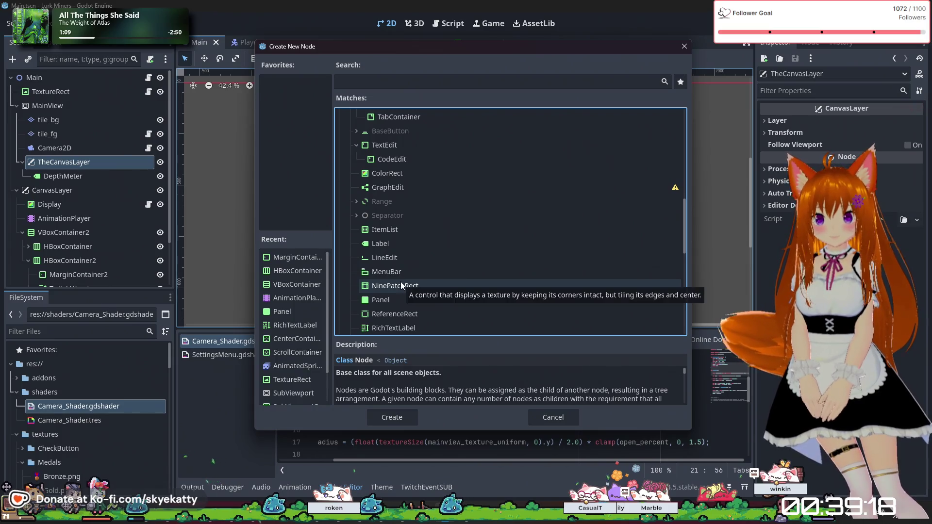
{"action": "scroll", "coordinate": [405, 286], "scroll_direction": "down", "scroll_amount": 1}
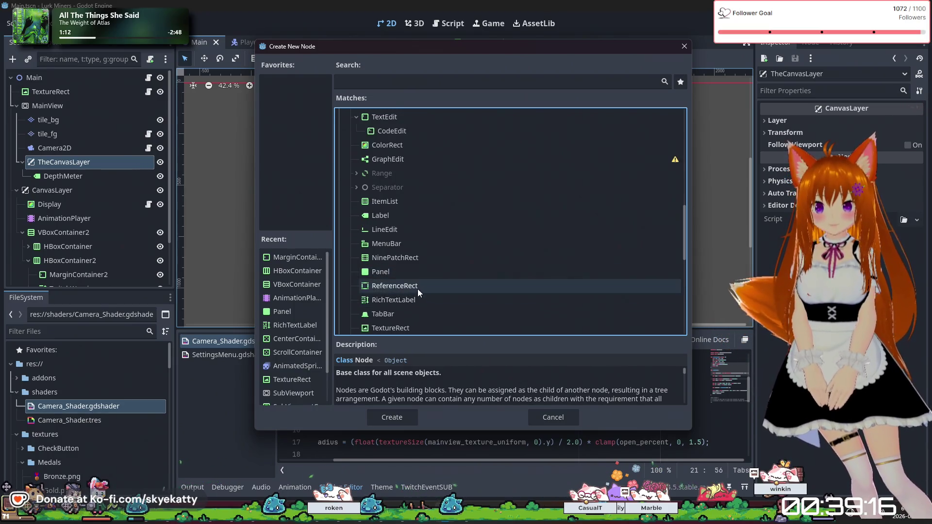
{"action": "left_click", "coordinate": [416, 287]}
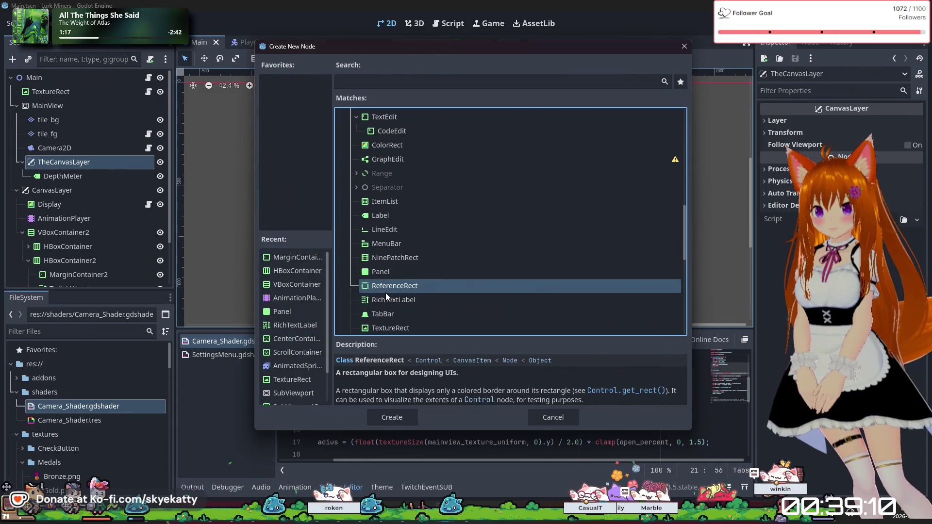
Step: Add the ReferenceRect under TheCanvasLayer and inspect its Layout properties
{"action": "left_click", "coordinate": [401, 416]}
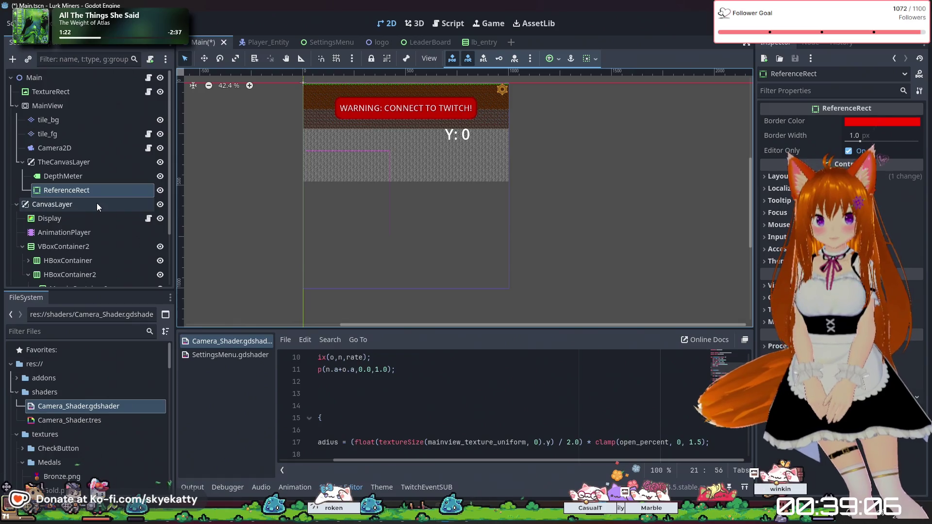
{"action": "left_click", "coordinate": [794, 179]}
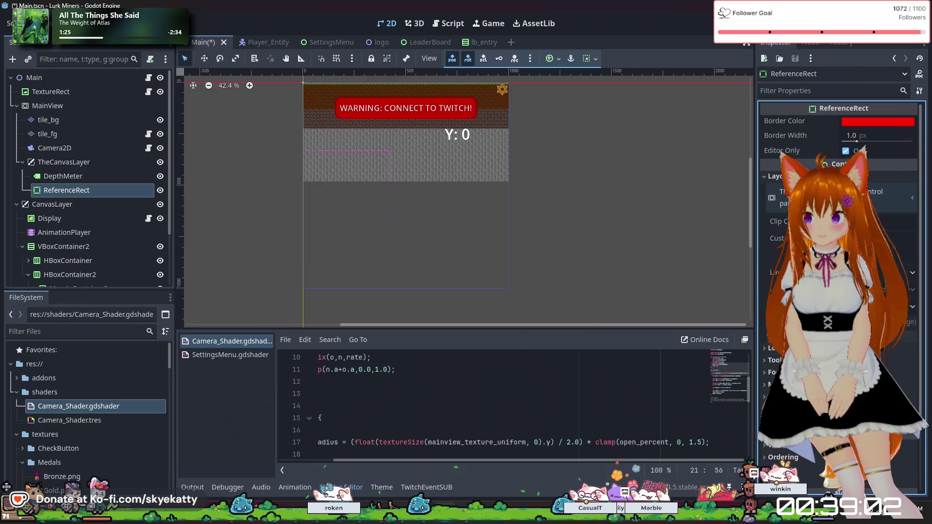
{"action": "left_click", "coordinate": [779, 348]}
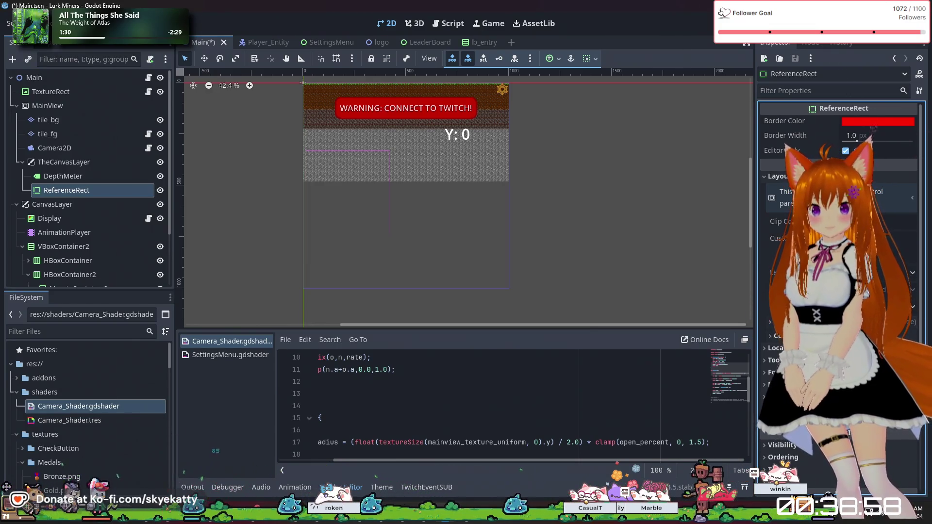
Step: Select the ReferenceRect and change its Border Color from red to black
{"action": "double_click", "coordinate": [55, 176]}
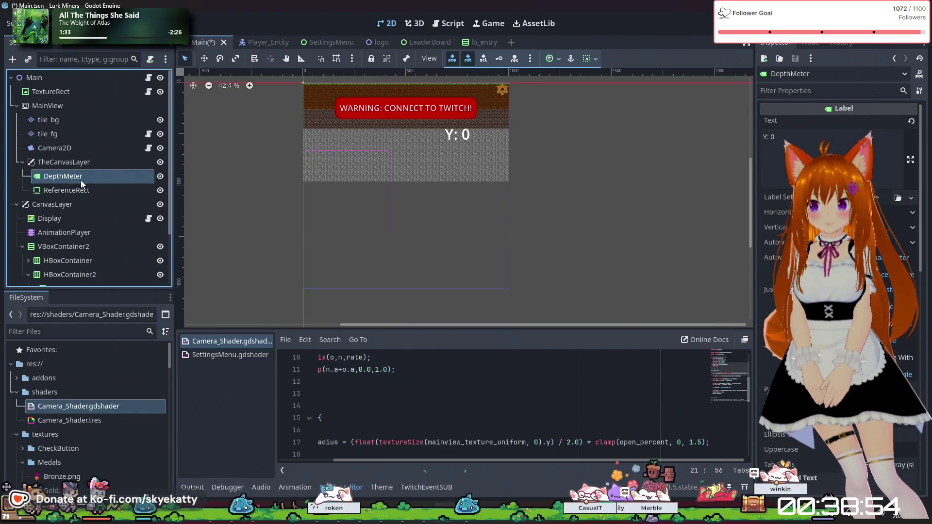
{"action": "left_click", "coordinate": [91, 167]}
{"action": "left_click", "coordinate": [88, 191]}
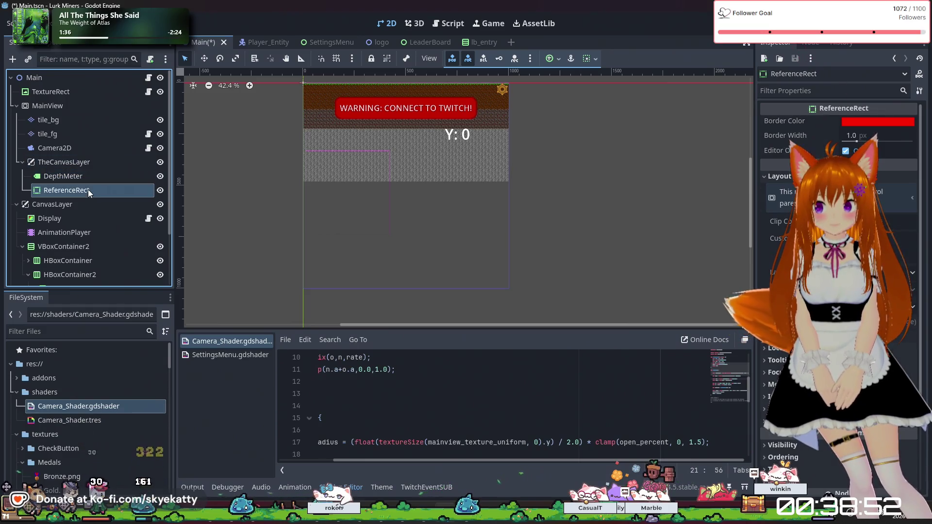
{"action": "left_click", "coordinate": [88, 180]}
{"action": "left_click", "coordinate": [89, 190]}
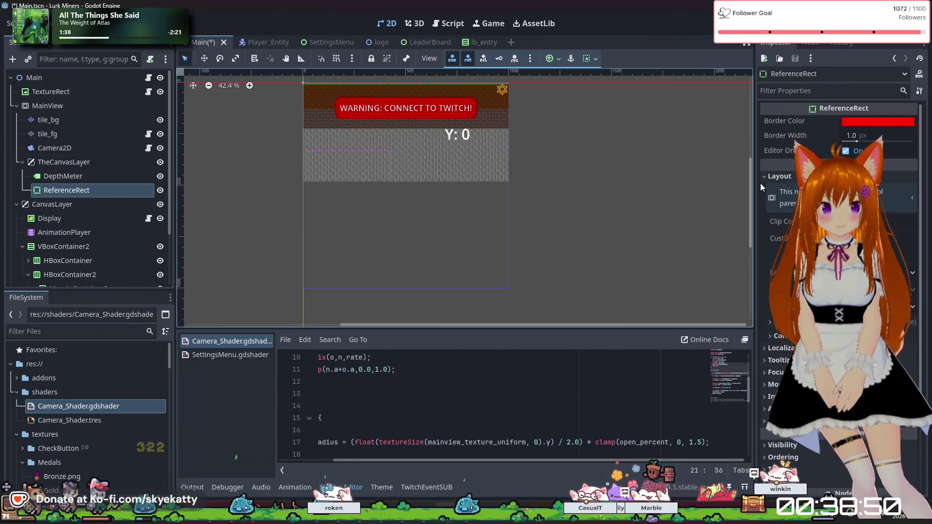
{"action": "left_click", "coordinate": [883, 123]}
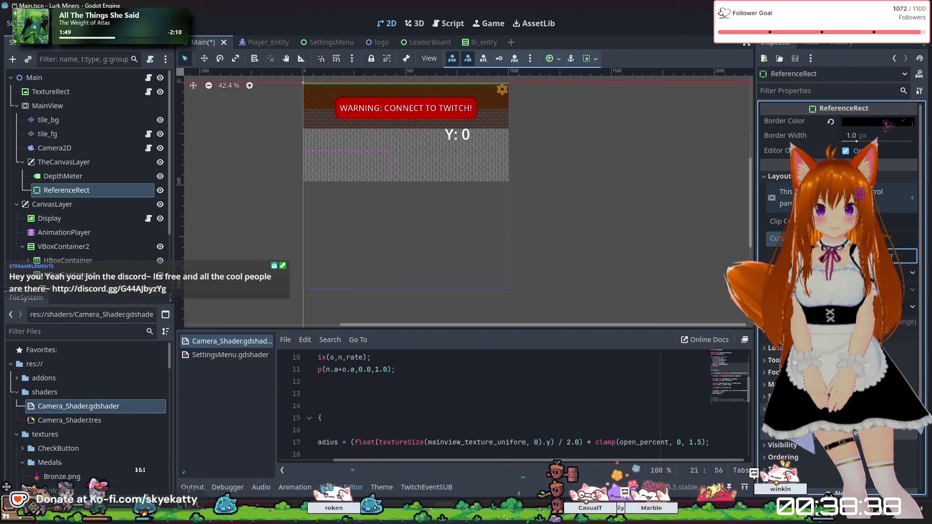
Step: Zoom in on the rectangle's corner and raise Border Width to 5 px
{"action": "scroll", "coordinate": [362, 158], "scroll_direction": "up", "scroll_amount": 1}
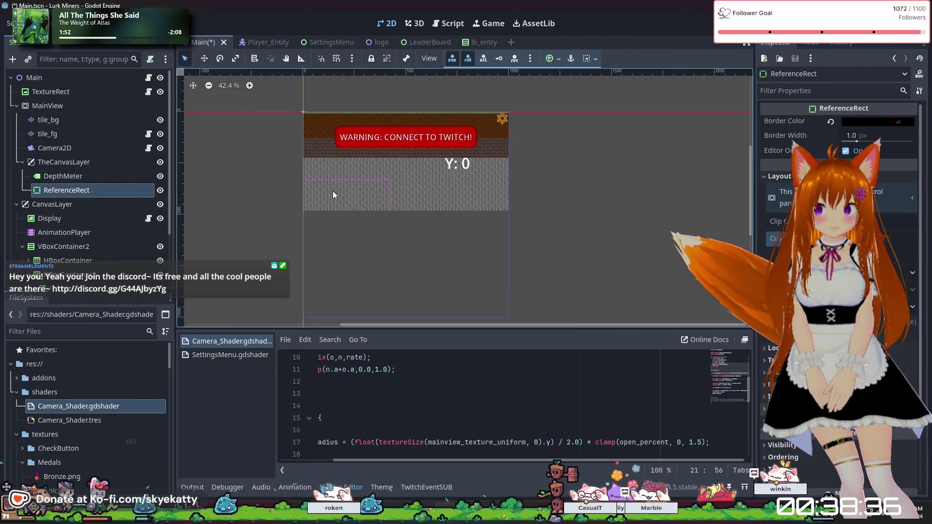
{"action": "key", "text": "1"}
{"action": "scroll", "coordinate": [461, 223], "scroll_direction": "down", "scroll_amount": 2}
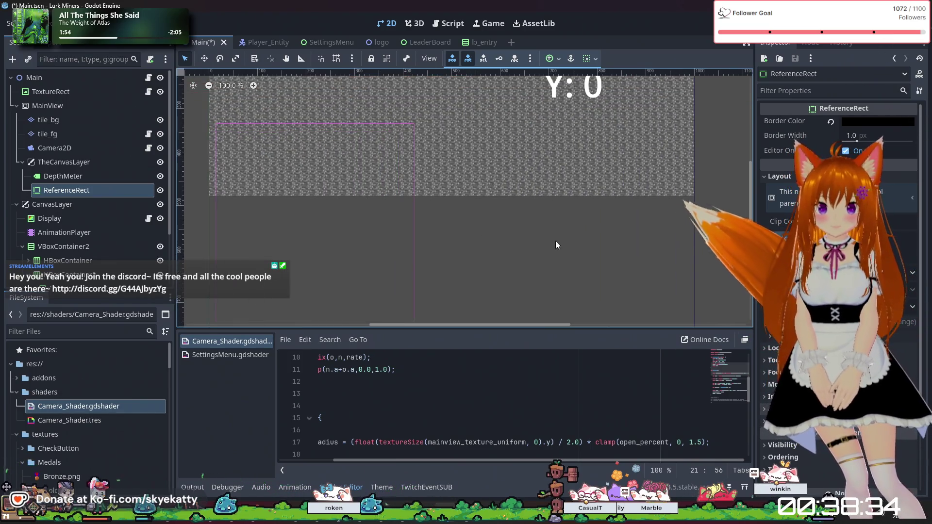
{"action": "left_click_drag", "start_coordinate": [548, 239], "coordinate": [512, 209]}
{"action": "scroll", "coordinate": [444, 218], "scroll_direction": "up", "scroll_amount": 8}
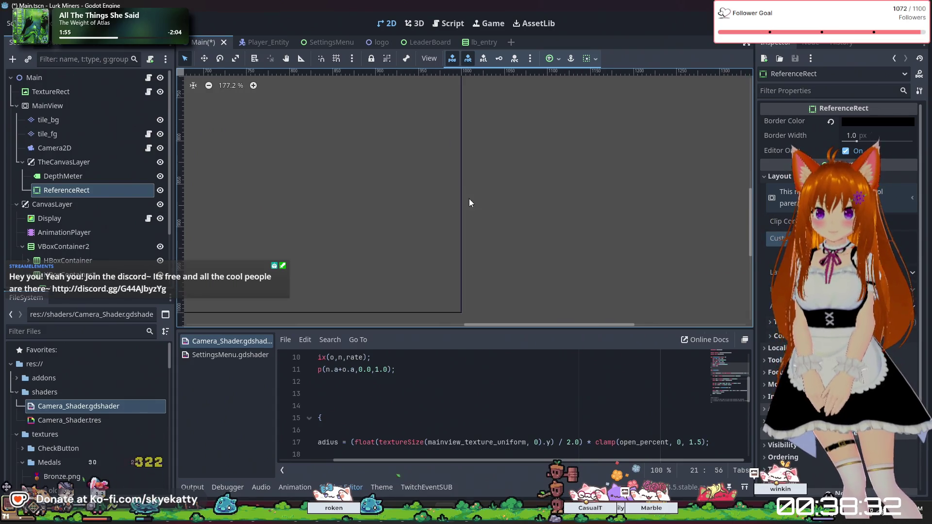
{"action": "scroll", "coordinate": [472, 224], "scroll_direction": "up", "scroll_amount": 9}
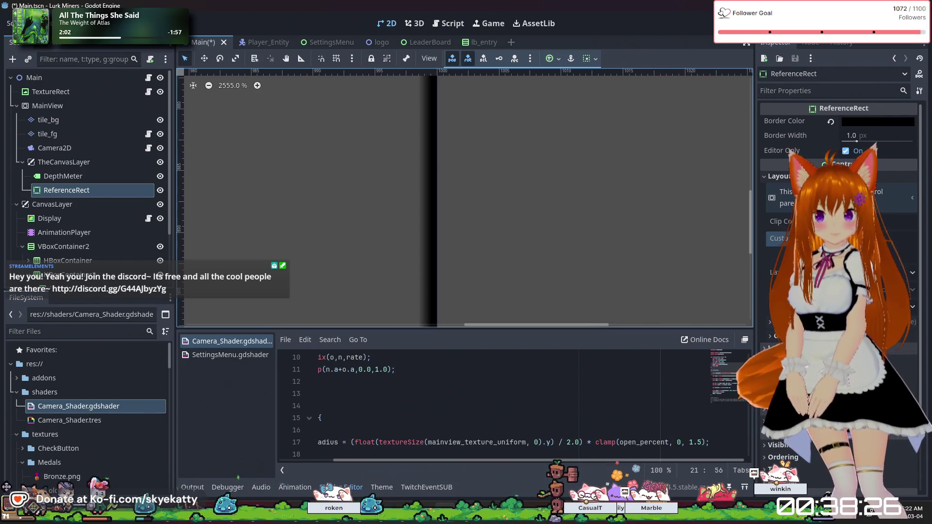
{"action": "mouse_move", "coordinate": [857, 141]}
{"action": "left_mouse_down"}
{"action": "mouse_move", "coordinate": [916, 151]}
{"action": "mouse_move", "coordinate": [886, 158]}
{"action": "mouse_move", "coordinate": [915, 156]}
{"action": "left_mouse_up"}
Step: Check the thicker border in the viewport, then save the scene and run the game
{"action": "scroll", "coordinate": [633, 155], "scroll_direction": "down", "scroll_amount": 15}
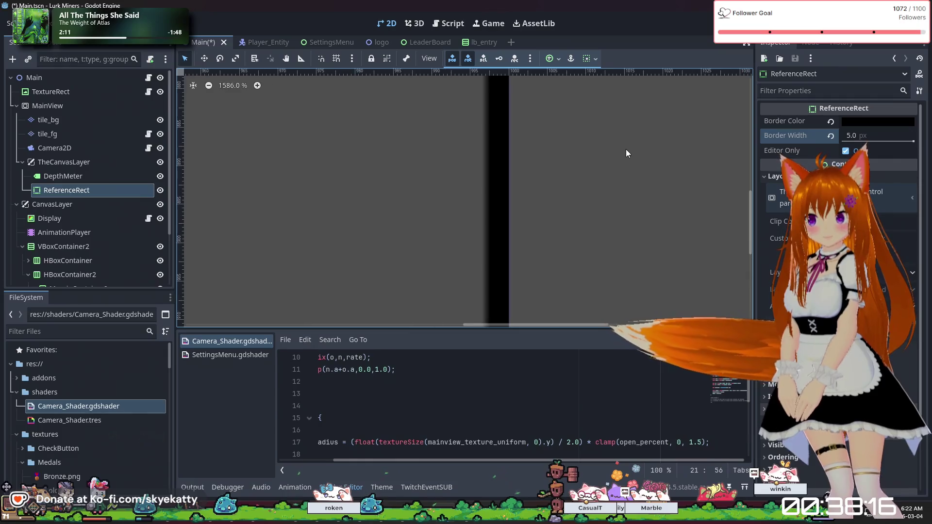
{"action": "scroll", "coordinate": [624, 140], "scroll_direction": "down", "scroll_amount": 3}
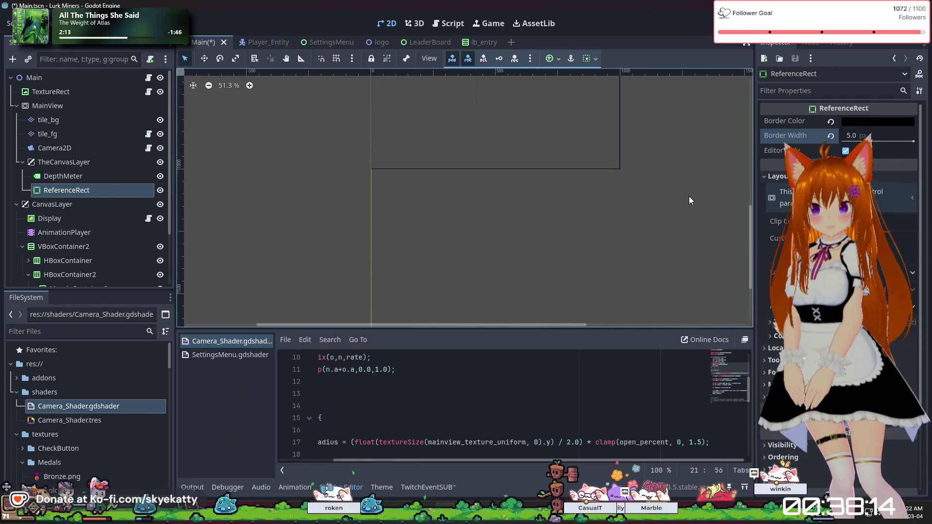
{"action": "left_click_drag", "start_coordinate": [747, 218], "coordinate": [746, 188]}
{"action": "left_click", "coordinate": [285, 193]}
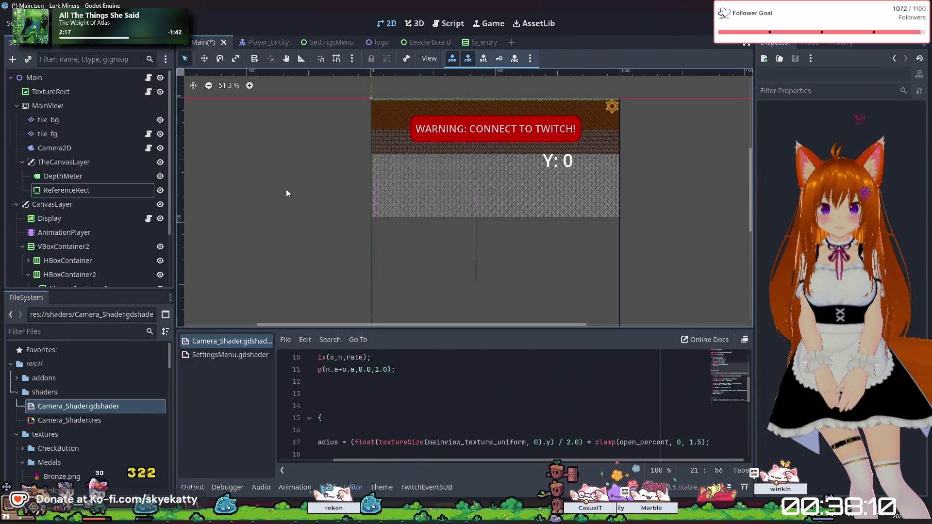
{"action": "scroll", "coordinate": [538, 211], "scroll_direction": "down", "scroll_amount": 3}
{"action": "scroll", "coordinate": [535, 230], "scroll_direction": "down", "scroll_amount": 4}
{"action": "scroll", "coordinate": [547, 221], "scroll_direction": "up", "scroll_amount": 4}
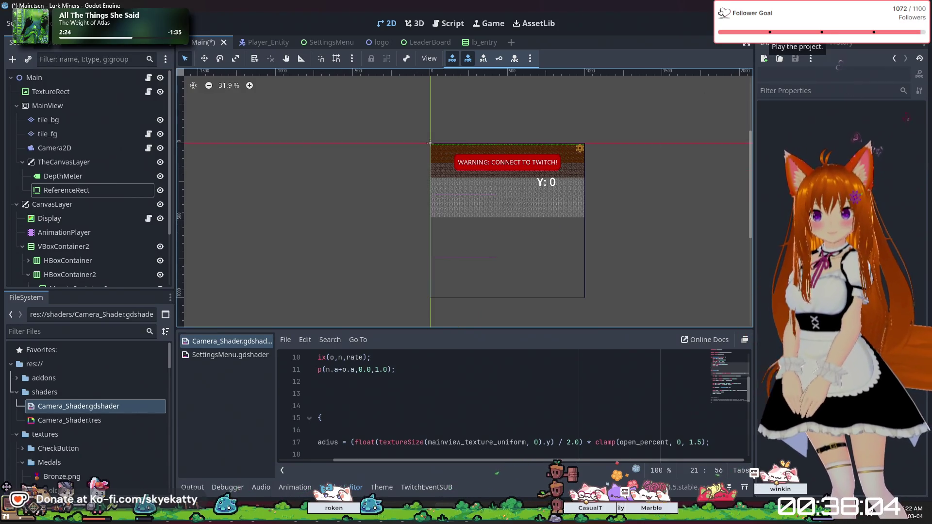
{"action": "left_click", "coordinate": [767, 30]}
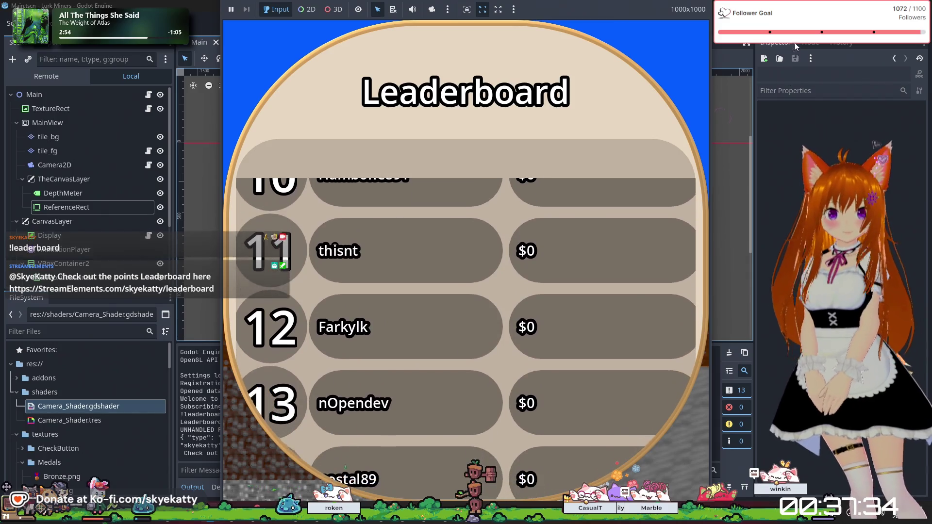
Step: Stop the leaderboard test run with F8
{"action": "key", "text": "F8"}
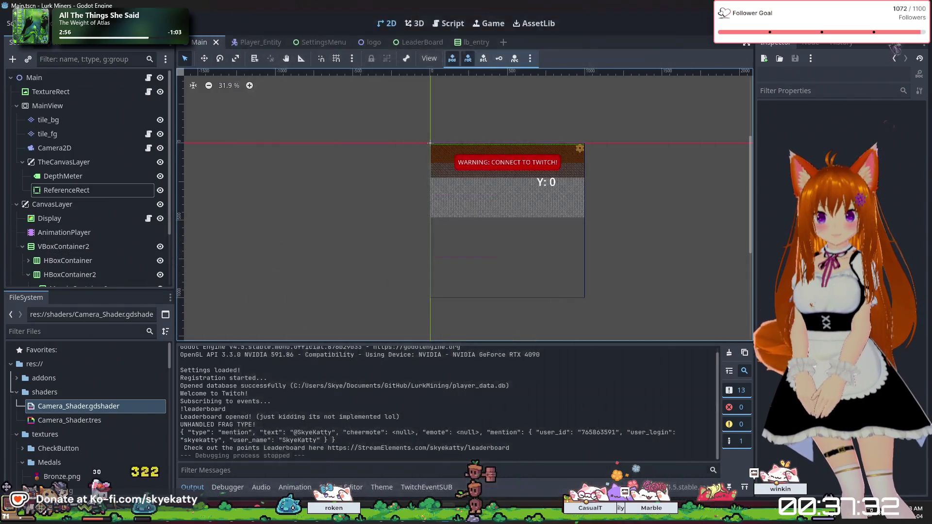
Step: Give the ReferenceRect a new Custom Minimum Size and apply an anchors preset
{"action": "scroll", "coordinate": [580, 182], "scroll_direction": "up", "scroll_amount": 10}
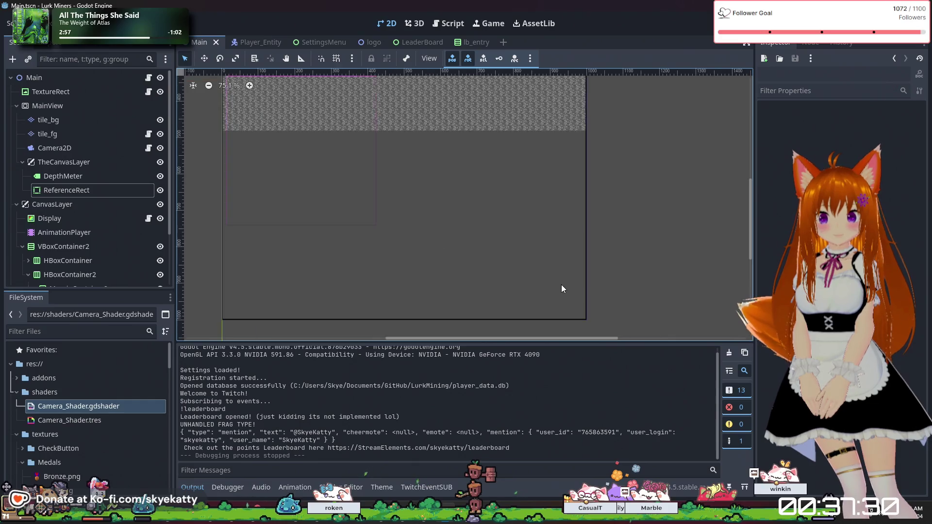
{"action": "scroll", "coordinate": [613, 298], "scroll_direction": "down", "scroll_amount": 5}
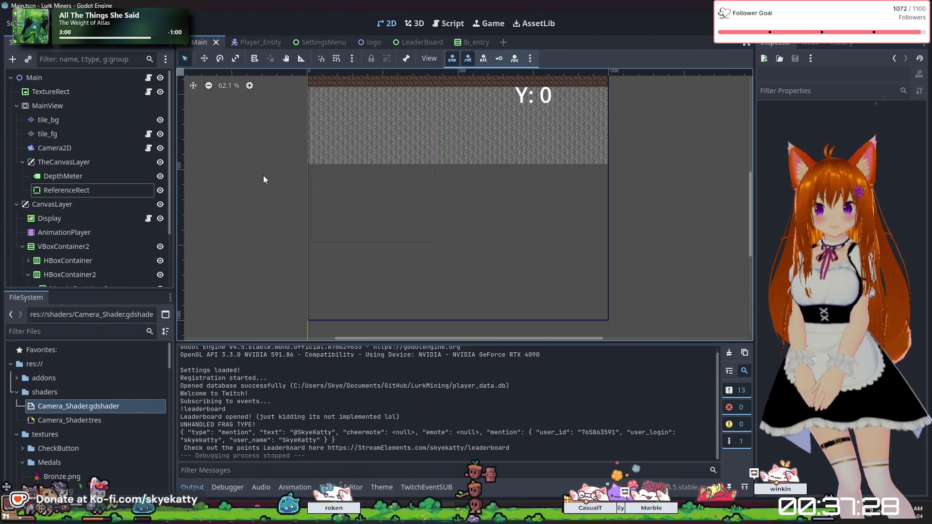
{"action": "left_click", "coordinate": [105, 188]}
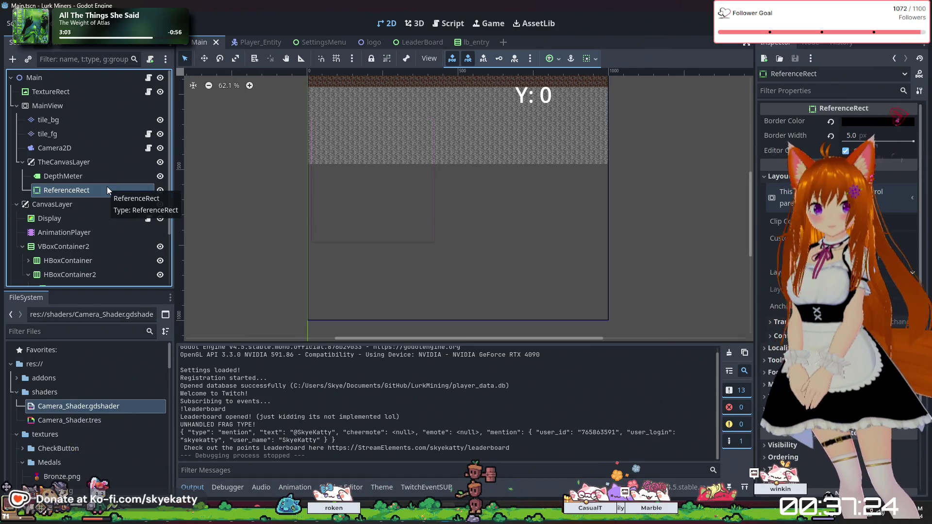
{"action": "left_click", "coordinate": [893, 238]}
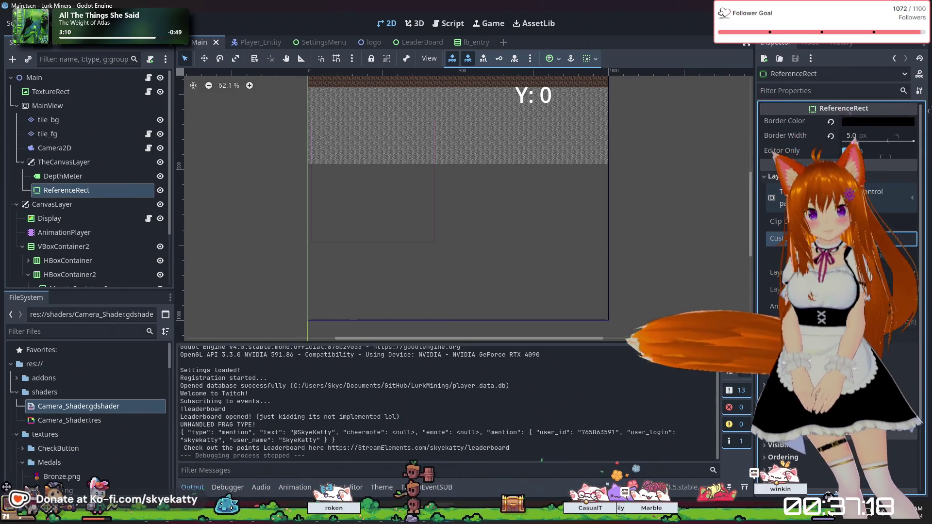
{"action": "key", "text": "Tab"}
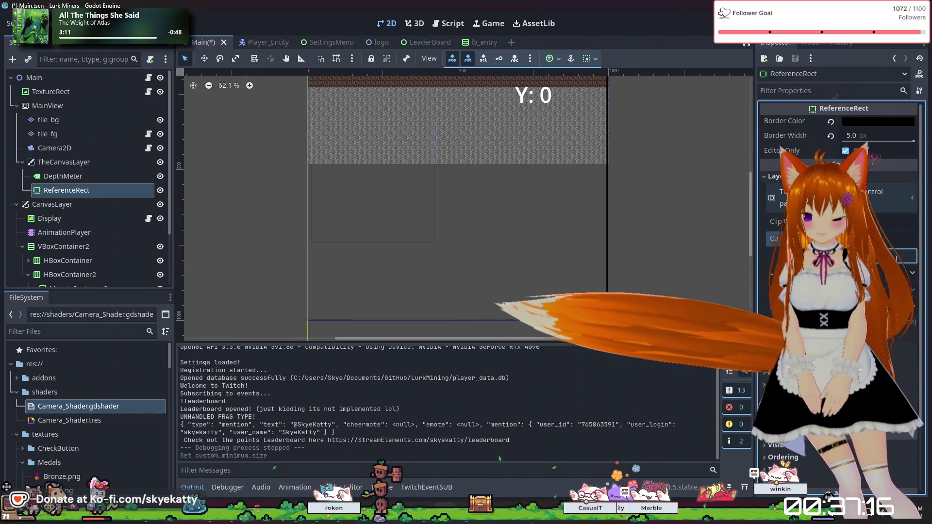
{"action": "key", "text": "Return"}
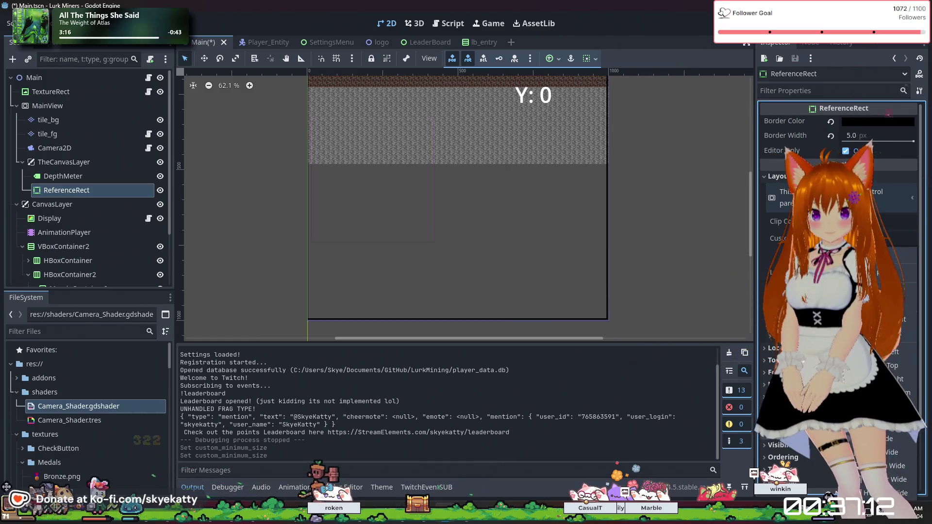
{"action": "left_click", "coordinate": [835, 290]}
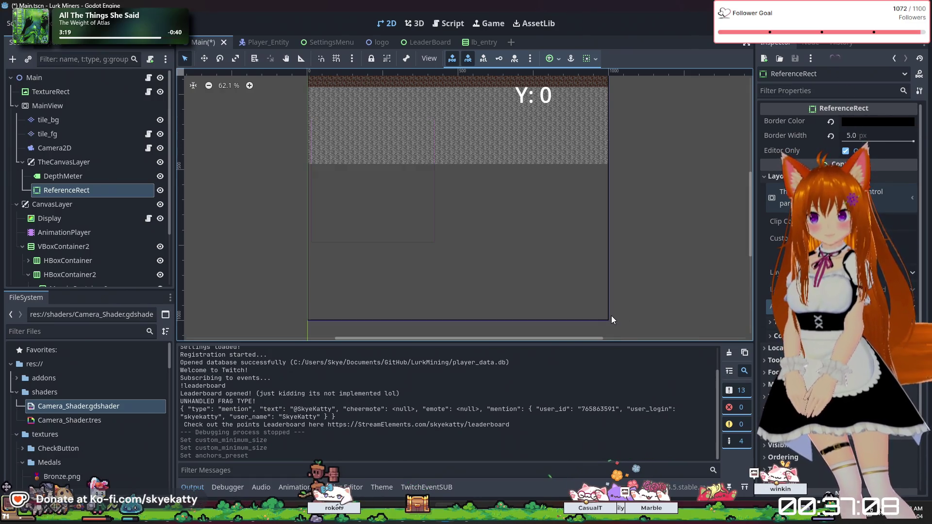
Step: Save the scene and run the game to check the ReferenceRect
{"action": "scroll", "coordinate": [610, 316], "scroll_direction": "up", "scroll_amount": 4}
{"action": "scroll", "coordinate": [625, 319], "scroll_direction": "up", "scroll_amount": 4}
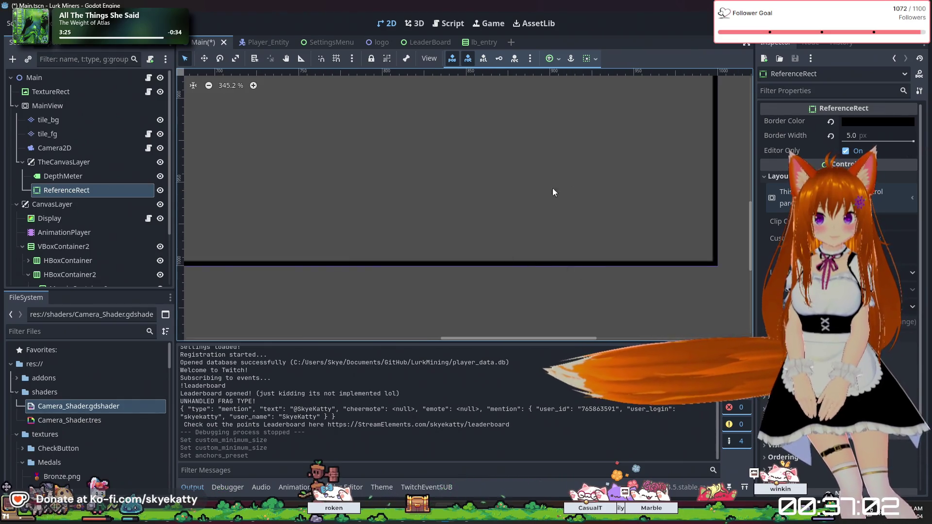
{"action": "left_click", "coordinate": [771, 24]}
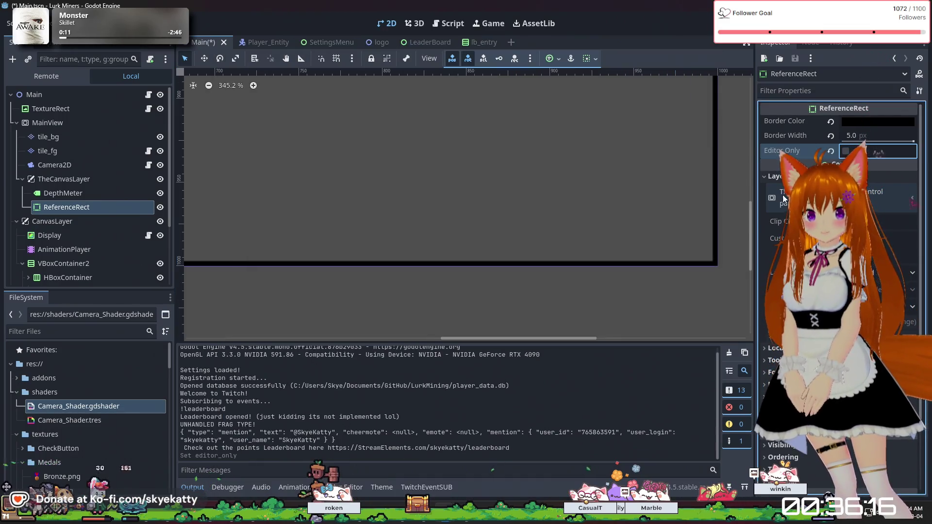
Step: Uncheck Editor Only on the ReferenceRect, run the game to see the border, then stop it
{"action": "left_click", "coordinate": [846, 151]}
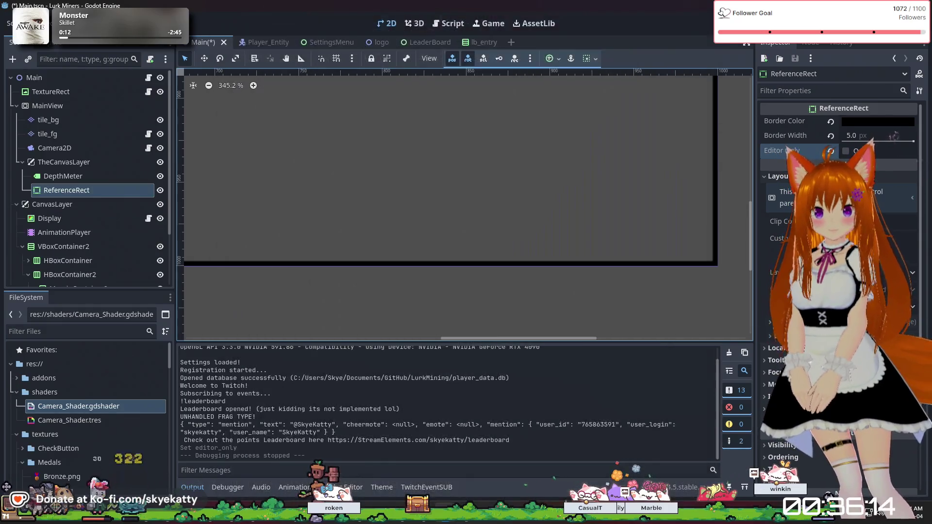
{"action": "key", "text": "F5"}
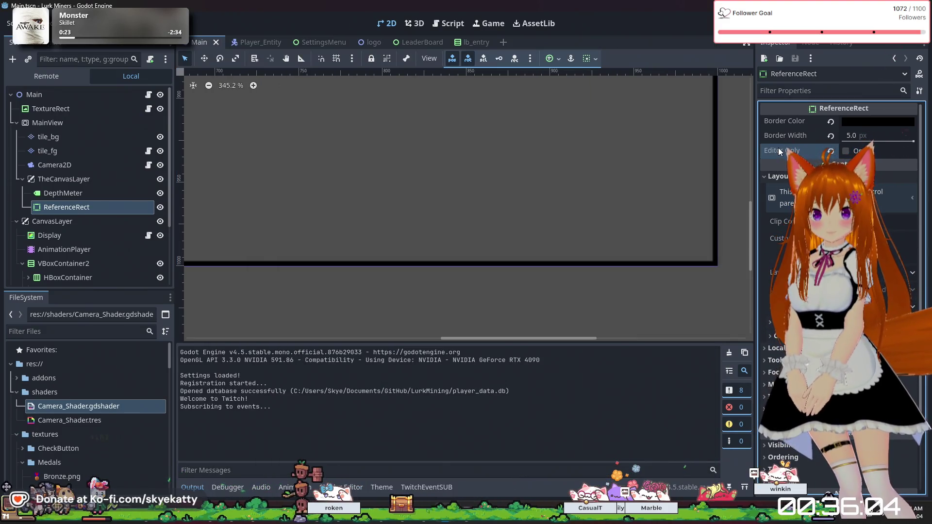
{"action": "mouse_move", "coordinate": [786, 153]}
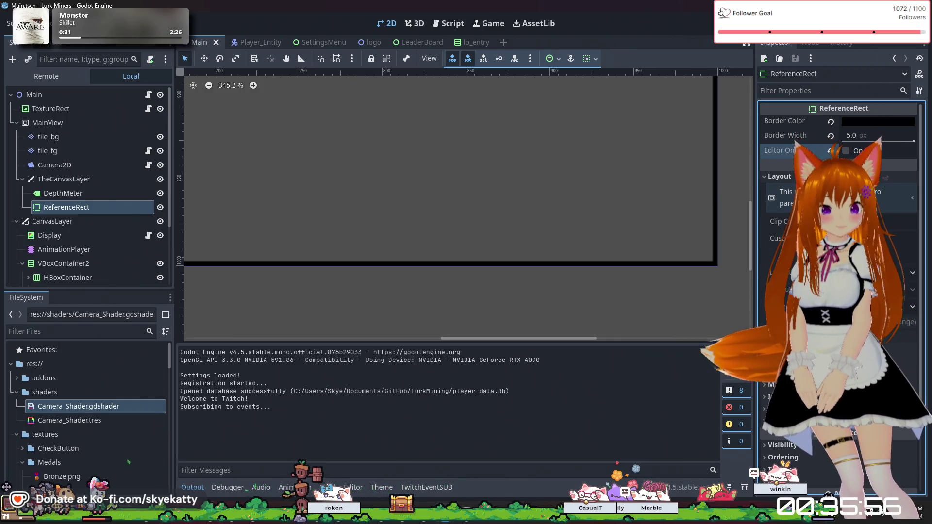
{"action": "key", "text": "F5"}
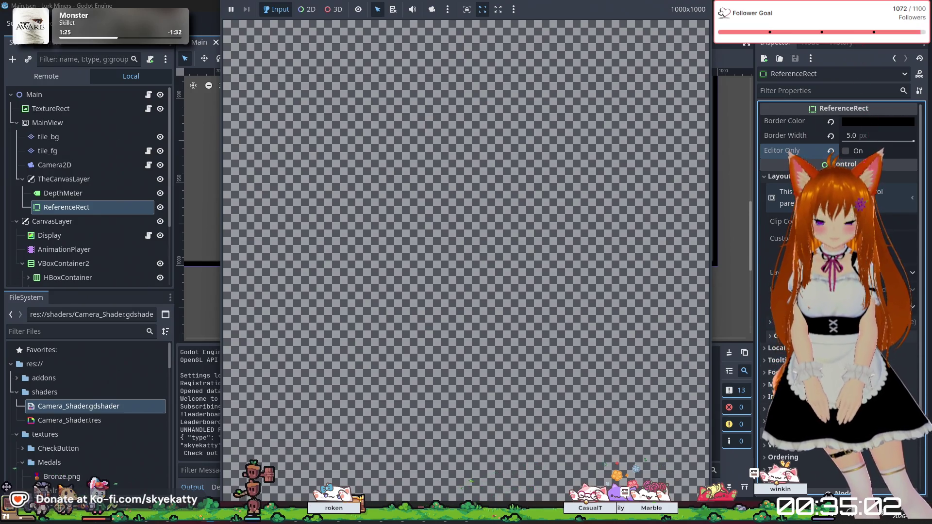
{"action": "key", "text": "F8"}
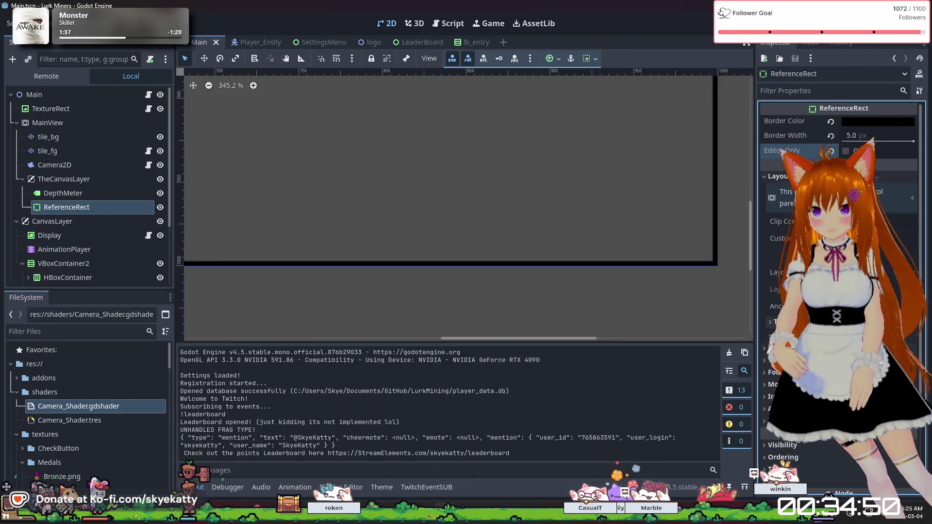
Step: Raise the ReferenceRect's Z Index under CanvasItem > Ordering, then run and stop the game
{"action": "scroll", "coordinate": [798, 149], "scroll_direction": "down", "scroll_amount": 3}
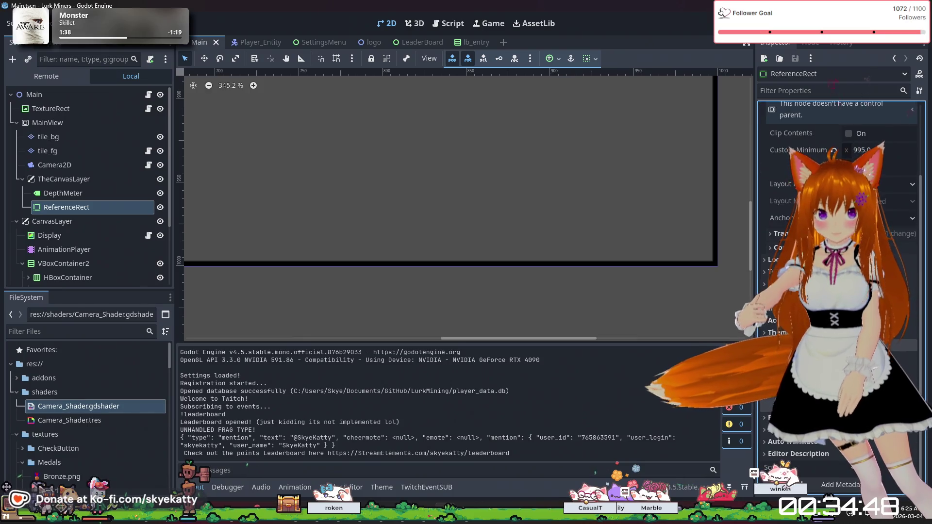
{"action": "left_click", "coordinate": [781, 369]}
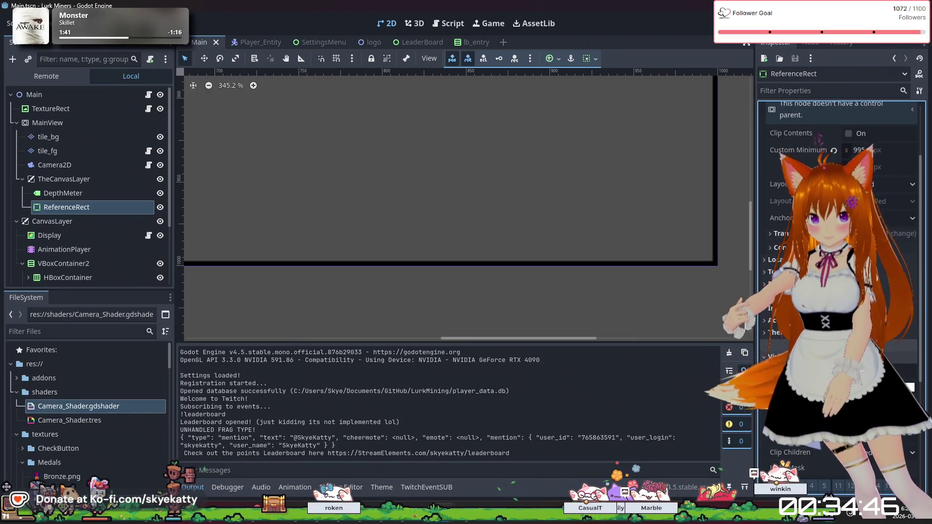
{"action": "left_click", "coordinate": [912, 384]}
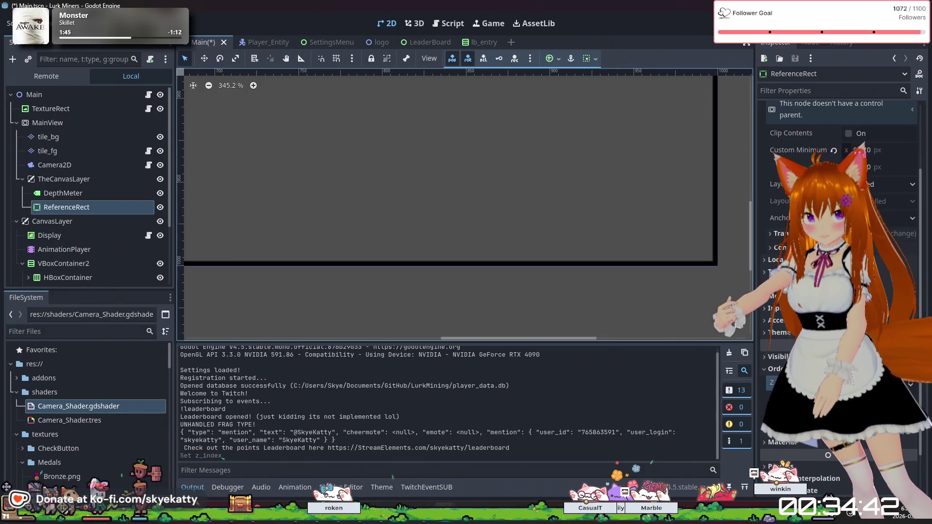
{"action": "key", "text": "F5"}
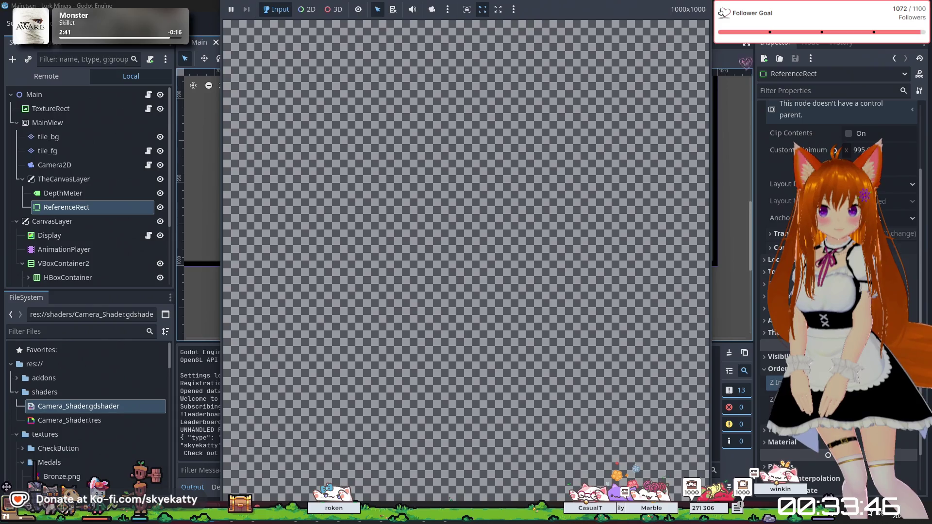
{"action": "key", "text": "F8"}
Step: Zoom and pan the Main scene's 2D viewport to inspect the layout
{"action": "scroll", "coordinate": [720, 240], "scroll_direction": "down", "scroll_amount": 6}
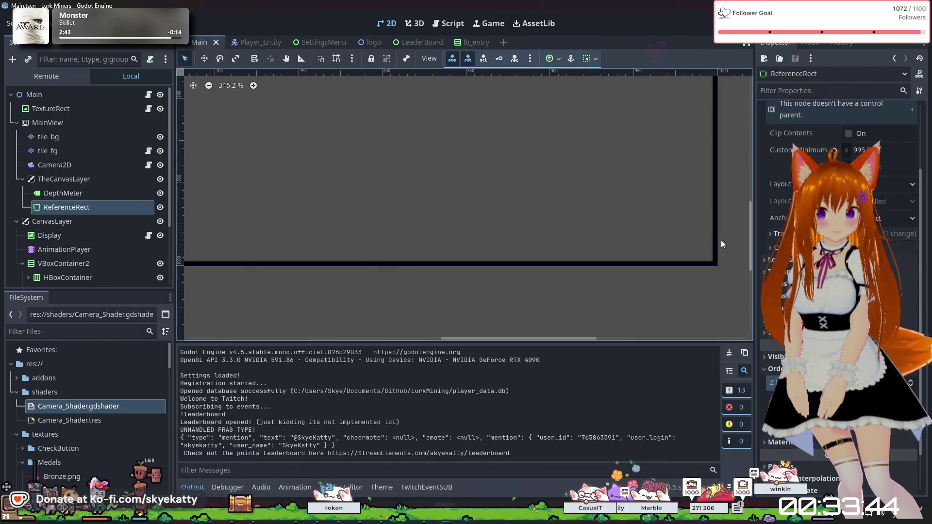
{"action": "left_click_drag", "start_coordinate": [751, 237], "coordinate": [764, 181]}
{"action": "scroll", "coordinate": [720, 168], "scroll_direction": "up", "scroll_amount": 4}
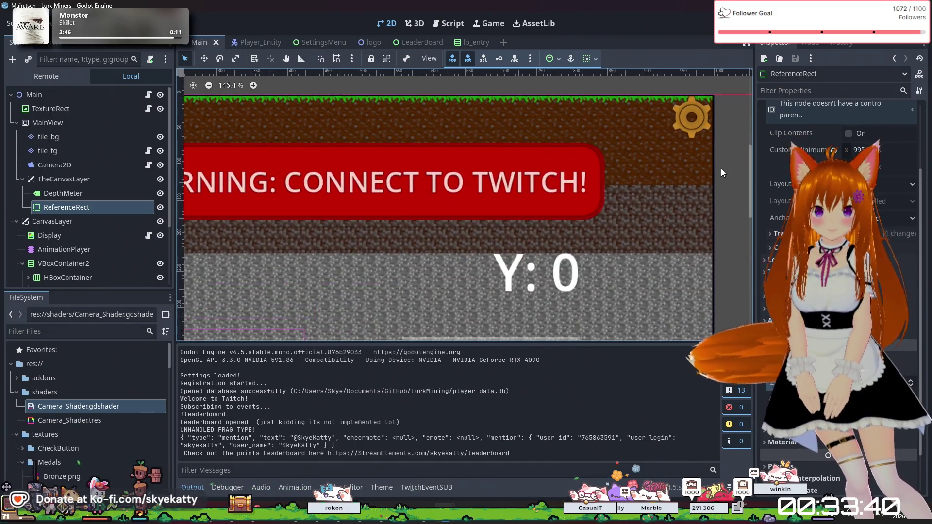
{"action": "mouse_move", "coordinate": [549, 338]}
{"action": "left_mouse_down"}
{"action": "mouse_move", "coordinate": [400, 340]}
{"action": "mouse_move", "coordinate": [424, 341]}
{"action": "left_mouse_up"}
{"action": "scroll", "coordinate": [440, 317], "scroll_direction": "up", "scroll_amount": 5}
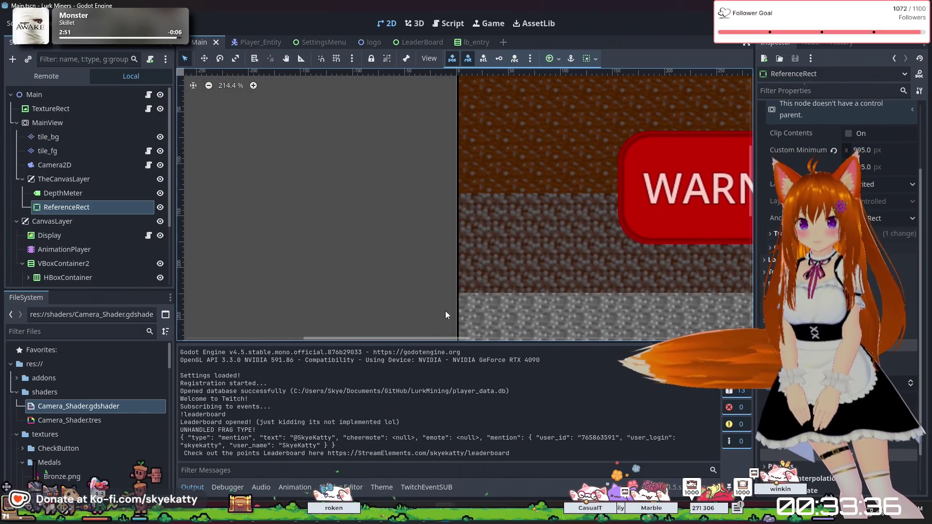
{"action": "scroll", "coordinate": [452, 258], "scroll_direction": "down", "scroll_amount": 10}
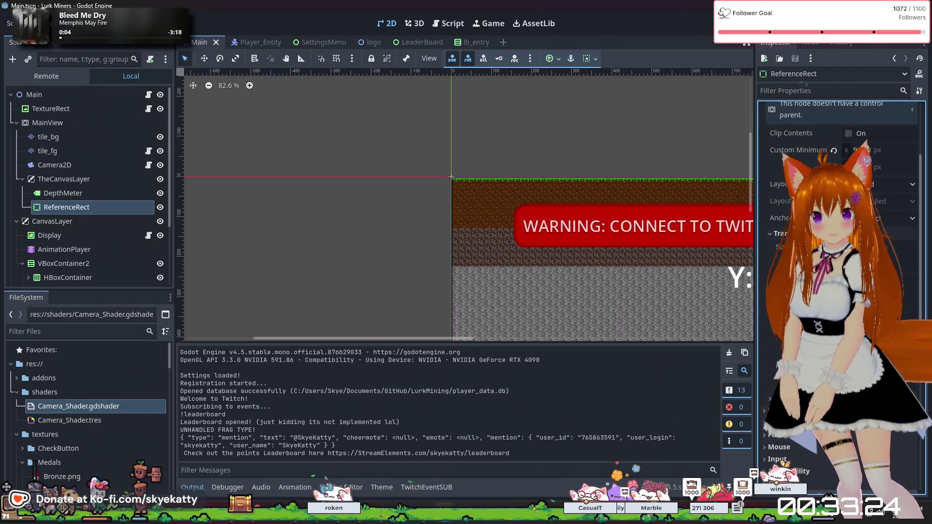
{"action": "scroll", "coordinate": [840, 291], "scroll_direction": "up", "scroll_amount": 3}
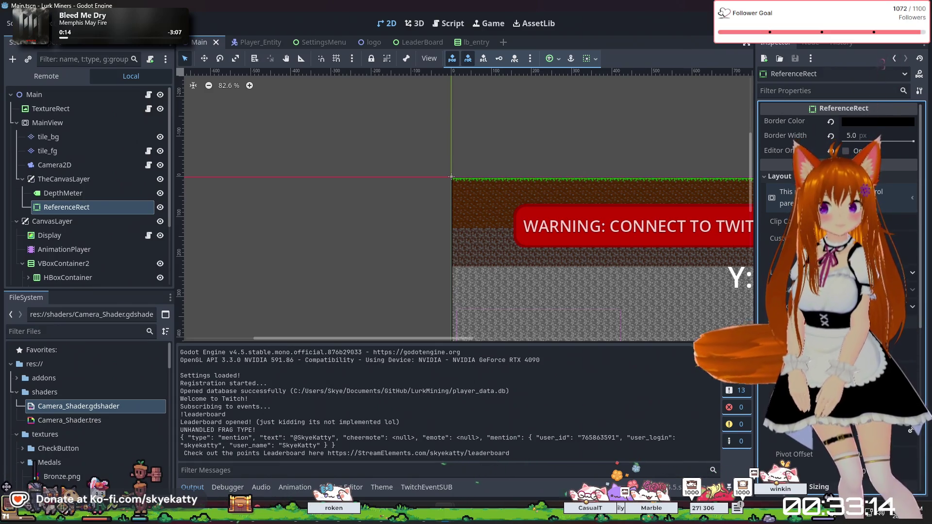
{"action": "scroll", "coordinate": [839, 291], "scroll_direction": "down", "scroll_amount": 5}
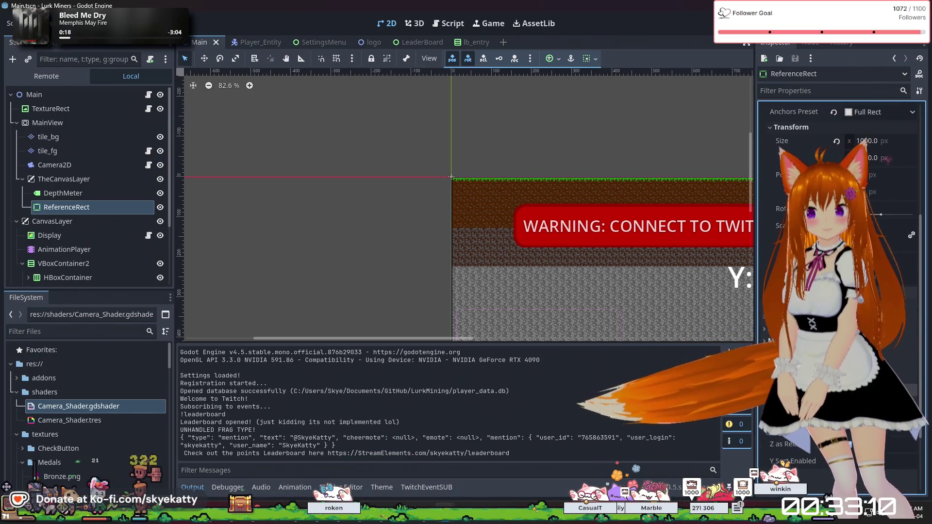
{"action": "scroll", "coordinate": [583, 226], "scroll_direction": "down", "scroll_amount": 10}
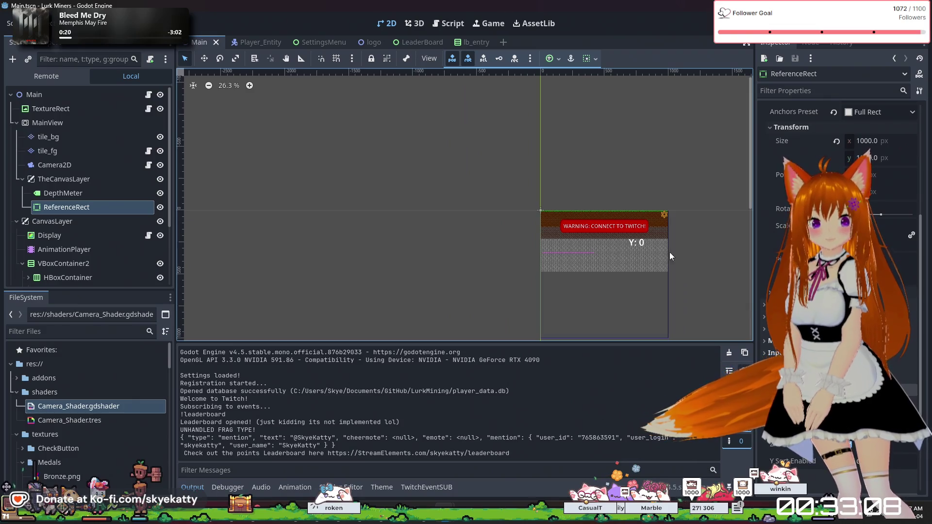
{"action": "scroll", "coordinate": [679, 228], "scroll_direction": "up", "scroll_amount": 4}
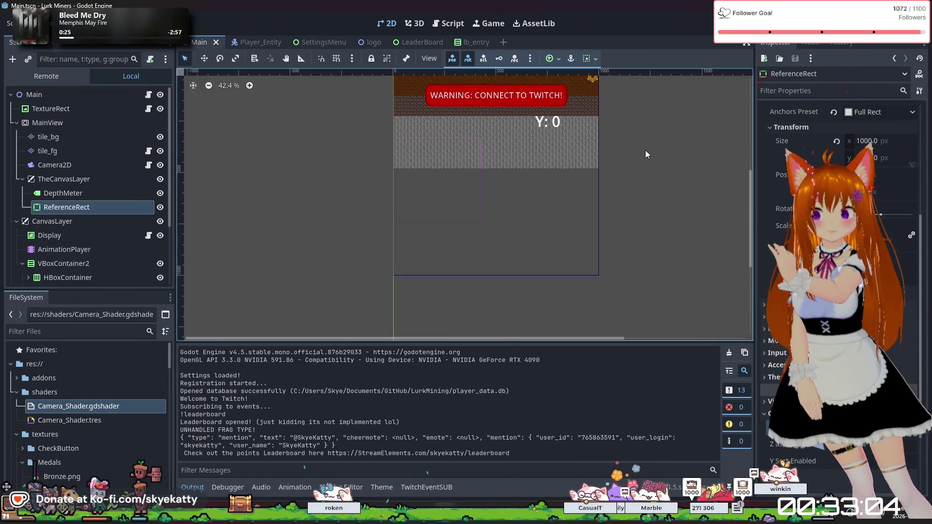
Step: Deselect ReferenceRect and switch to the LeaderBoard scene
{"action": "left_click", "coordinate": [639, 203]}
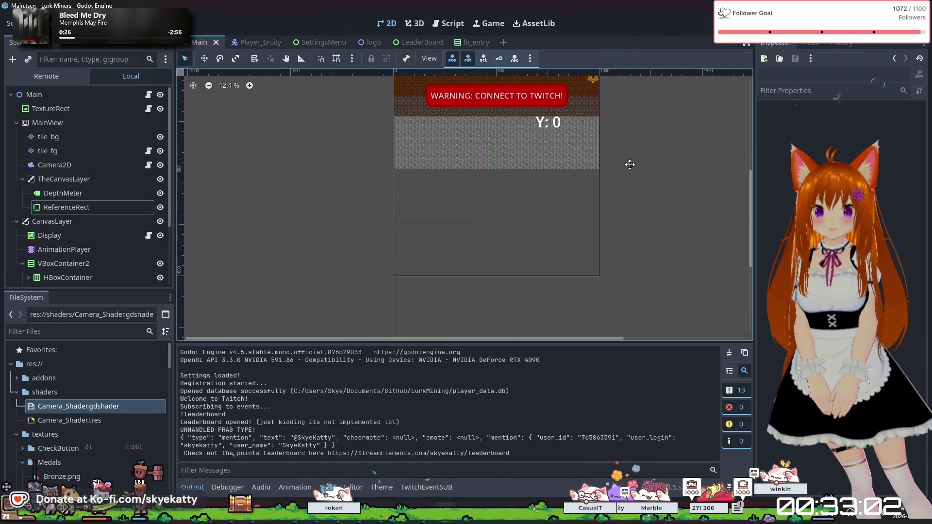
{"action": "left_click_drag", "start_coordinate": [629, 163], "coordinate": [632, 169]}
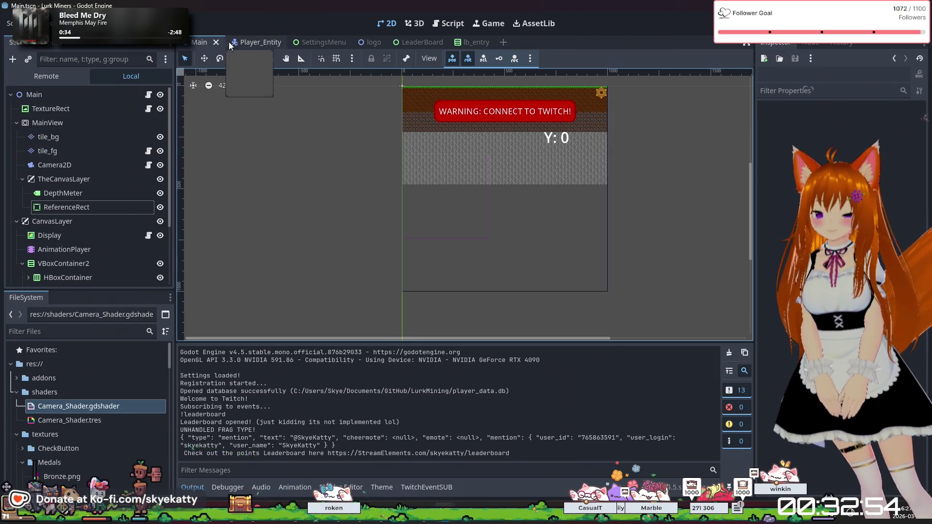
{"action": "left_click", "coordinate": [409, 42]}
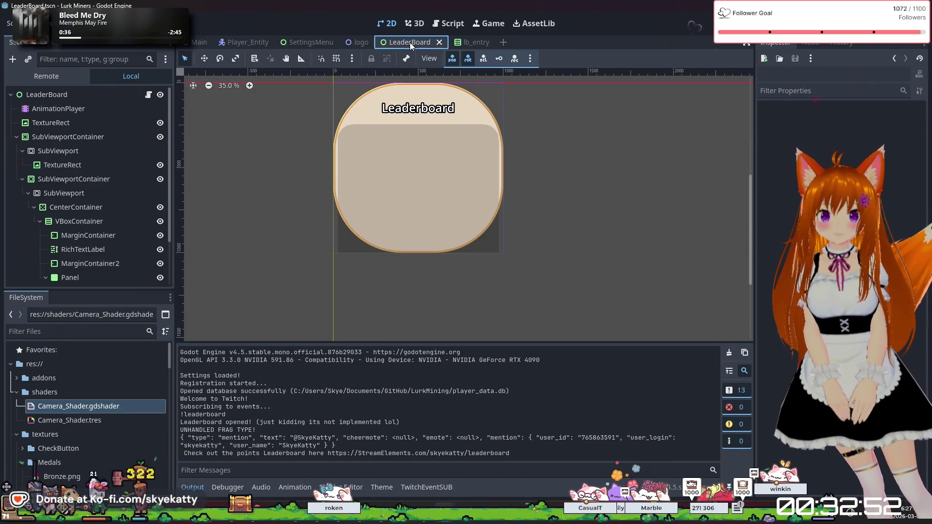
Step: Set the AnimationPlayer's scroll animation length to 30 seconds
{"action": "left_click", "coordinate": [88, 109]}
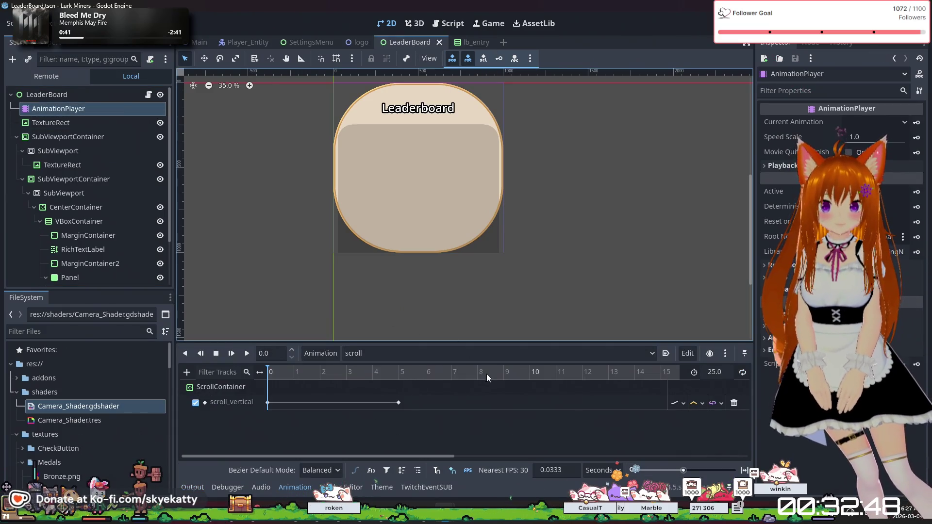
{"action": "scroll", "coordinate": [509, 395], "scroll_direction": "right", "scroll_amount": 3}
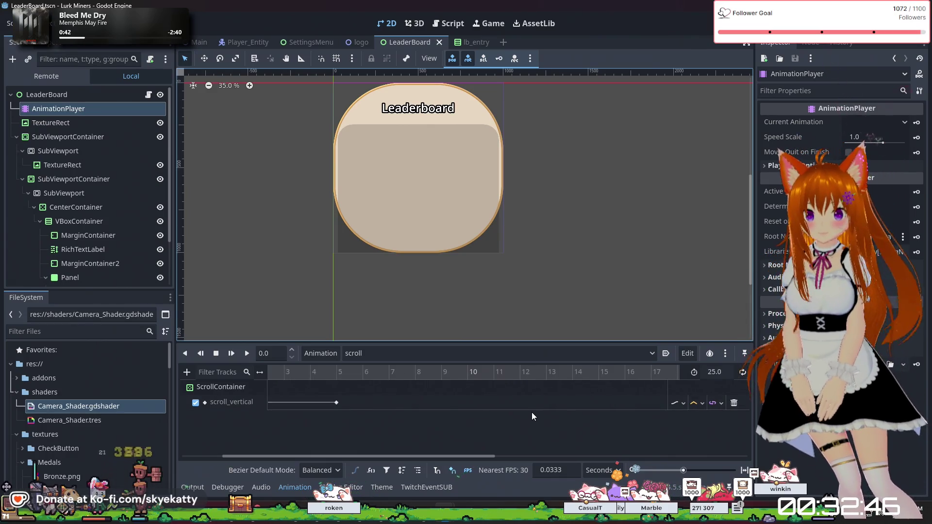
{"action": "scroll", "coordinate": [531, 411], "scroll_direction": "right", "scroll_amount": 5}
{"action": "scroll", "coordinate": [528, 409], "scroll_direction": "down", "scroll_amount": 3, "text": "ctrl"}
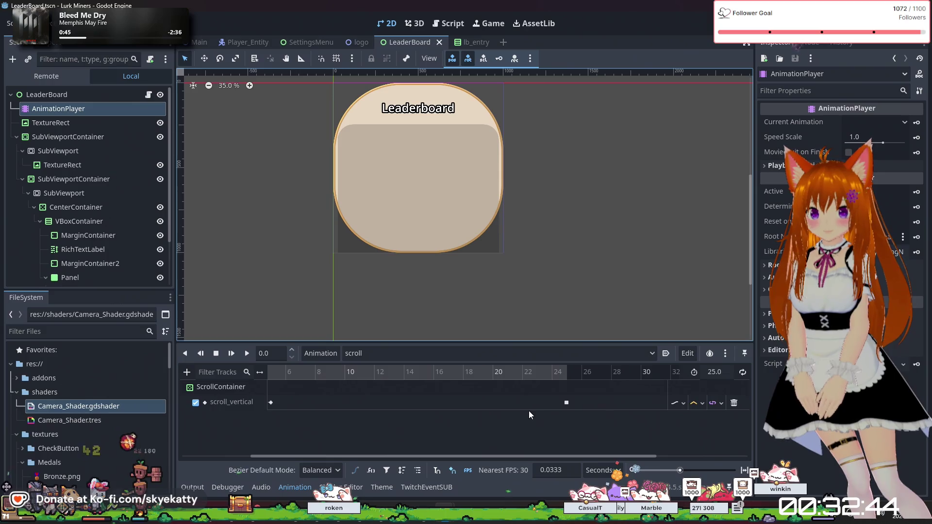
{"action": "left_click", "coordinate": [714, 372]}
{"action": "type", "text": "30"}
{"action": "key", "text": "Return"}
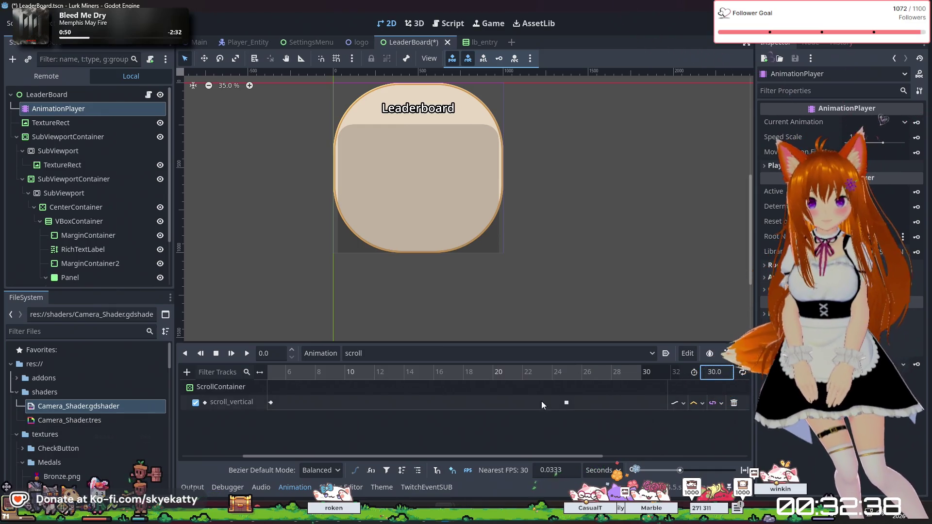
Step: Move the last scroll_vertical keyframe to 30 s, save the scene and run it
{"action": "left_click", "coordinate": [566, 403]}
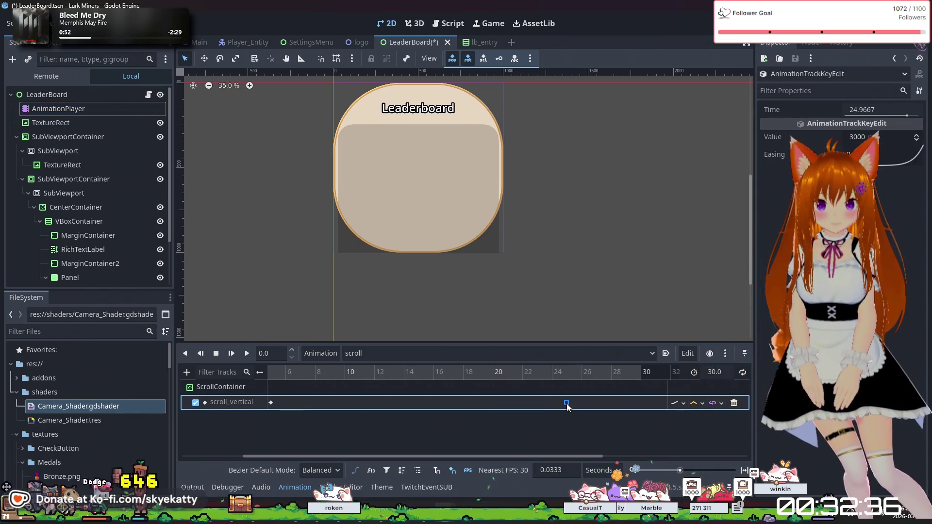
{"action": "left_click", "coordinate": [864, 109]}
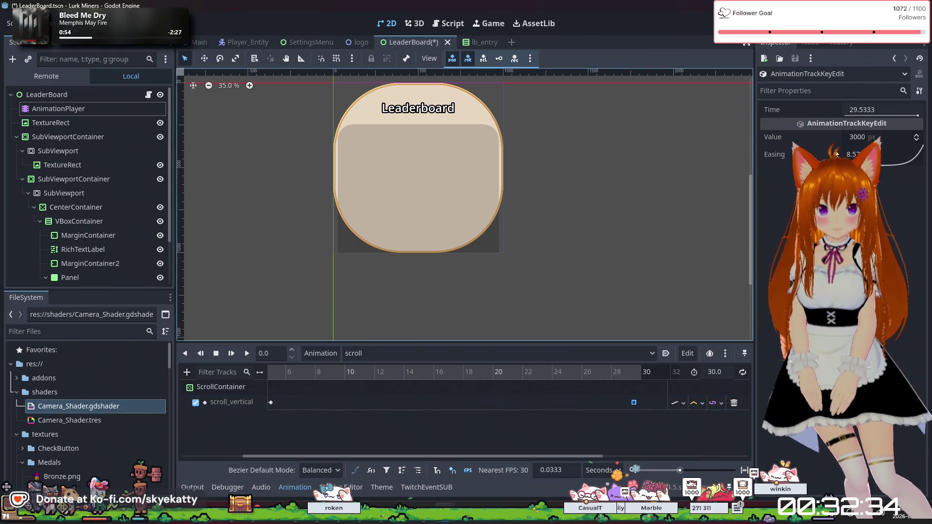
{"action": "type", "text": "30"}
{"action": "key", "text": "Return"}
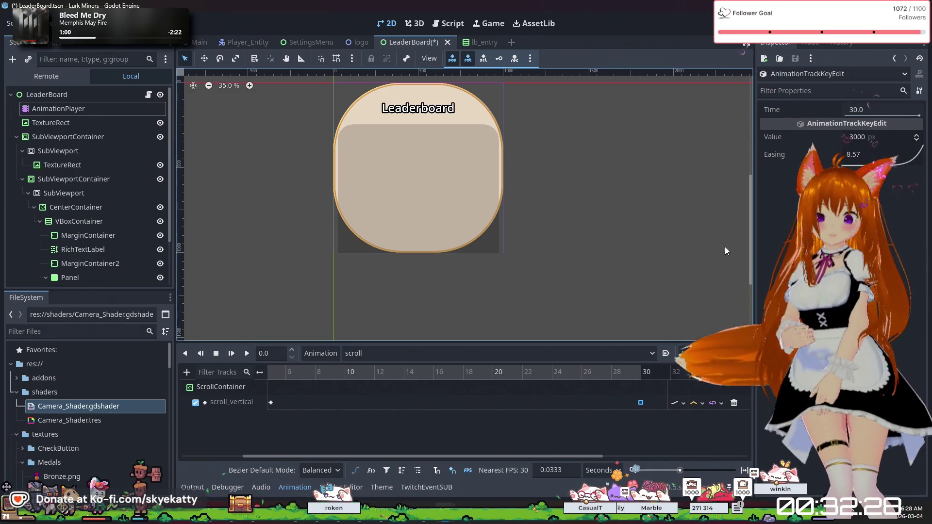
{"action": "left_click", "coordinate": [554, 440]}
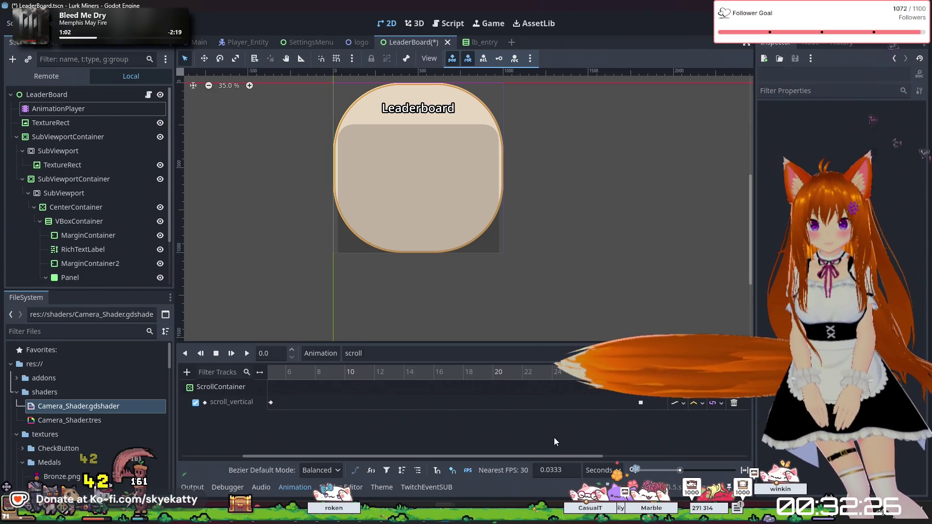
{"action": "key", "text": "ctrl+s"}
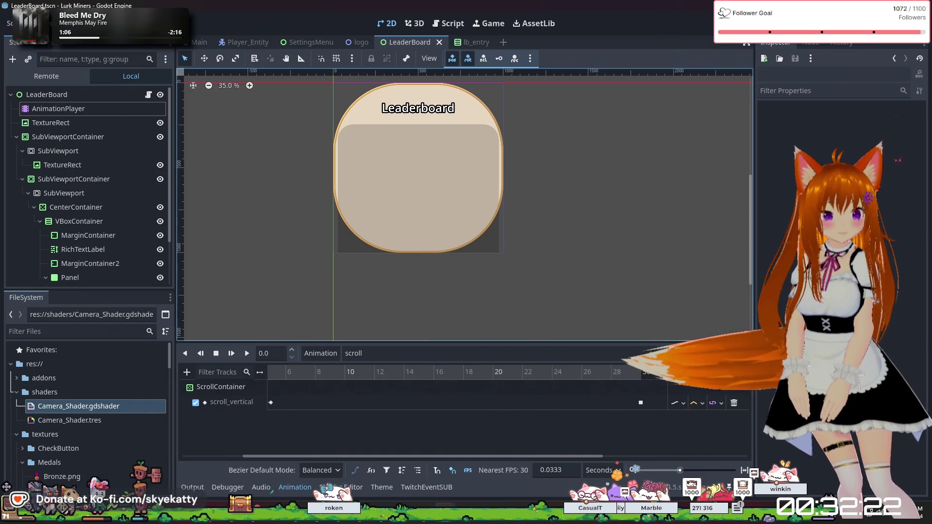
{"action": "key", "text": "F6"}
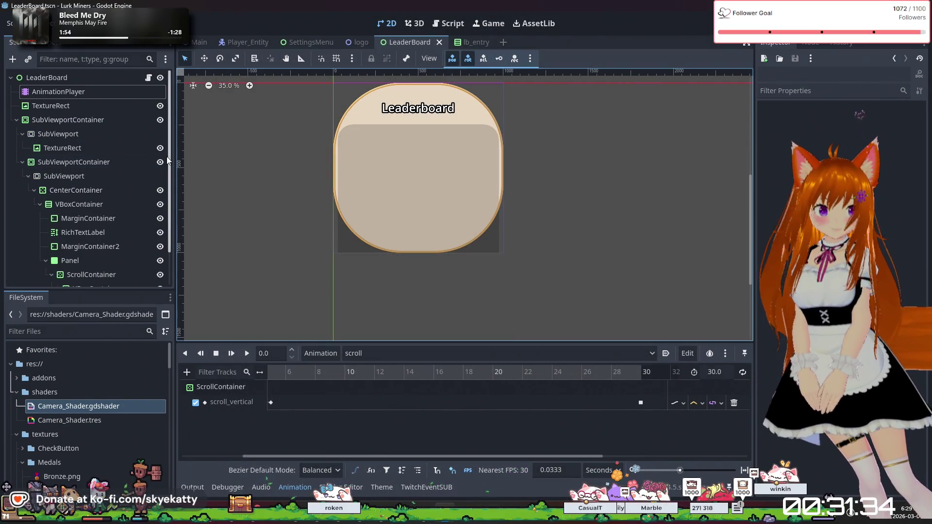
Step: Cycle through the lb_entry and SettingsMenu scene tabs to reach the Main scene
{"action": "left_click", "coordinate": [465, 43]}
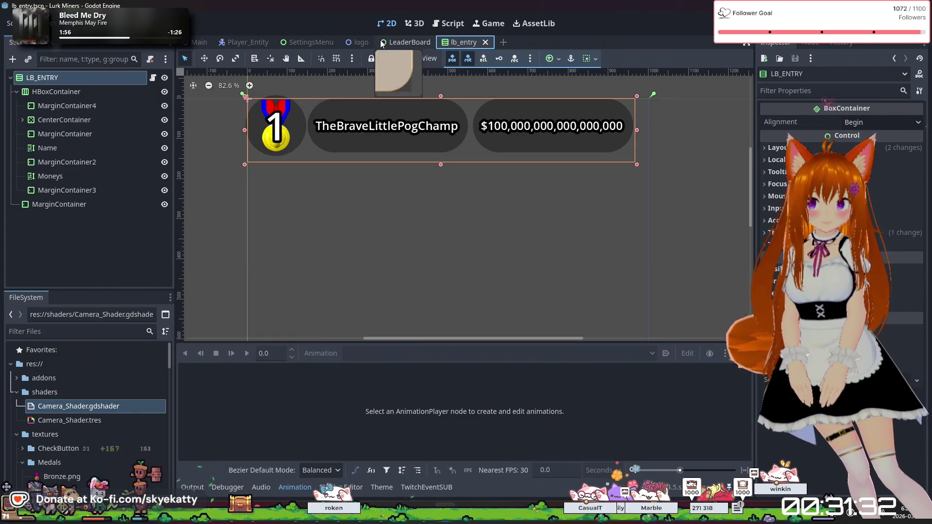
{"action": "left_click", "coordinate": [304, 41]}
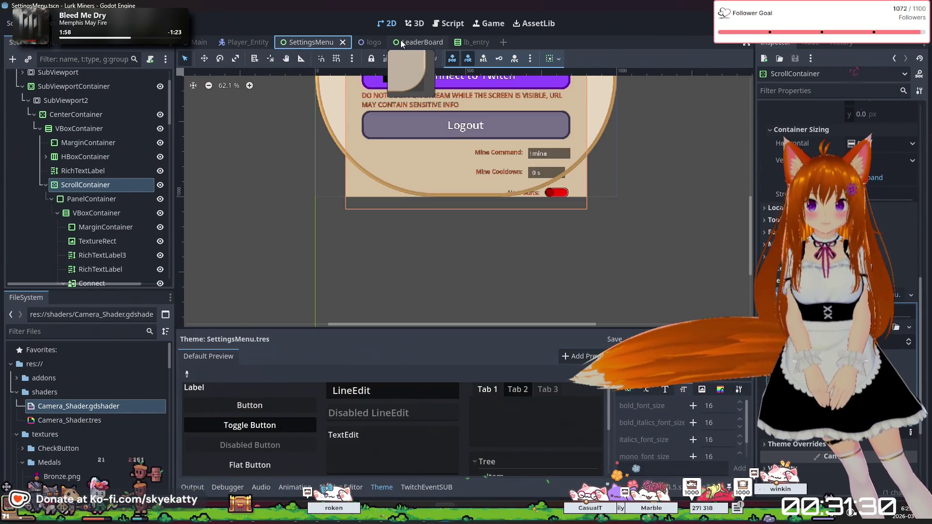
{"action": "left_click", "coordinate": [422, 42]}
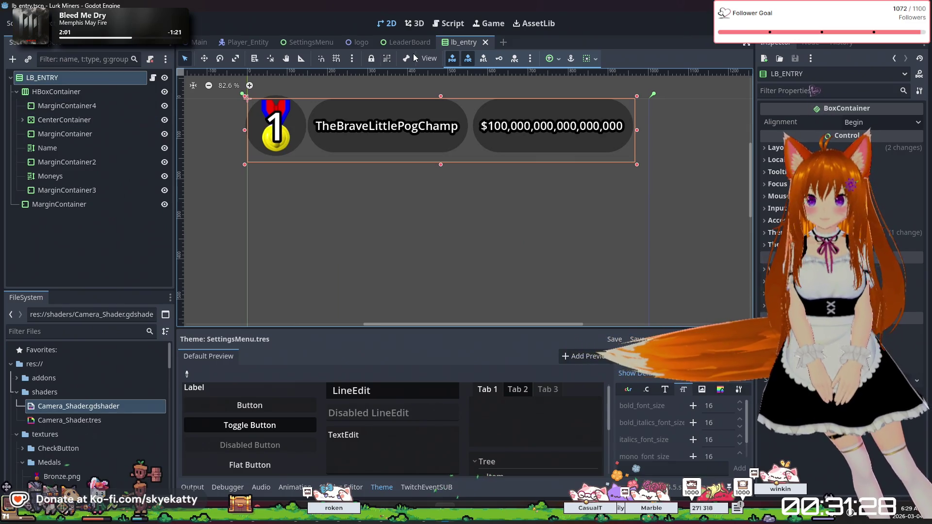
{"action": "left_click", "coordinate": [313, 42]}
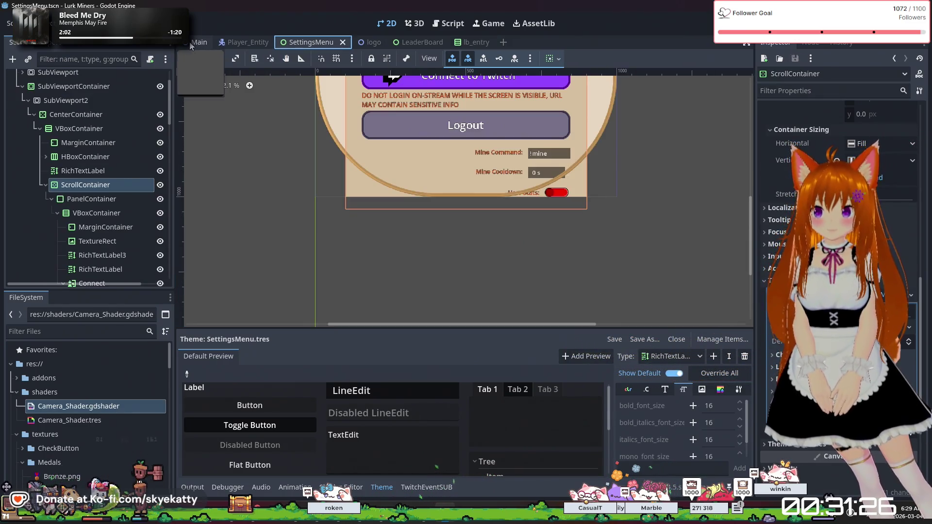
{"action": "left_click", "coordinate": [199, 42]}
Step: Open the Display node's display.gd and place the cursor after the variable declarations
{"action": "left_click", "coordinate": [71, 220]}
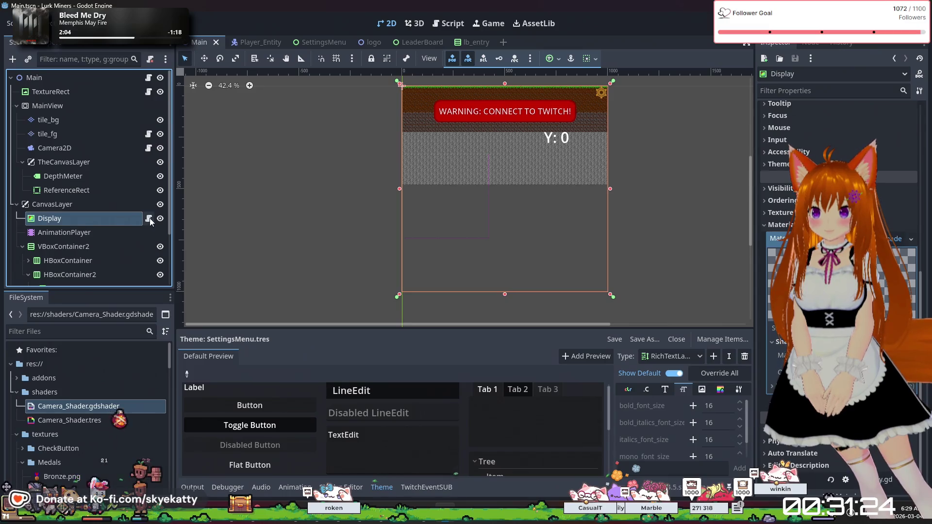
{"action": "left_click", "coordinate": [148, 218]}
{"action": "scroll", "coordinate": [449, 218], "scroll_direction": "up", "scroll_amount": 2}
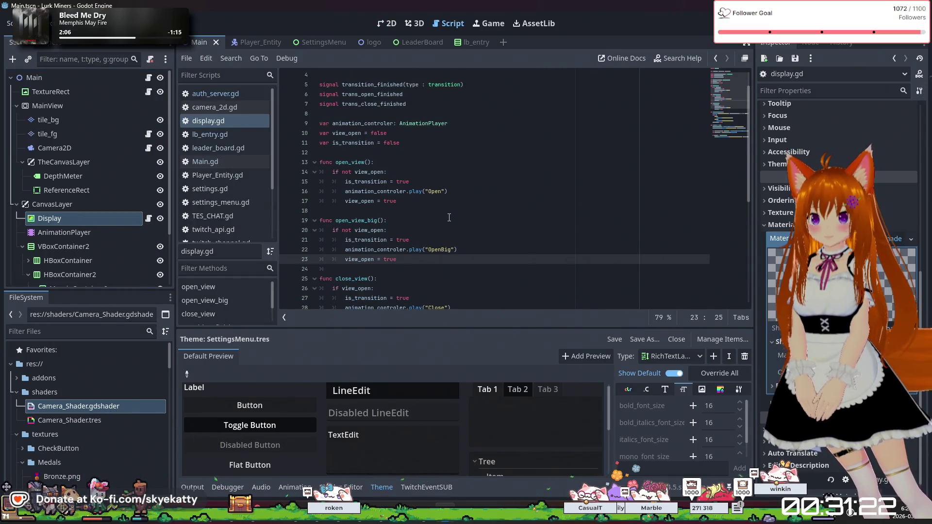
{"action": "scroll", "coordinate": [449, 218], "scroll_direction": "up", "scroll_amount": 1}
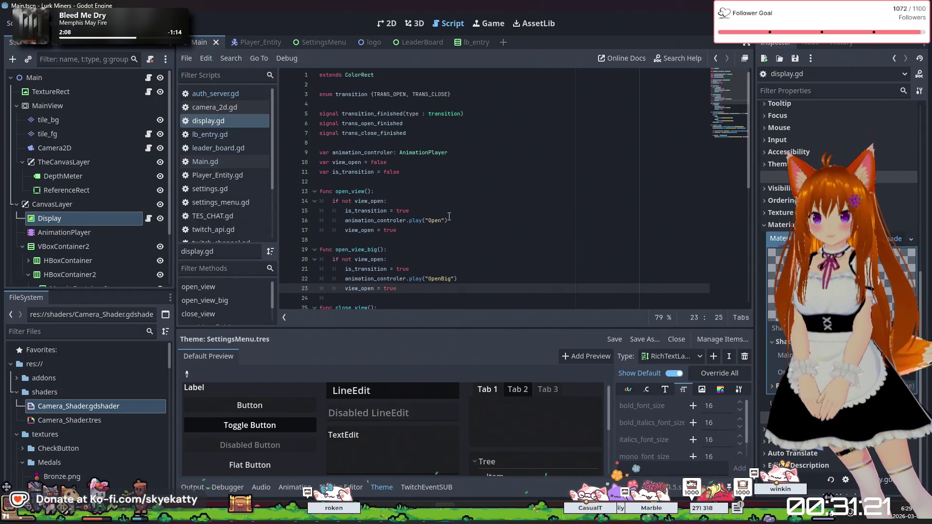
{"action": "left_click", "coordinate": [410, 170]}
{"action": "left_click", "coordinate": [468, 182]}
Step: Declare var is_big = false among the variables in display.gd
{"action": "key", "text": "Return"}
{"action": "key", "text": "Return"}
{"action": "key", "text": "Up"}
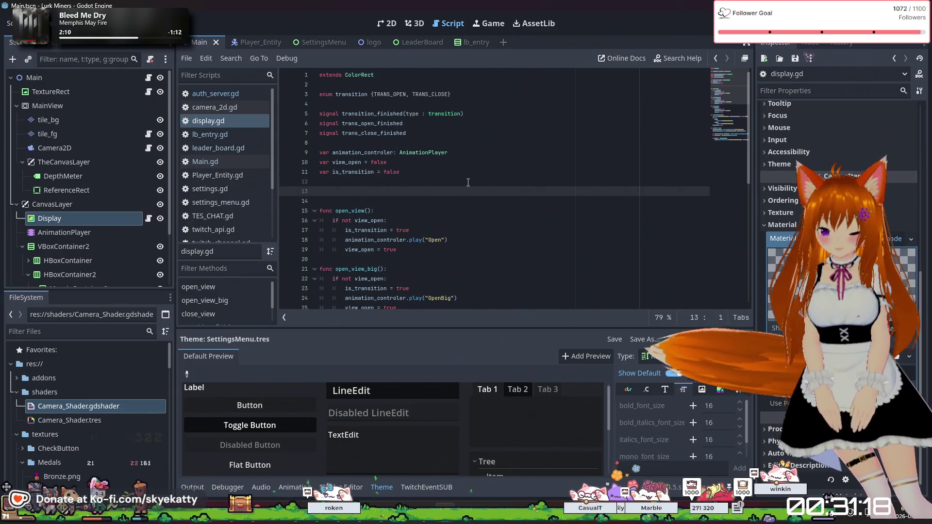
{"action": "type", "text": "var is_big = "}
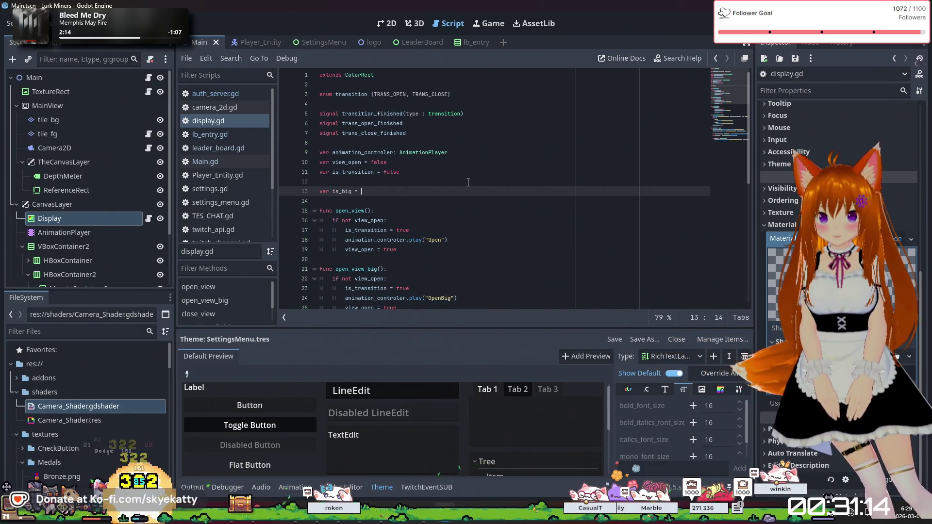
{"action": "type", "text": "ture"}
{"action": "key", "text": "BackSpace"}
{"action": "key", "text": "BackSpace"}
{"action": "key", "text": "BackSpace"}
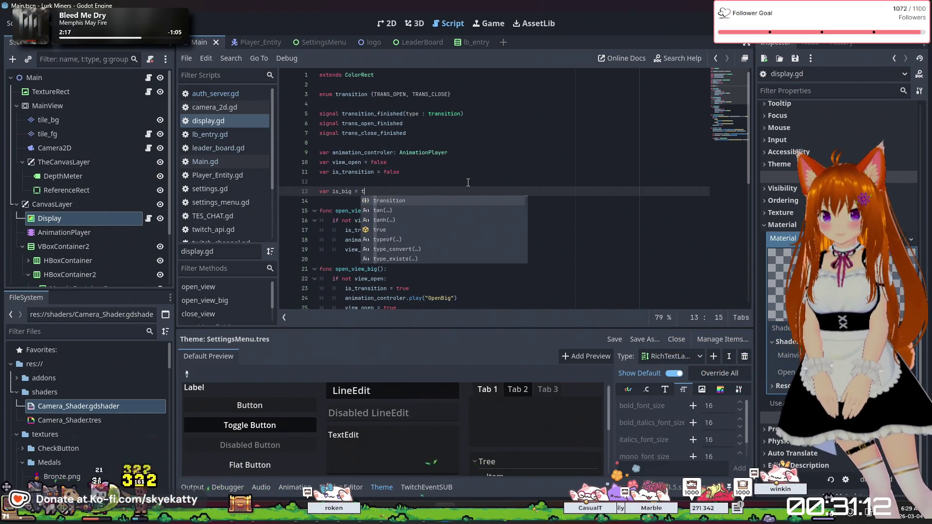
{"action": "type", "text": "false"}
{"action": "key", "text": "Escape"}
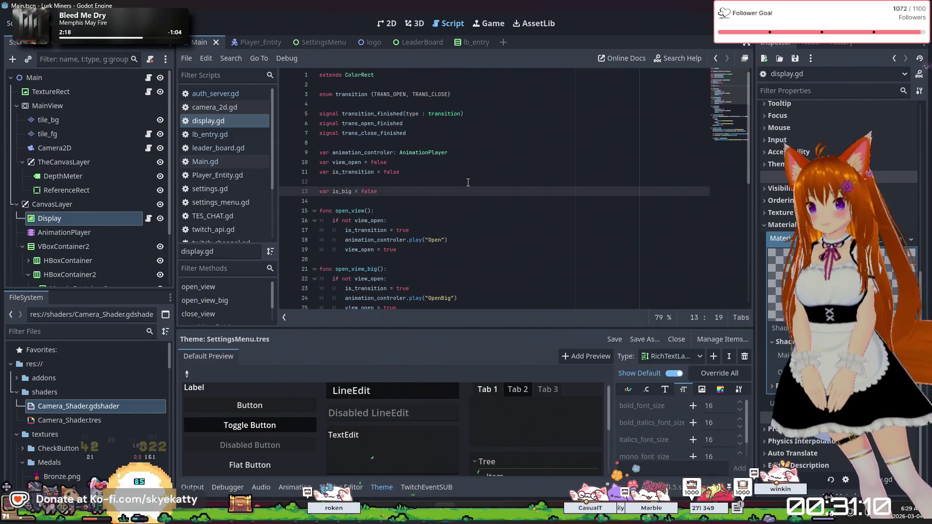
Step: Add is_big = true after view_open = true in open_view_big()
{"action": "left_click", "coordinate": [468, 183]}
{"action": "scroll", "coordinate": [468, 183], "scroll_direction": "down", "scroll_amount": 3}
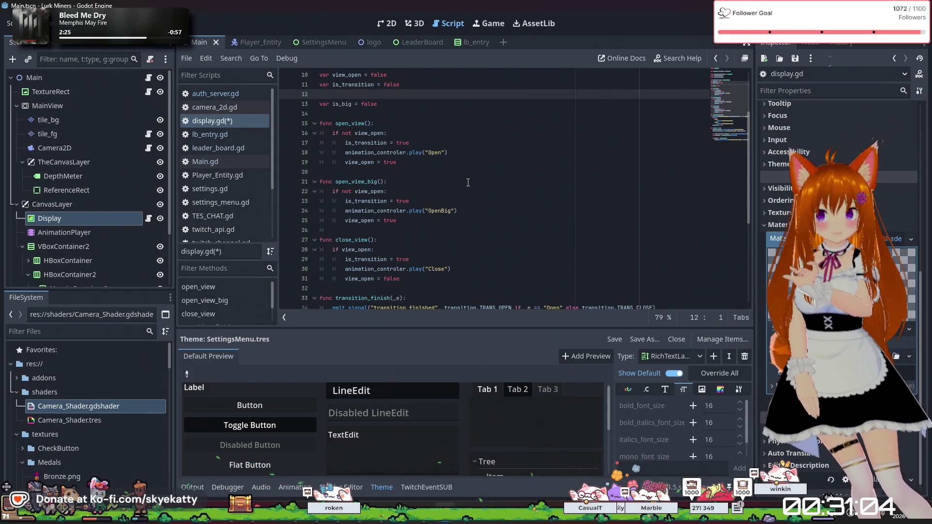
{"action": "left_click", "coordinate": [462, 211]}
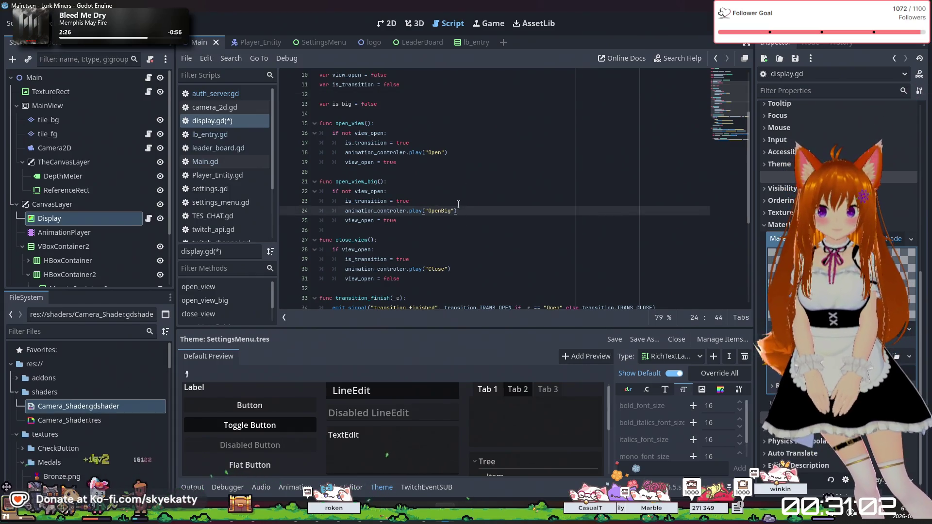
{"action": "left_click", "coordinate": [458, 202]}
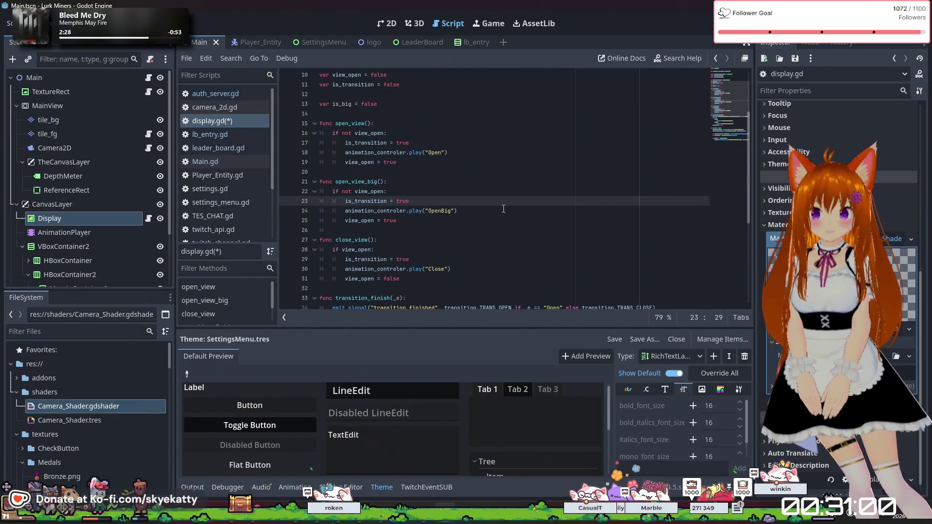
{"action": "left_click", "coordinate": [489, 220]}
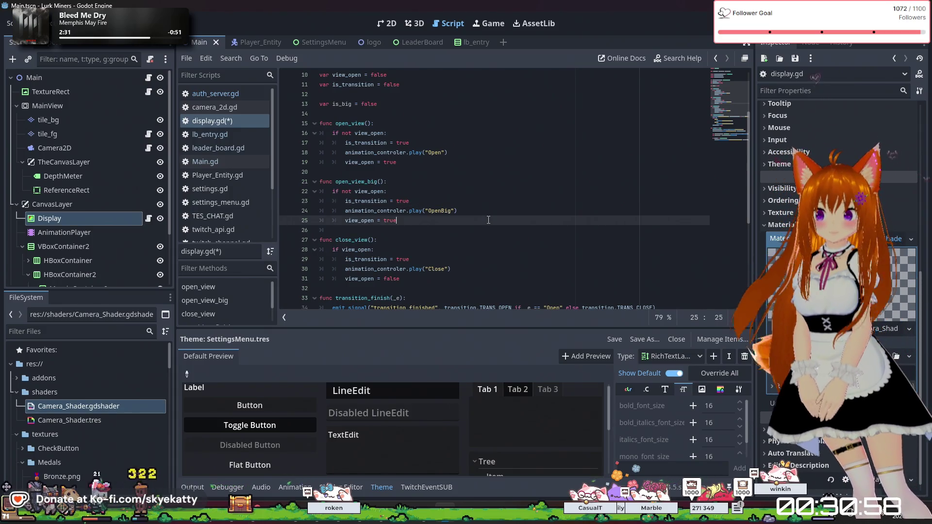
{"action": "key", "text": "Return"}
{"action": "type", "text": "is_"}
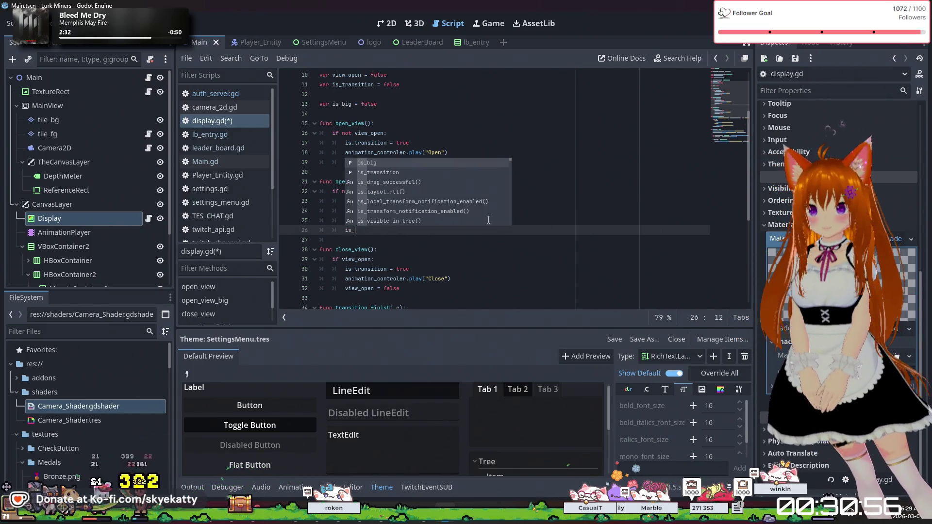
{"action": "type", "text": "big = true"}
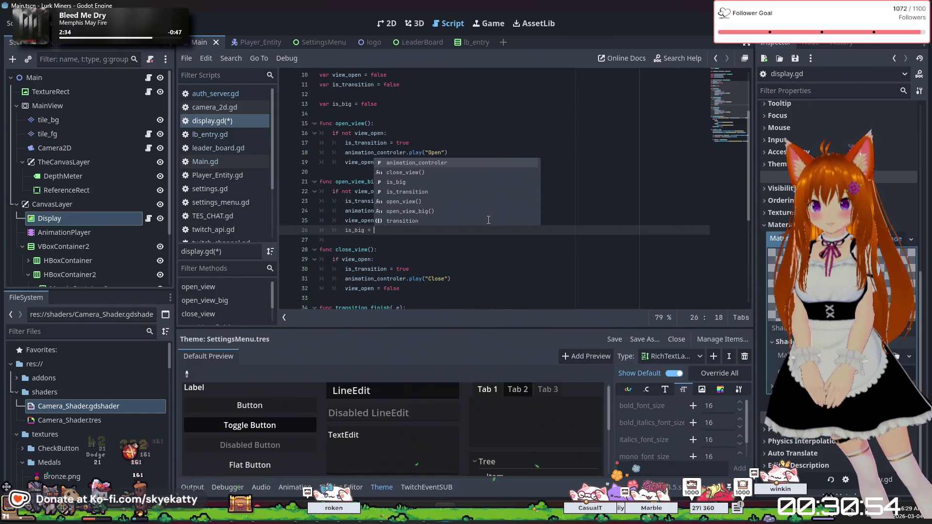
{"action": "scroll", "coordinate": [488, 220], "scroll_direction": "down", "scroll_amount": 3}
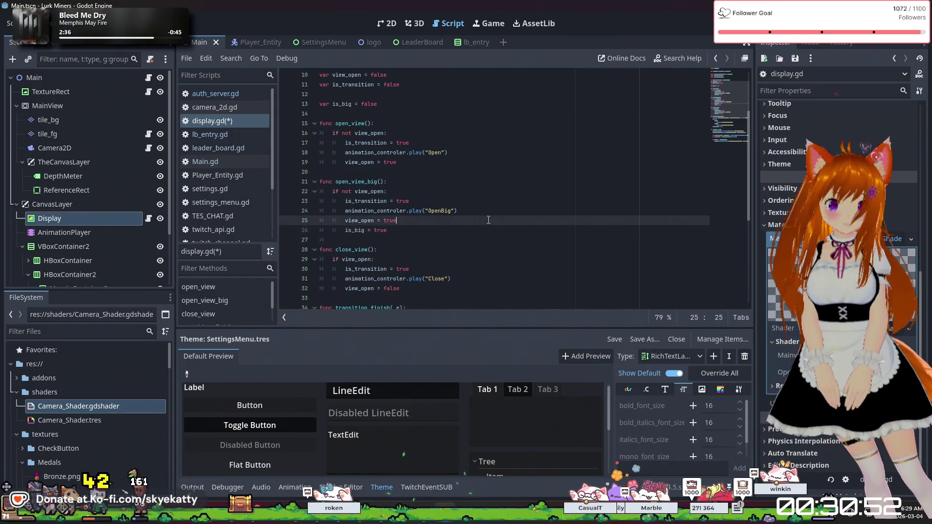
Step: Add is_big = false at the end of close_view()
{"action": "left_click", "coordinate": [466, 258]}
{"action": "key", "text": "Return"}
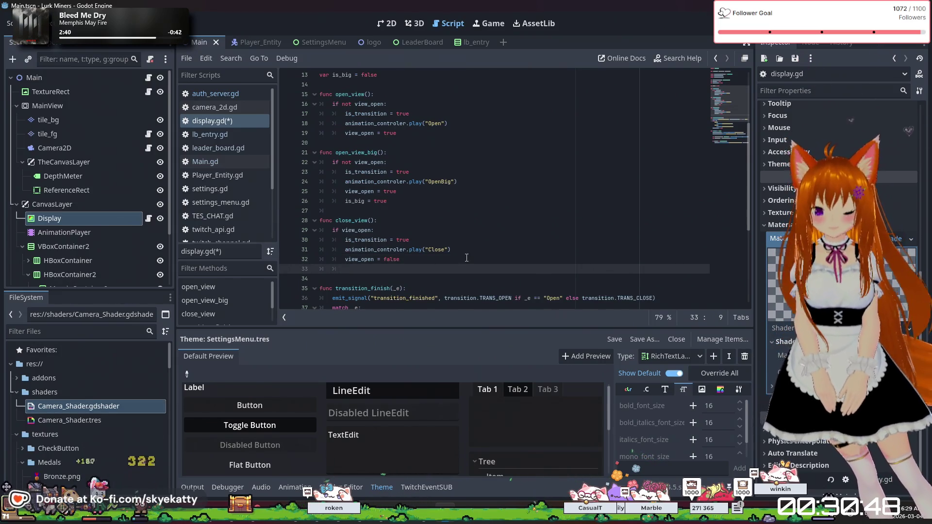
{"action": "type", "text": "is_big ="}
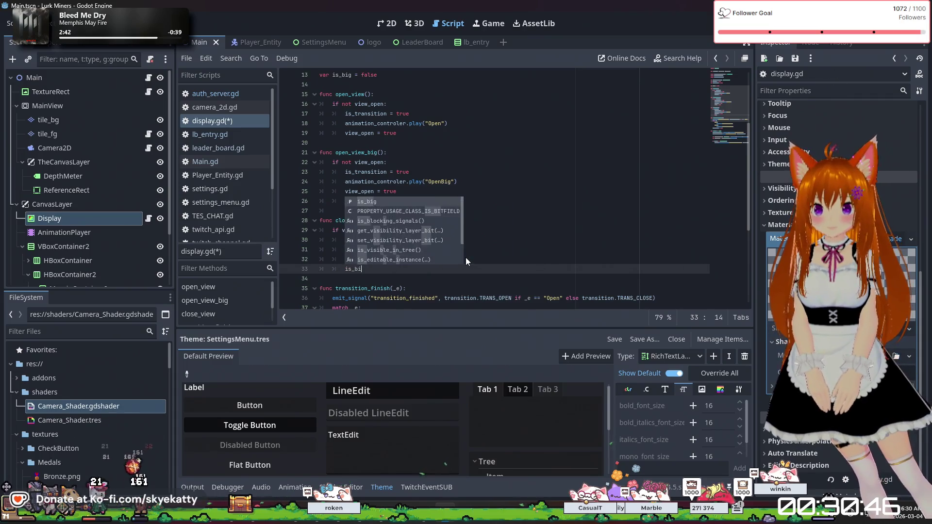
{"action": "type", "text": " false"}
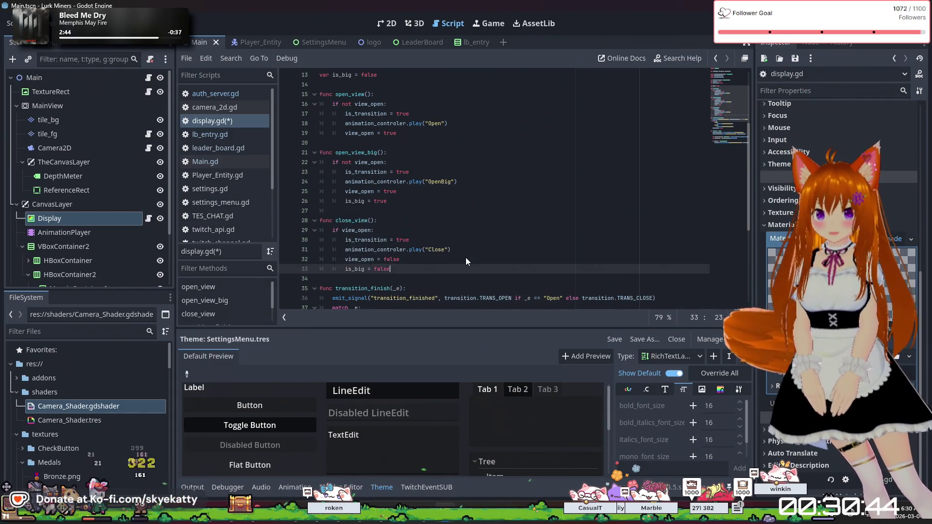
{"action": "left_click", "coordinate": [465, 257]}
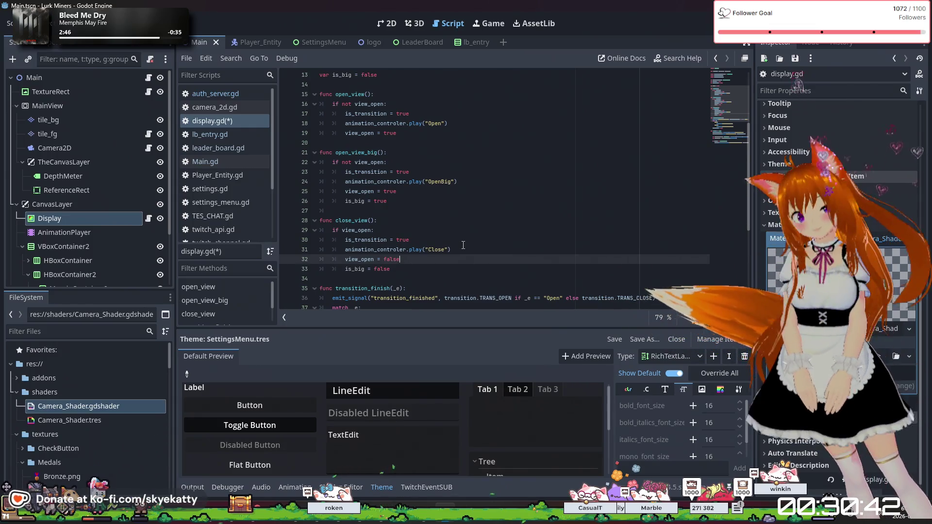
Step: Insert an if is_big: branch in close_view that plays "CloseBig"
{"action": "left_click", "coordinate": [488, 242]}
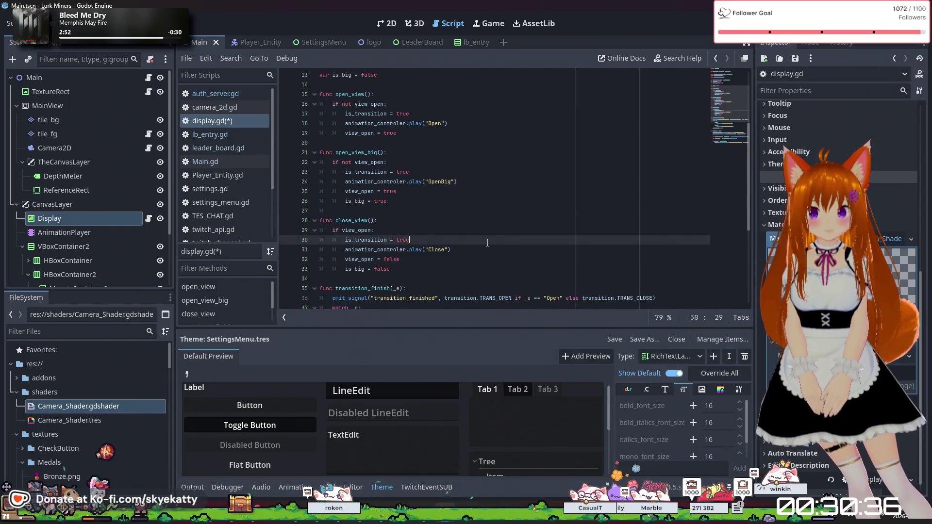
{"action": "key", "text": "Return"}
{"action": "type", "text": "if i"}
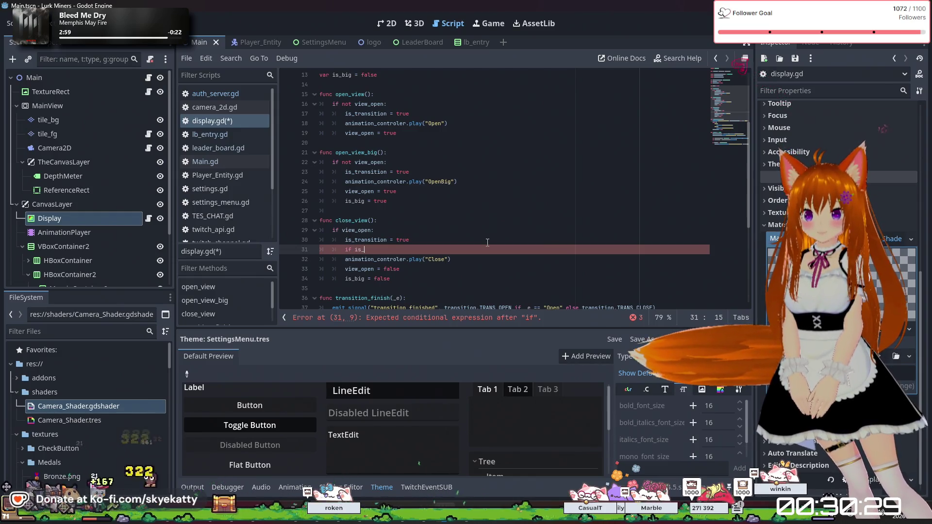
{"action": "type", "text": "s_big"}
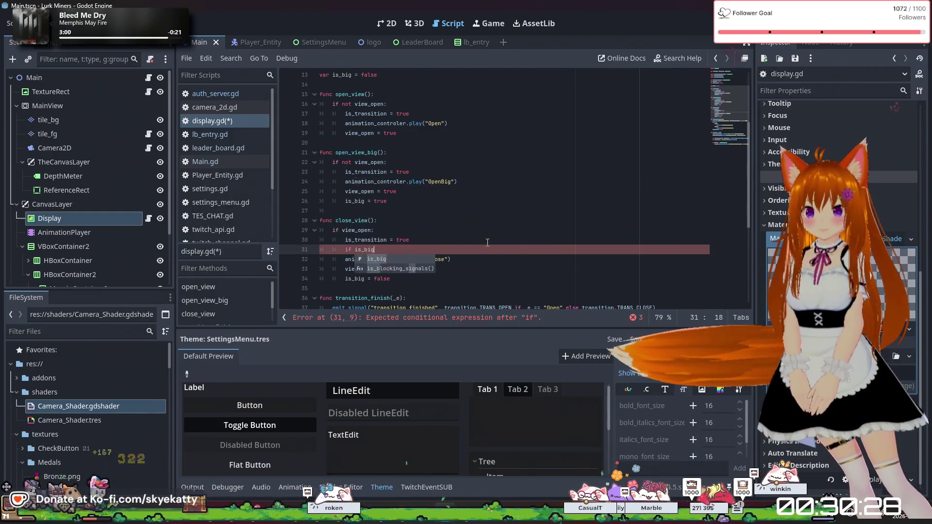
{"action": "key", "text": "BackSpace"}
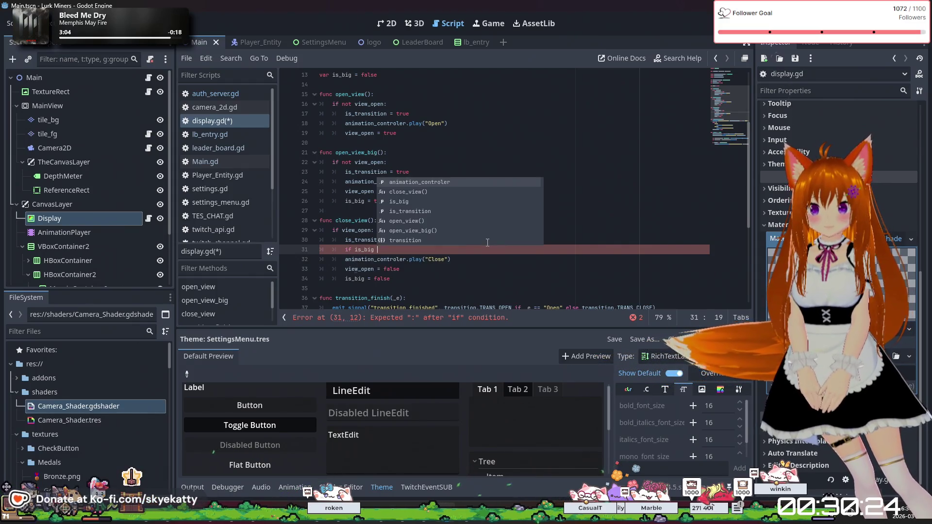
{"action": "type", "text": ":"}
{"action": "key", "text": "Return"}
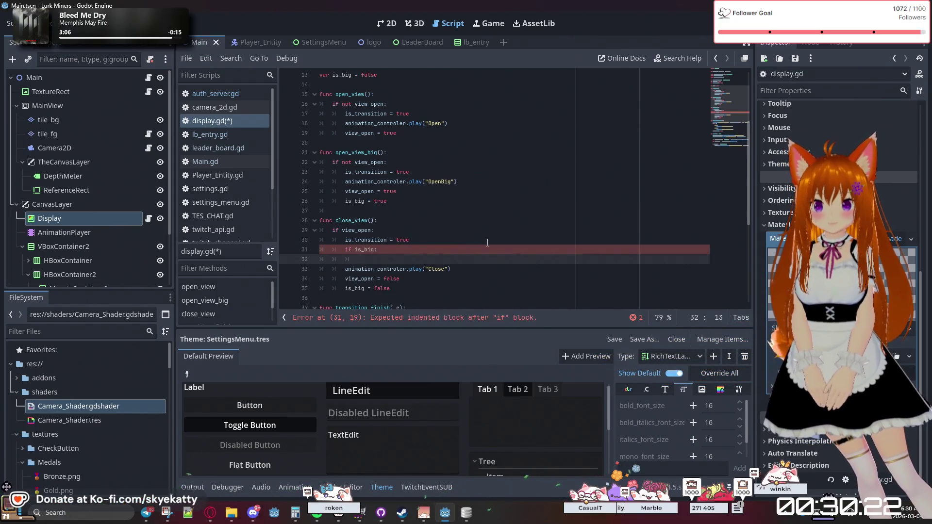
{"action": "type", "text": "anim"}
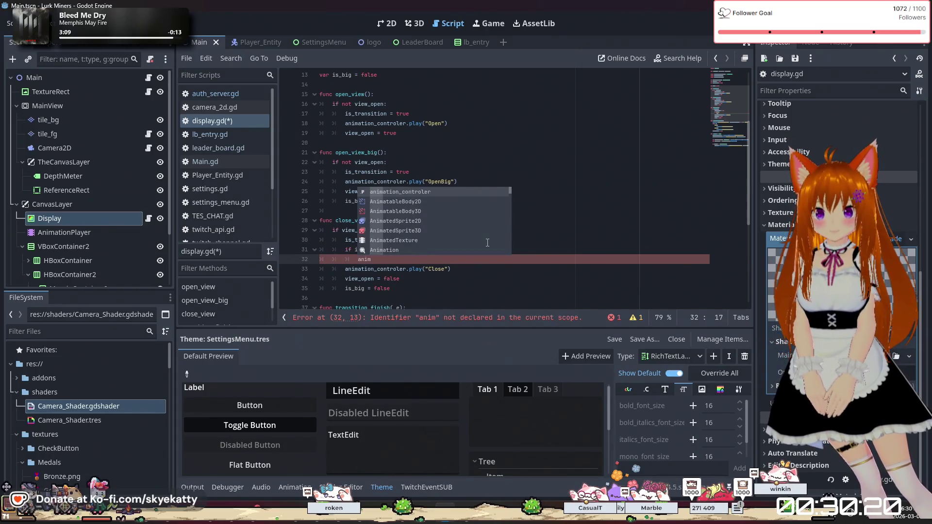
{"action": "key", "text": "Return"}
{"action": "type", "text": ".play"}
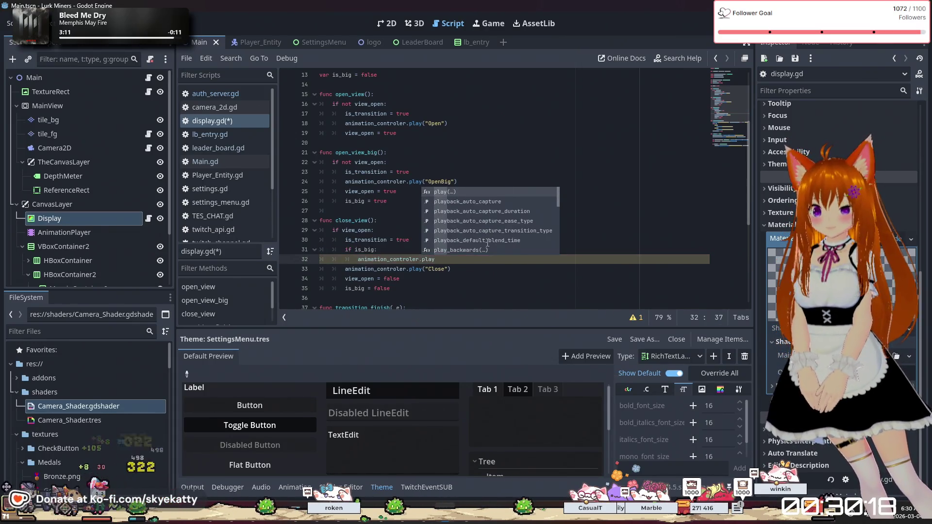
{"action": "type", "text": "a"}
{"action": "key", "text": "Return"}
{"action": "type", "text": "\"Clo"}
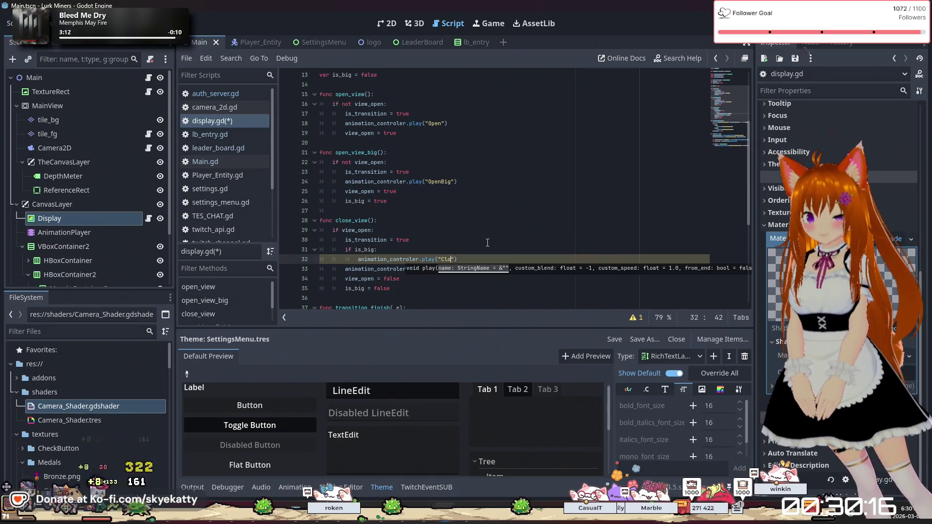
{"action": "type", "text": "se"}
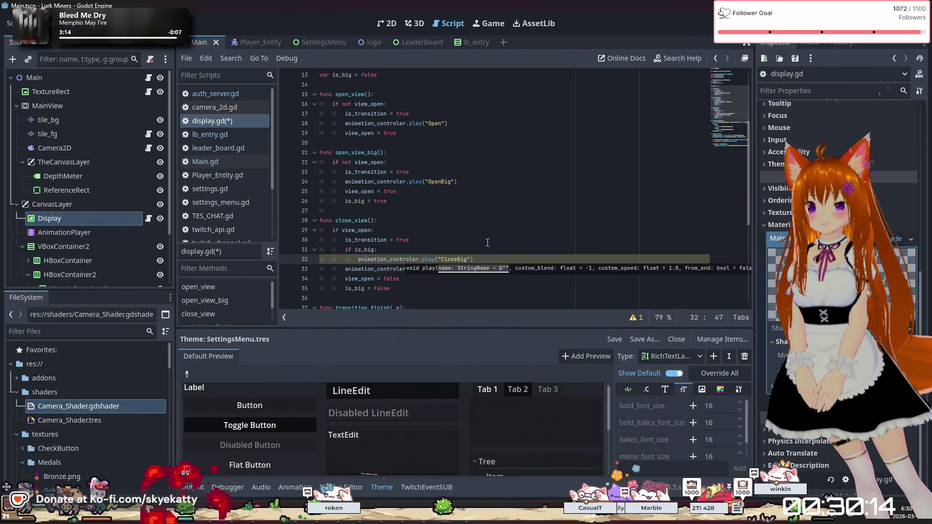
{"action": "type", "text": "Big"}
{"action": "left_click", "coordinate": [487, 242]}
Step: Add an else: branch and indent the play("Close") call beneath it
{"action": "left_click", "coordinate": [500, 261]}
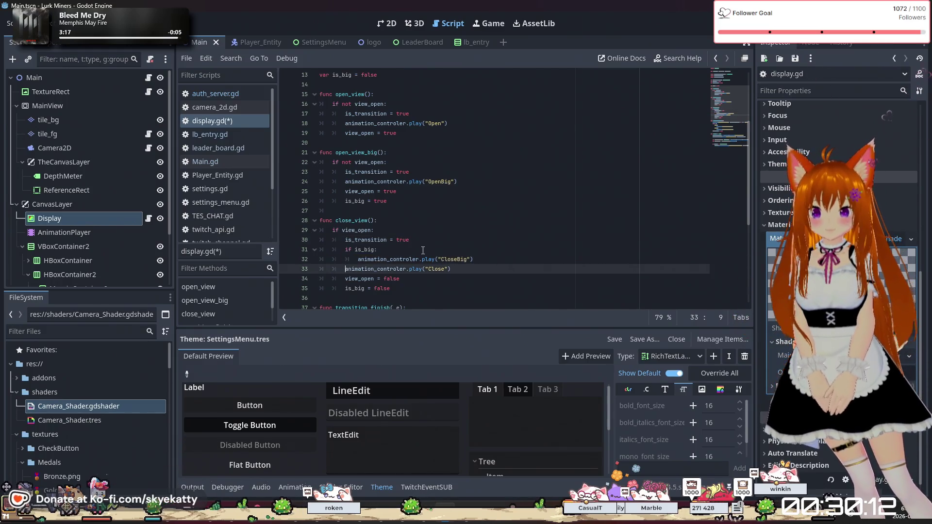
{"action": "key", "text": "Return"}
{"action": "key", "text": "BackSpace"}
{"action": "type", "text": "else:"}
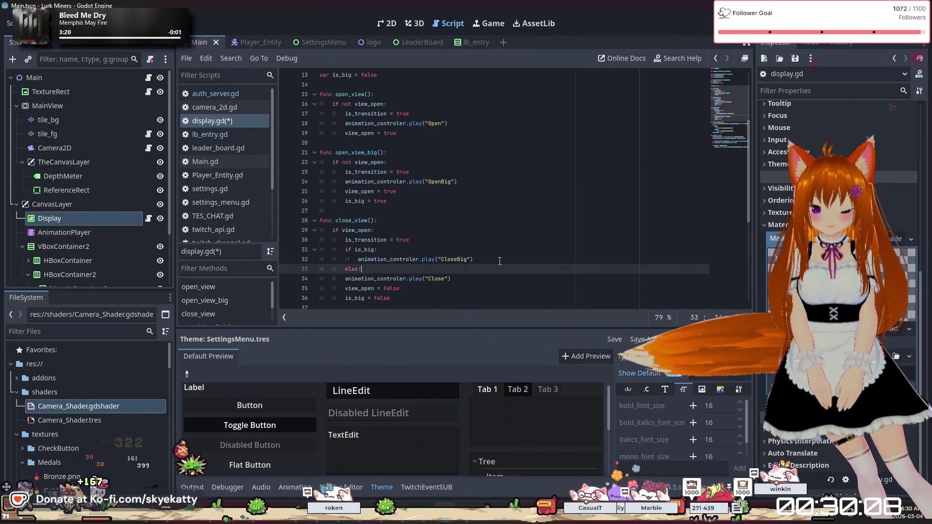
{"action": "left_click", "coordinate": [346, 279]}
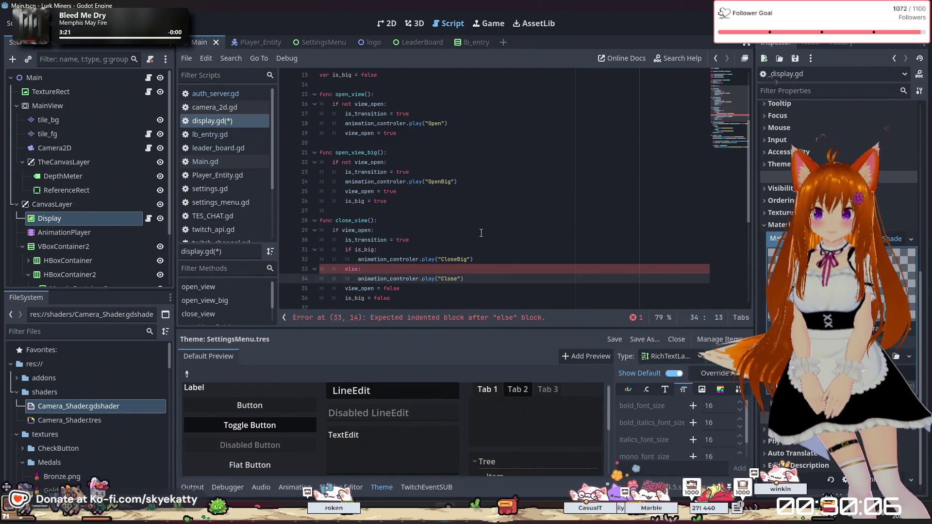
{"action": "key", "text": "Tab"}
{"action": "key", "text": "End"}
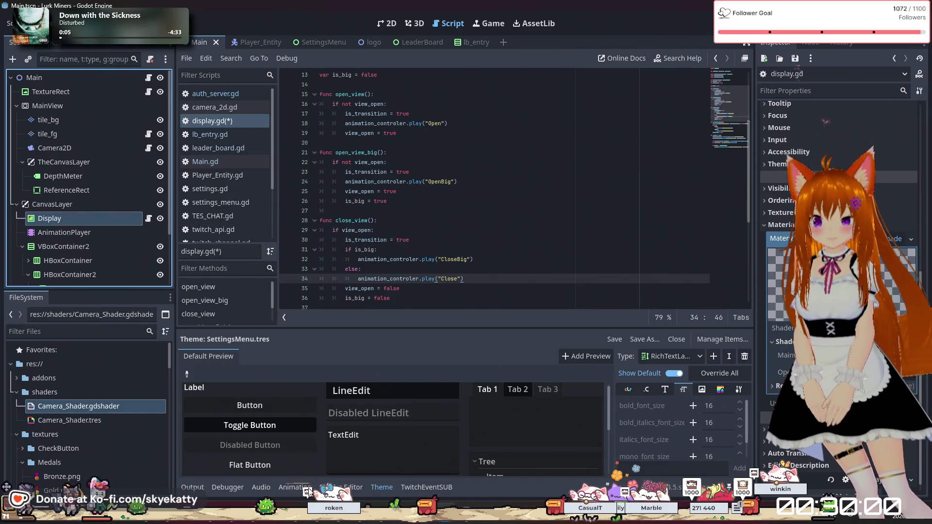
{"action": "left_click", "coordinate": [228, 489]}
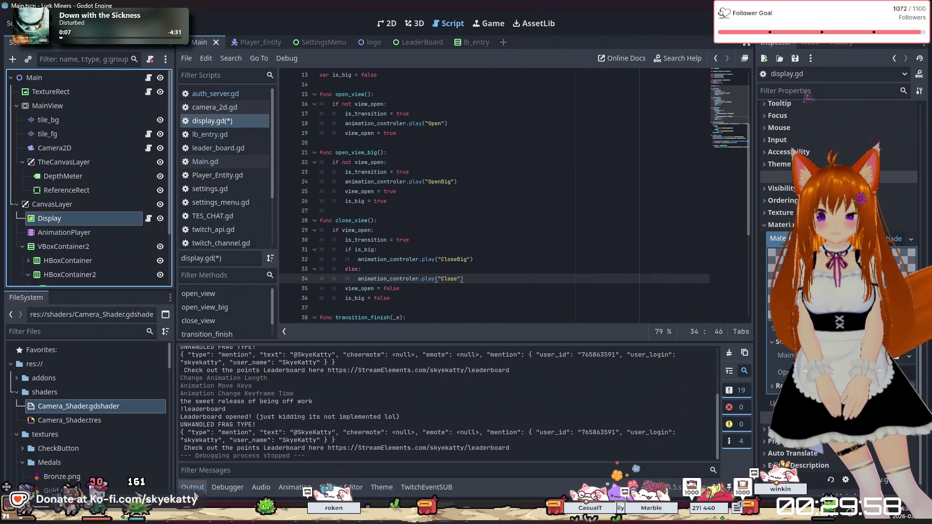
Step: Create a new animation named CloseBig on the Main scene's AnimationPlayer
{"action": "left_click", "coordinate": [275, 486]}
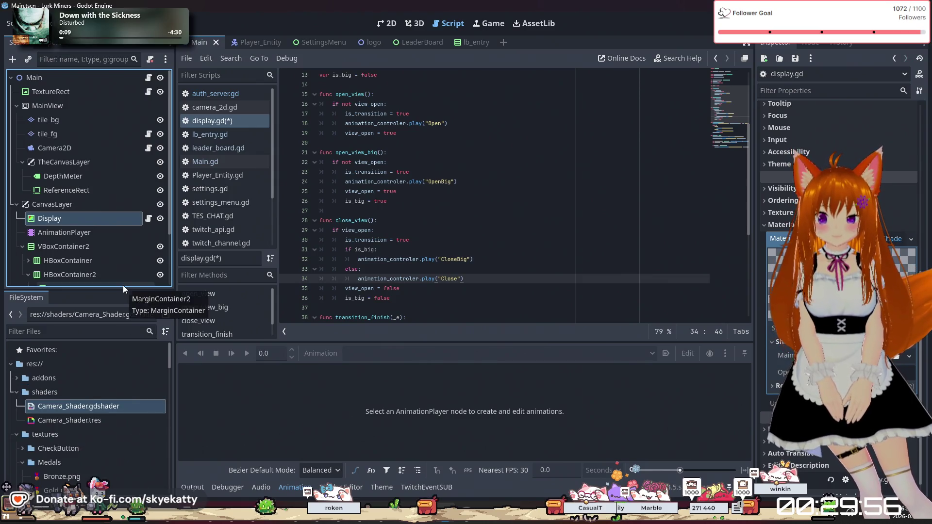
{"action": "left_click", "coordinate": [97, 206]}
{"action": "left_click", "coordinate": [94, 233]}
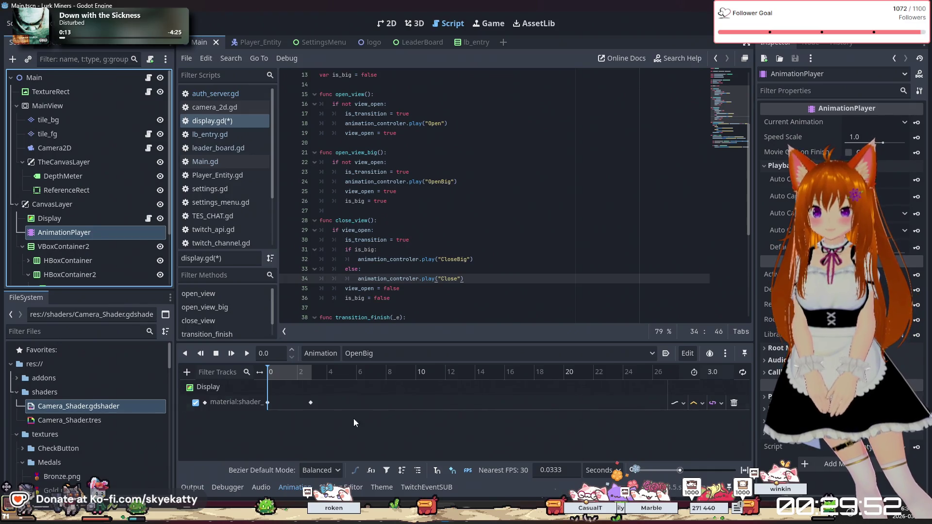
{"action": "left_click", "coordinate": [320, 354]}
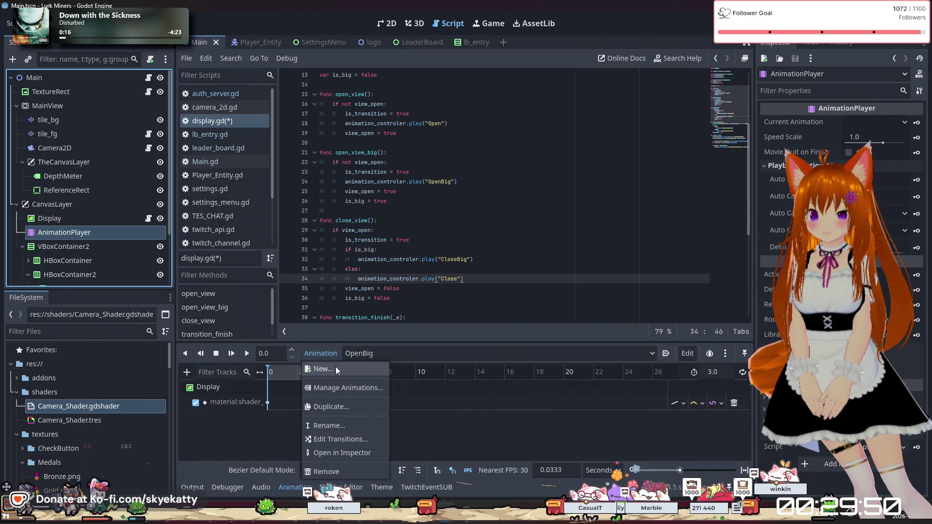
{"action": "left_click", "coordinate": [335, 366]}
{"action": "type", "text": "C"}
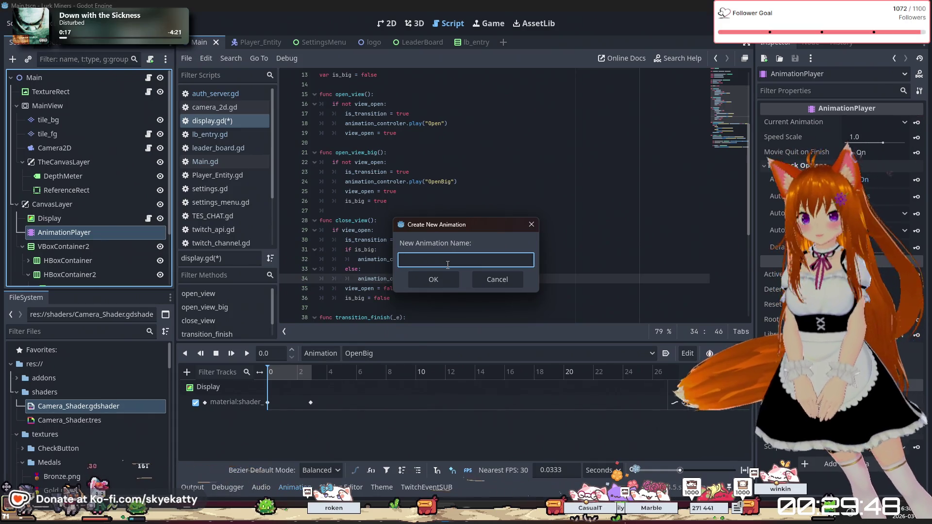
{"action": "type", "text": "loseBig"}
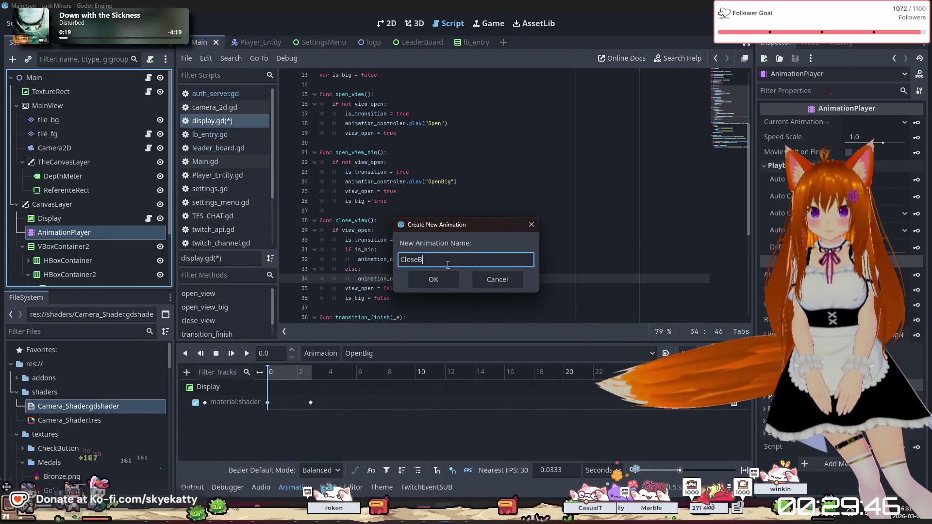
{"action": "left_click", "coordinate": [447, 280]}
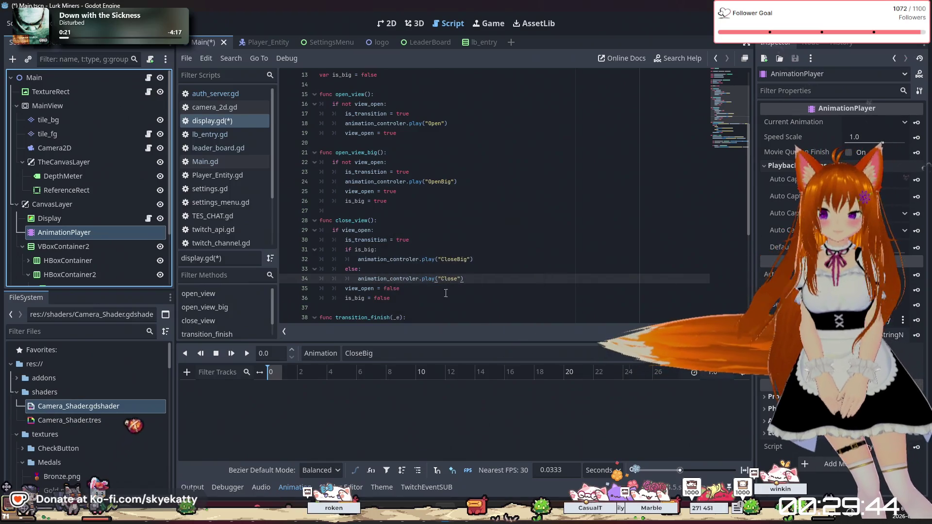
Step: Set the CloseBig animation length to 3.0 seconds
{"action": "left_click", "coordinate": [716, 371]}
{"action": "type", "text": "e"}
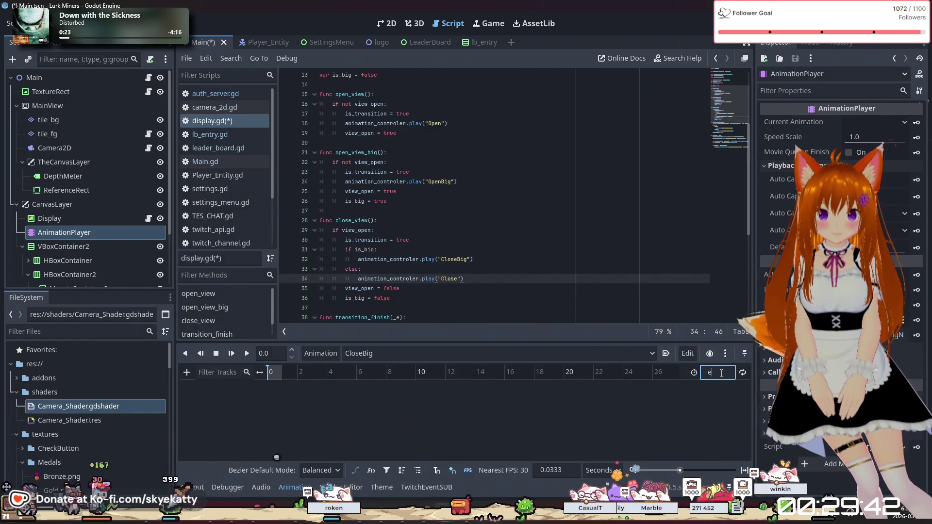
{"action": "key", "text": "BackSpace"}
{"action": "type", "text": "3"}
{"action": "key", "text": "Return"}
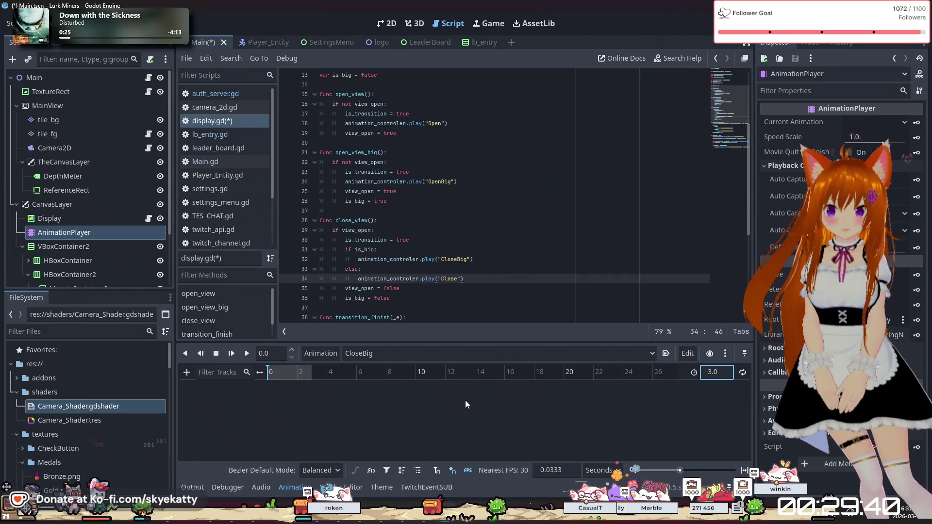
Step: Key the Display material's shader parameter in CloseBig with a first key of 1.5
{"action": "left_click", "coordinate": [75, 220]}
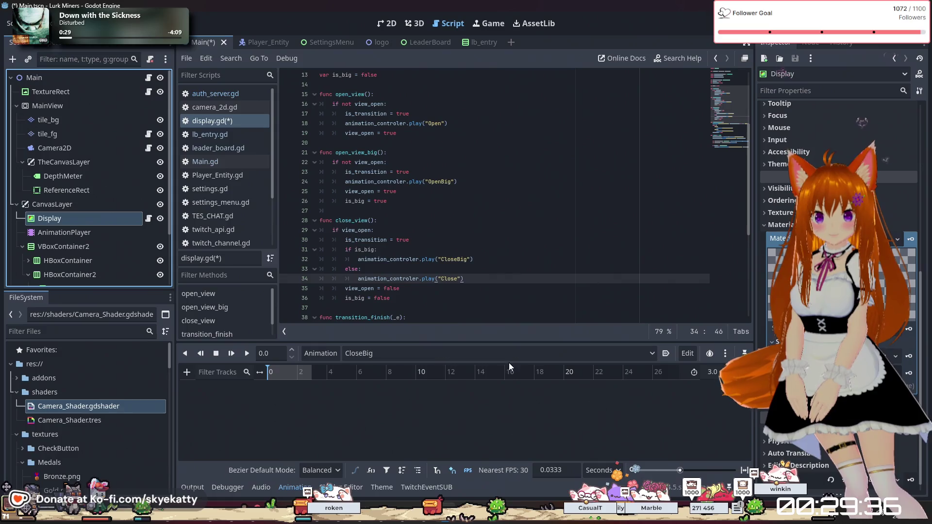
{"action": "left_click", "coordinate": [909, 374]}
{"action": "left_click", "coordinate": [411, 290]}
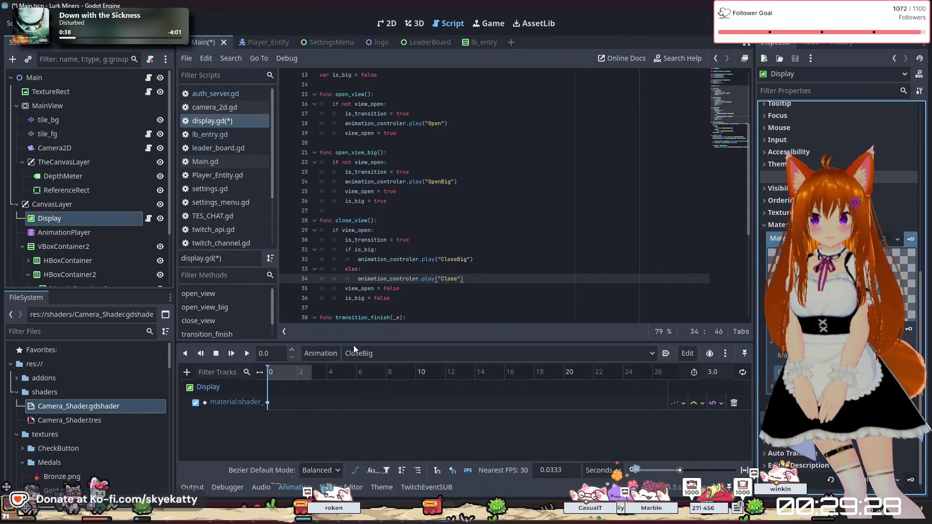
{"action": "left_click", "coordinate": [268, 402]}
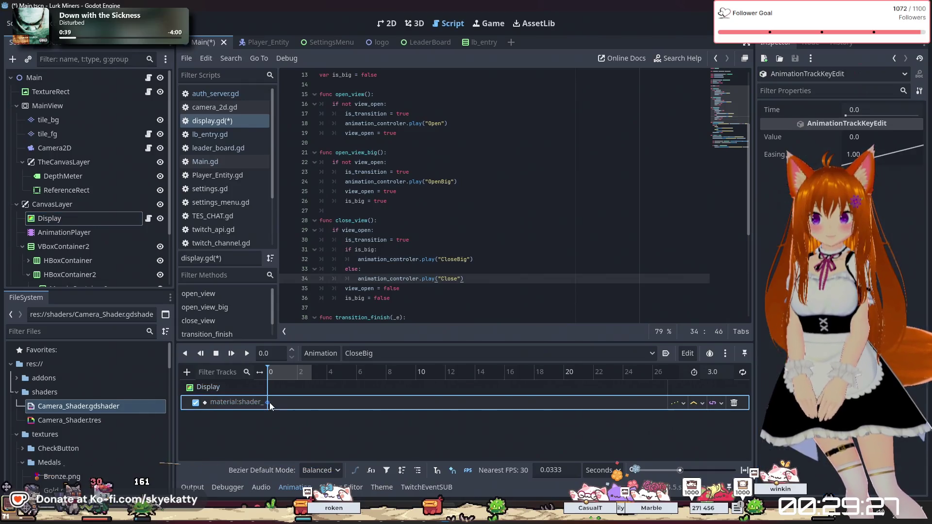
{"action": "left_click", "coordinate": [872, 139]}
{"action": "type", "text": "1."}
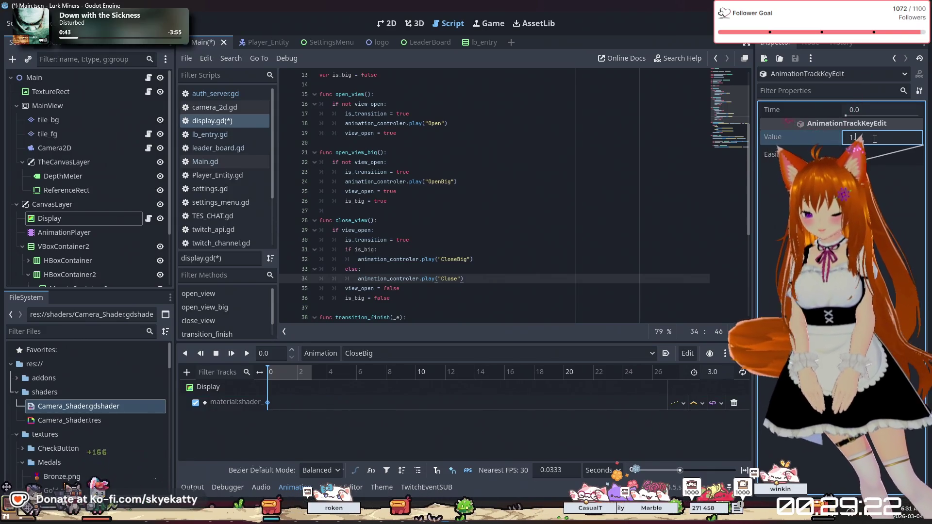
{"action": "type", "text": "5"}
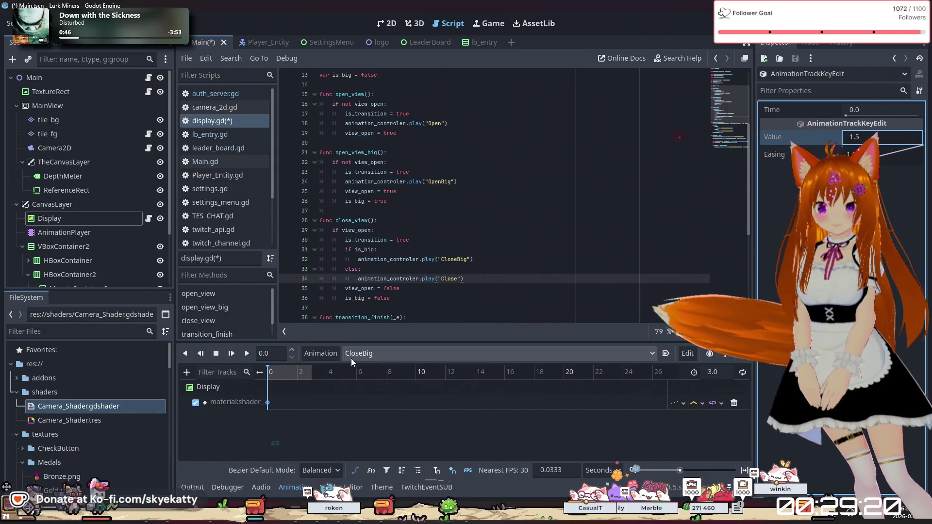
Step: Insert a second shader key at 3.0 s with value 0
{"action": "left_click", "coordinate": [310, 381]}
{"action": "left_click", "coordinate": [312, 372]}
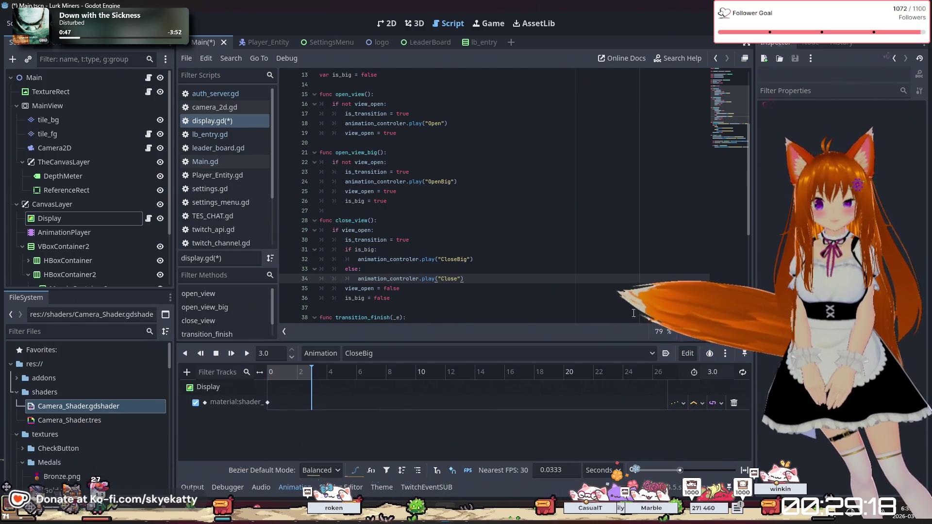
{"action": "right_click", "coordinate": [311, 401]}
{"action": "left_click", "coordinate": [317, 409]}
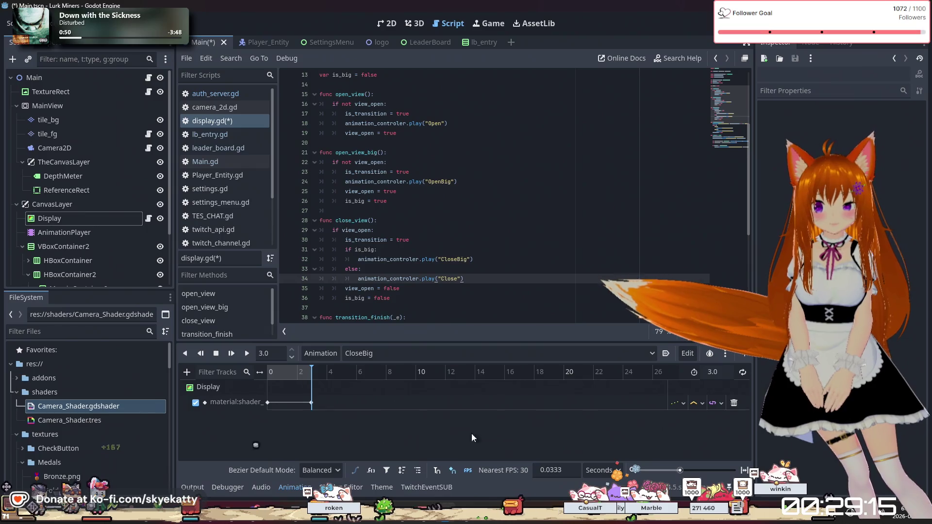
{"action": "left_click", "coordinate": [311, 402]}
{"action": "left_click", "coordinate": [880, 138]}
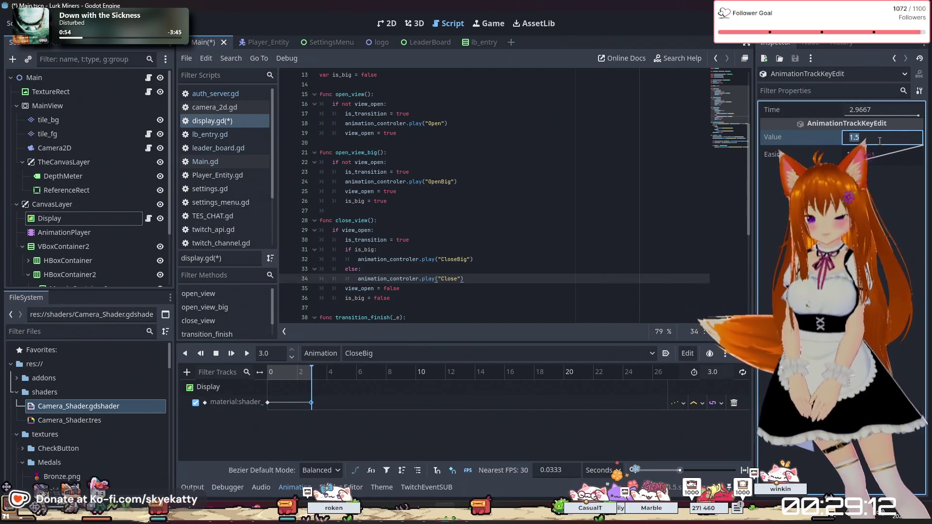
{"action": "type", "text": "0"}
{"action": "key", "text": "Return"}
Step: Set the shader track's update mode to Continuous and save
{"action": "left_click", "coordinate": [680, 402]}
{"action": "left_click", "coordinate": [694, 416]}
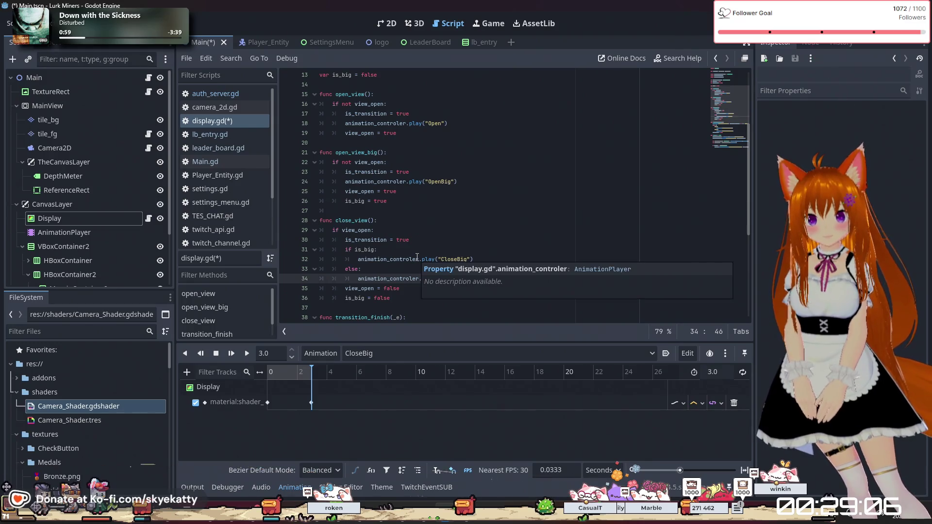
{"action": "left_click", "coordinate": [559, 217]}
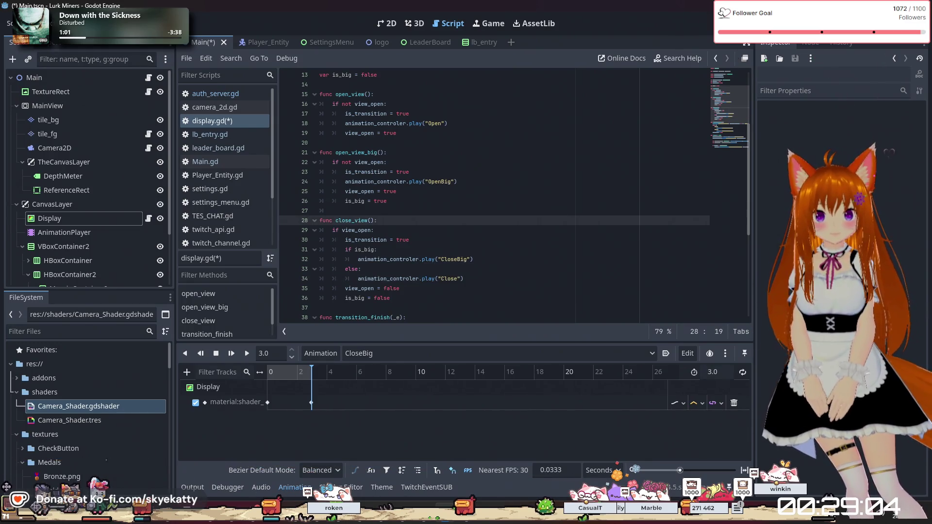
{"action": "left_click", "coordinate": [544, 145]}
{"action": "key", "text": "ctrl+s"}
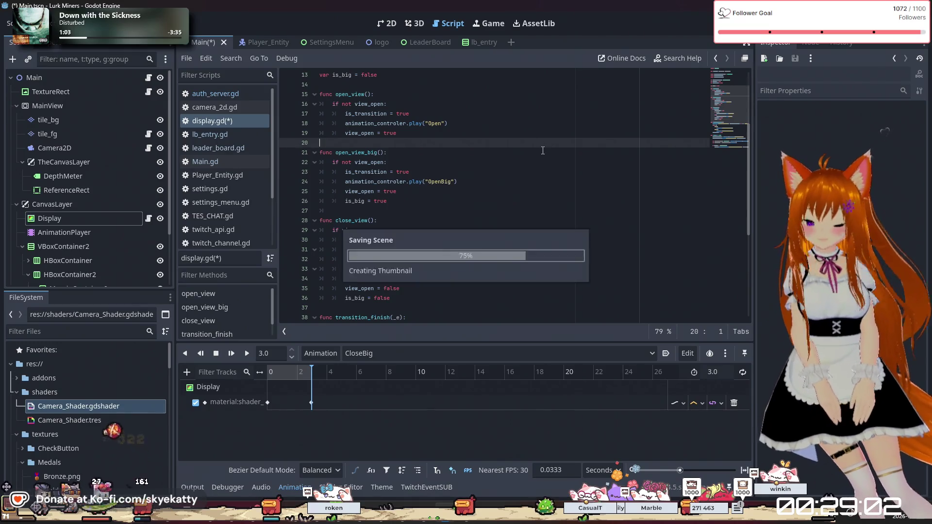
{"action": "left_click", "coordinate": [758, 23]}
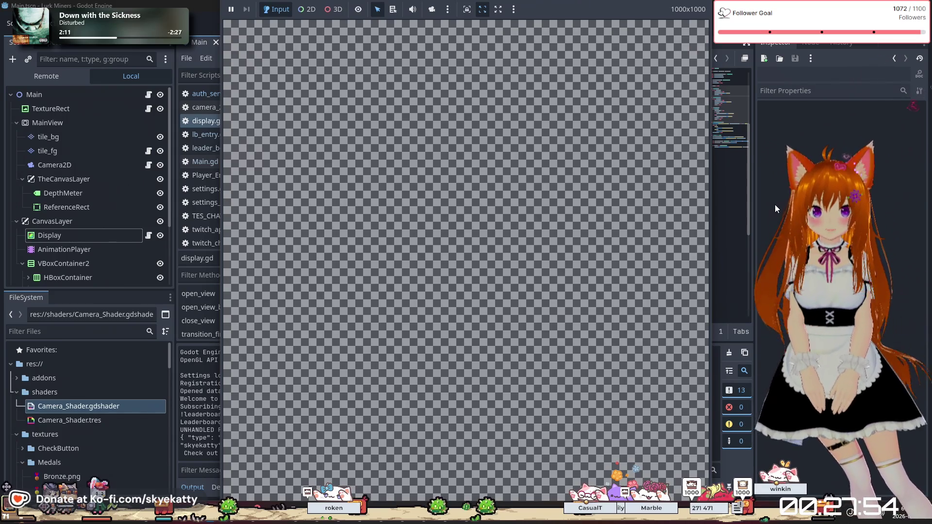
{"action": "key", "text": "F8"}
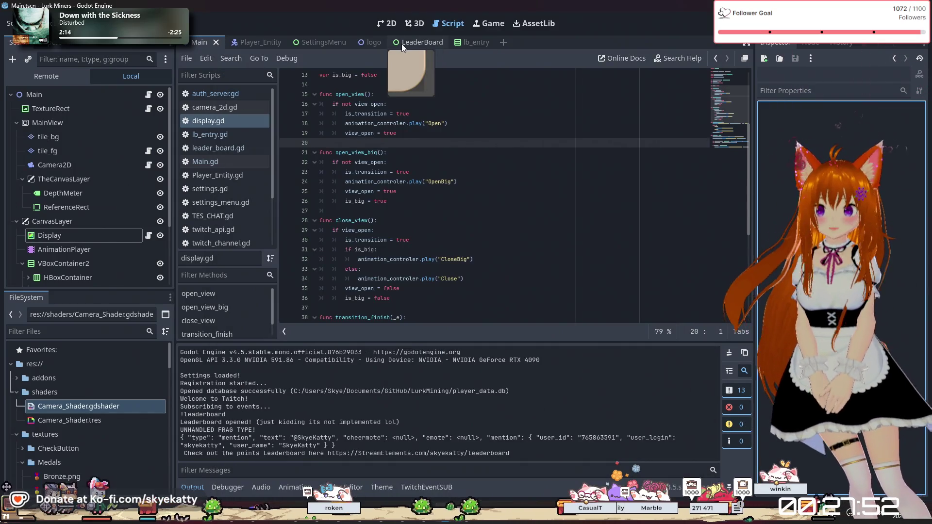
Step: Open lb_entry in the 2D view and select the medal's Number label text
{"action": "left_click", "coordinate": [472, 42]}
{"action": "left_click", "coordinate": [121, 94]}
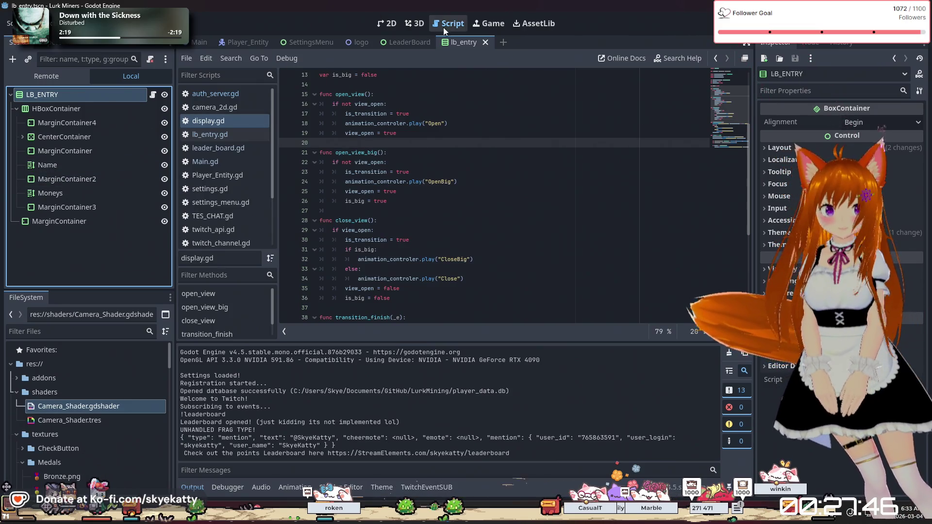
{"action": "key", "text": "ctrl+F1"}
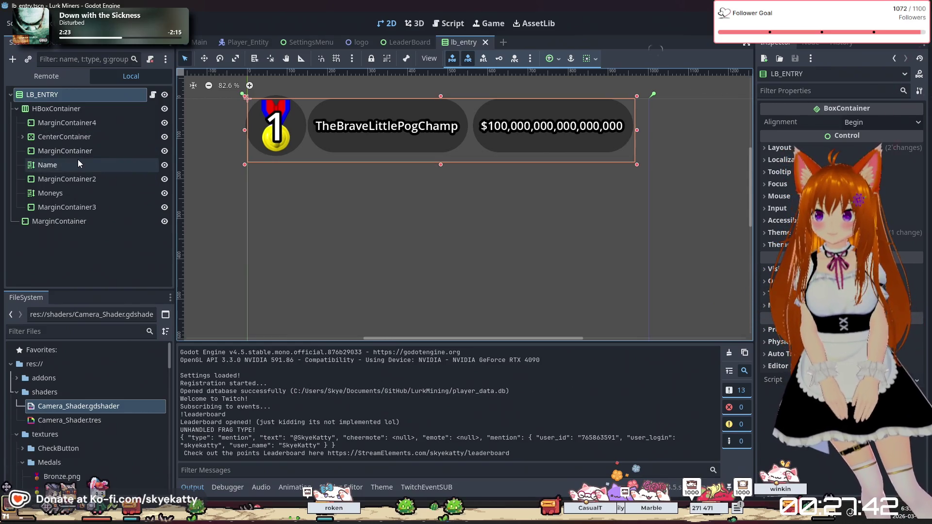
{"action": "left_click", "coordinate": [62, 167]}
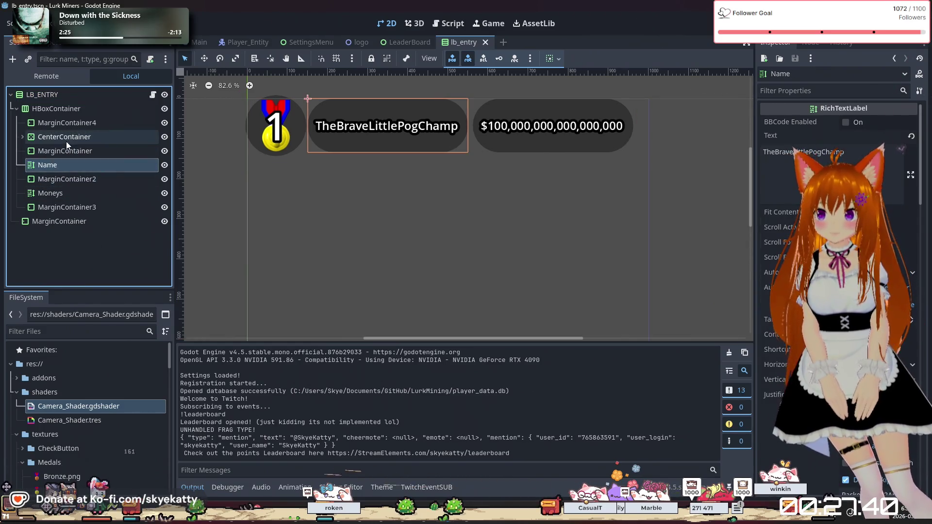
{"action": "left_click", "coordinate": [22, 137]}
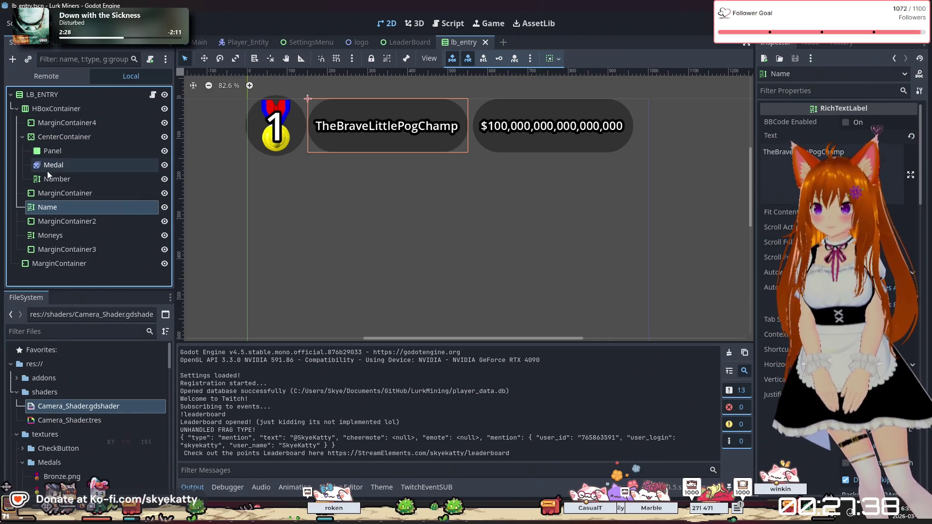
{"action": "left_click", "coordinate": [51, 183]}
{"action": "left_click", "coordinate": [865, 143]}
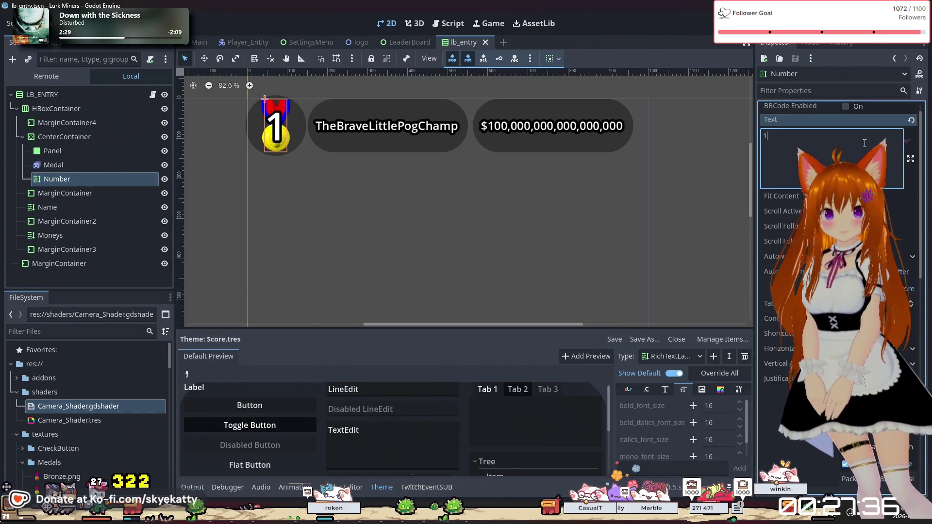
Step: Try longer medal numbers such as 10 and 200, trimming back to 2
{"action": "type", "text": "0"}
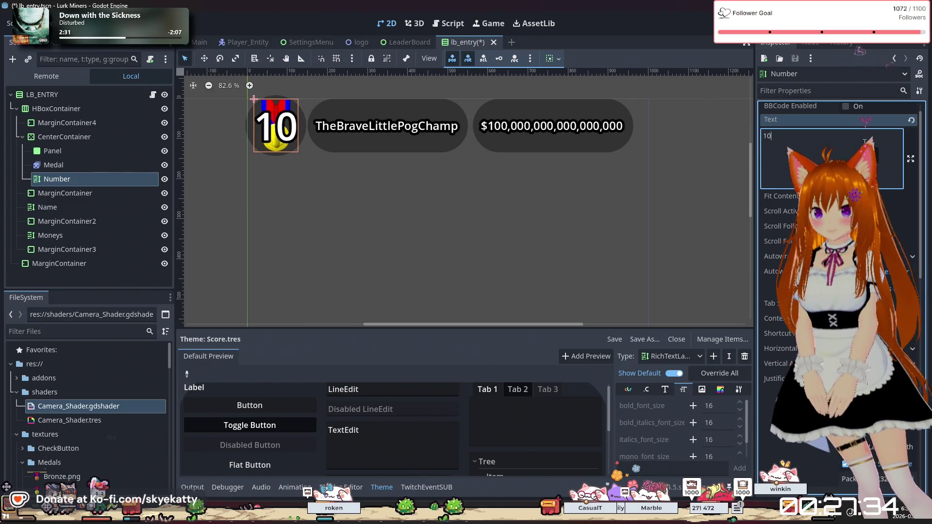
{"action": "key", "text": "BackSpace"}
{"action": "key", "text": "BackSpace"}
{"action": "type", "text": "00"}
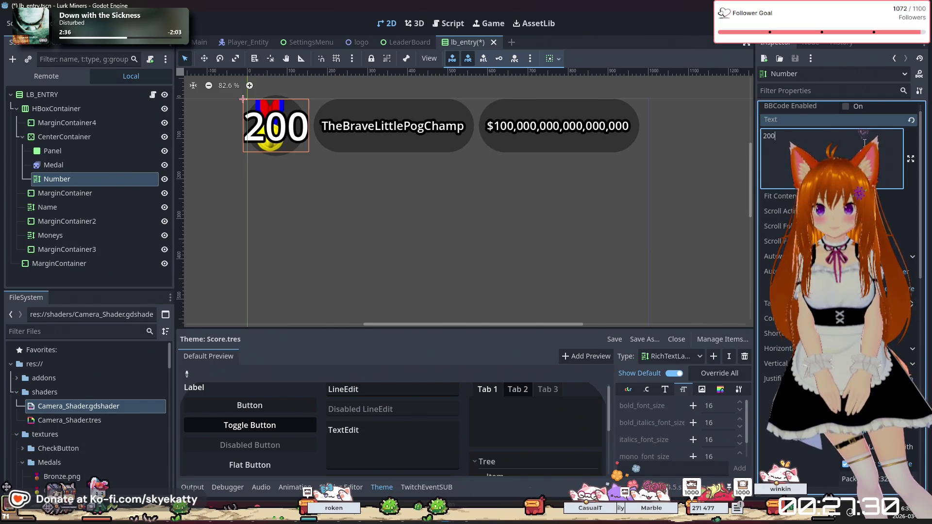
{"action": "key", "text": "BackSpace"}
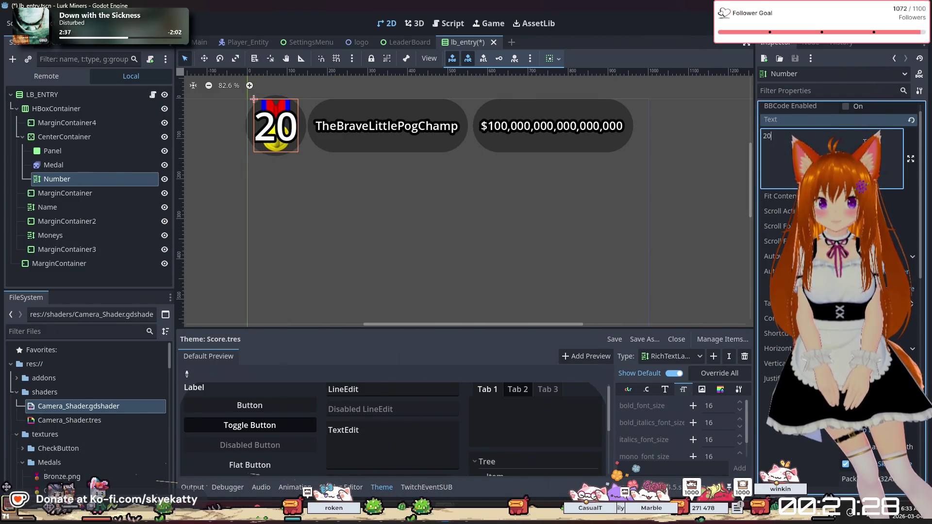
{"action": "type", "text": "0"}
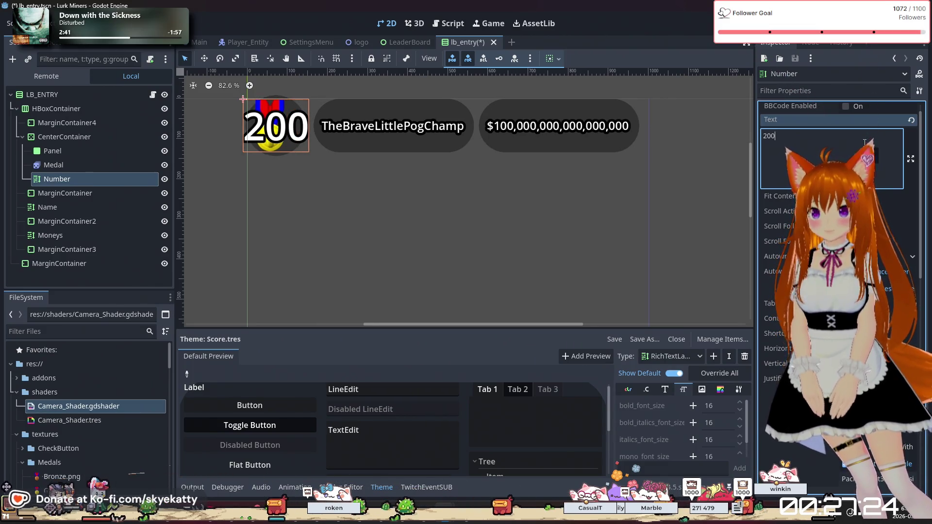
{"action": "type", "text": "0"}
{"action": "key", "text": "BackSpace"}
{"action": "key", "text": "BackSpace"}
{"action": "key", "text": "BackSpace"}
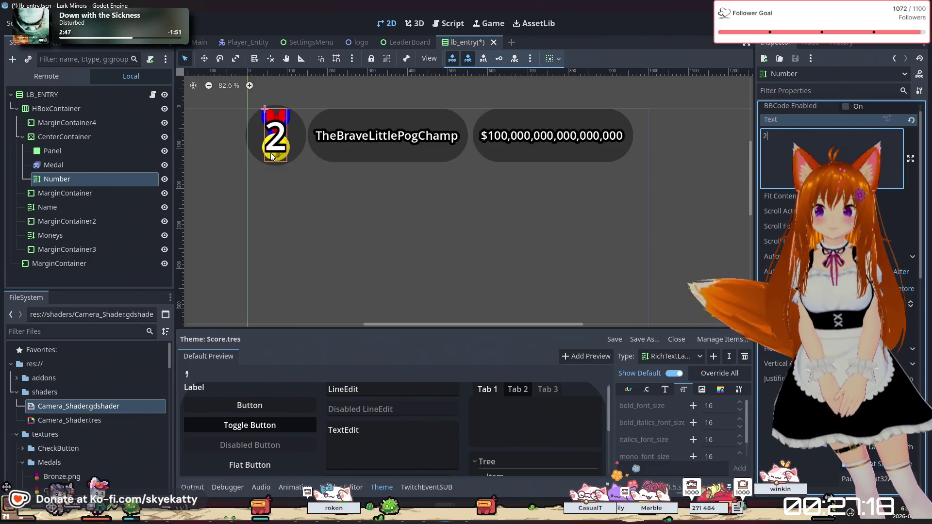
{"action": "scroll", "coordinate": [275, 151], "scroll_direction": "up", "scroll_amount": 4}
{"action": "scroll", "coordinate": [275, 150], "scroll_direction": "up", "scroll_amount": 10}
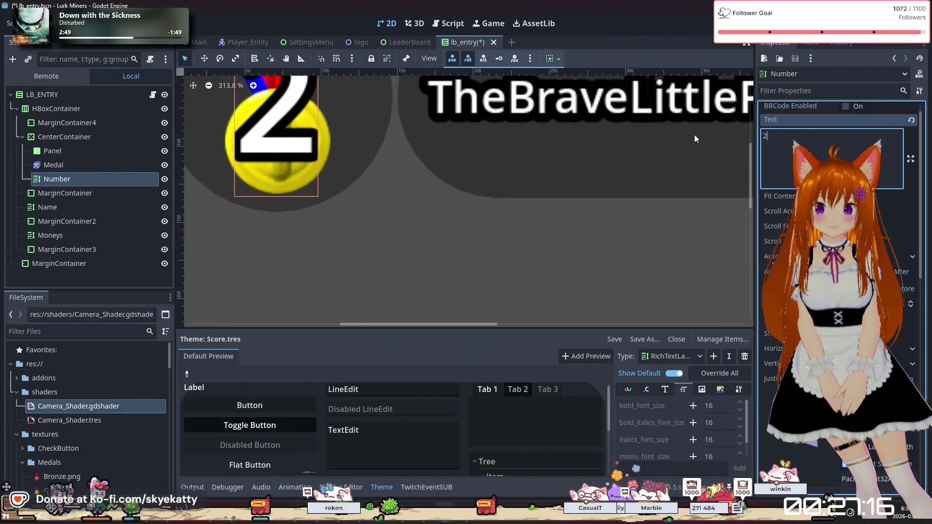
Step: Cycle the Number text through 3, 4 and 5, finally setting it to 21
{"action": "key", "text": "BackSpace"}
{"action": "type", "text": "3"}
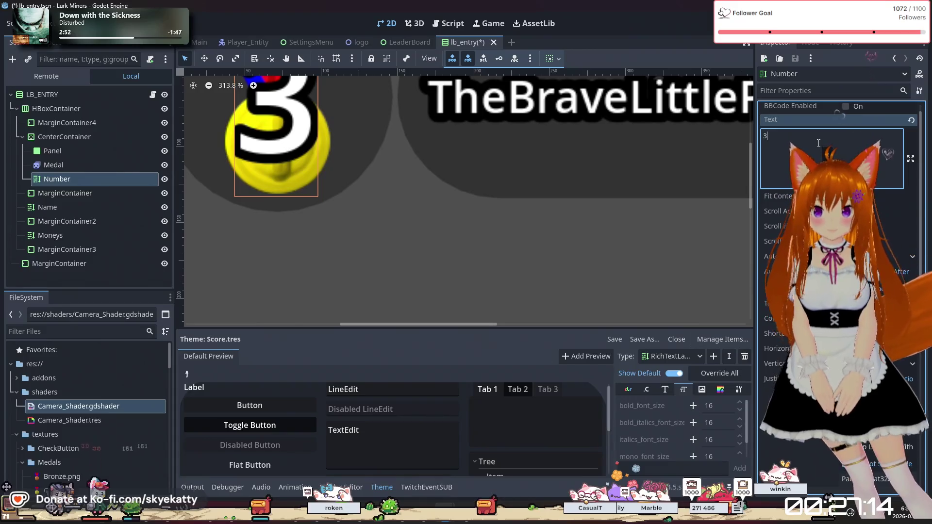
{"action": "key", "text": "BackSpace"}
{"action": "type", "text": "4"}
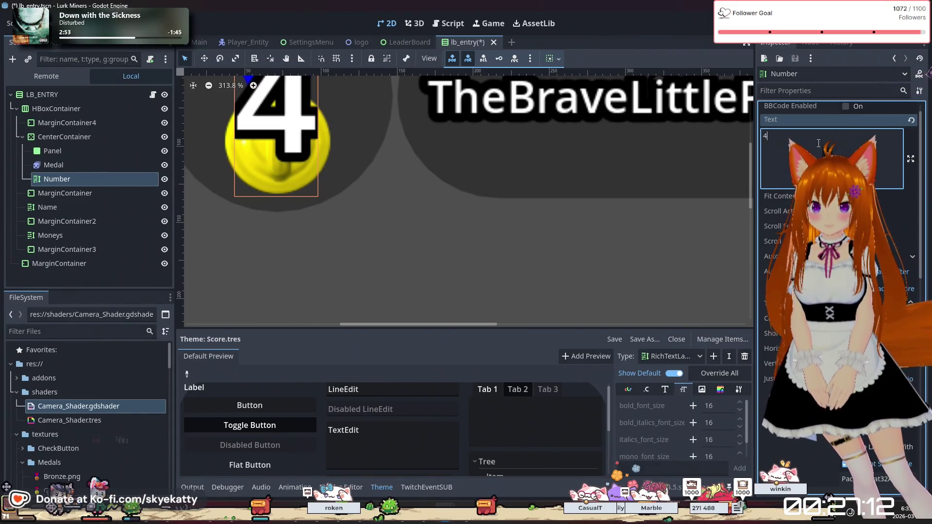
{"action": "key", "text": "BackSpace"}
{"action": "type", "text": "5"}
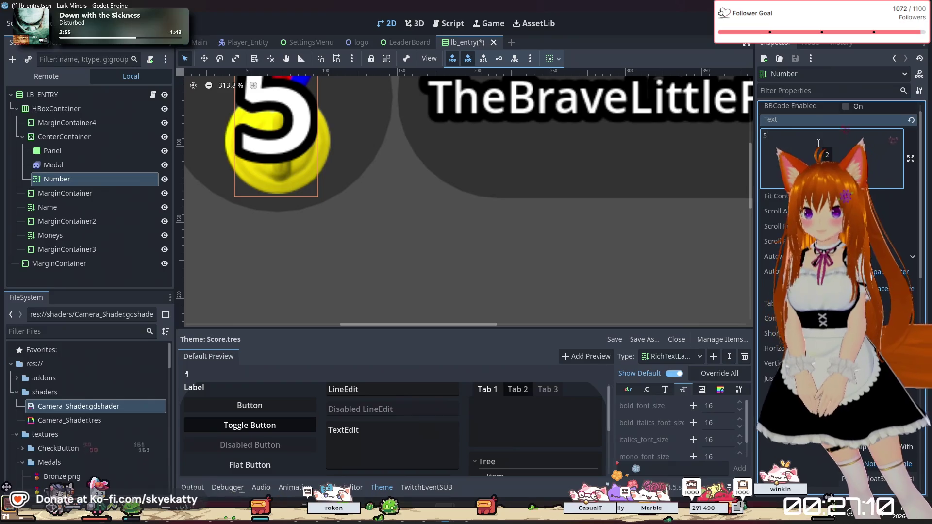
{"action": "key", "text": "BackSpace"}
{"action": "type", "text": "4"}
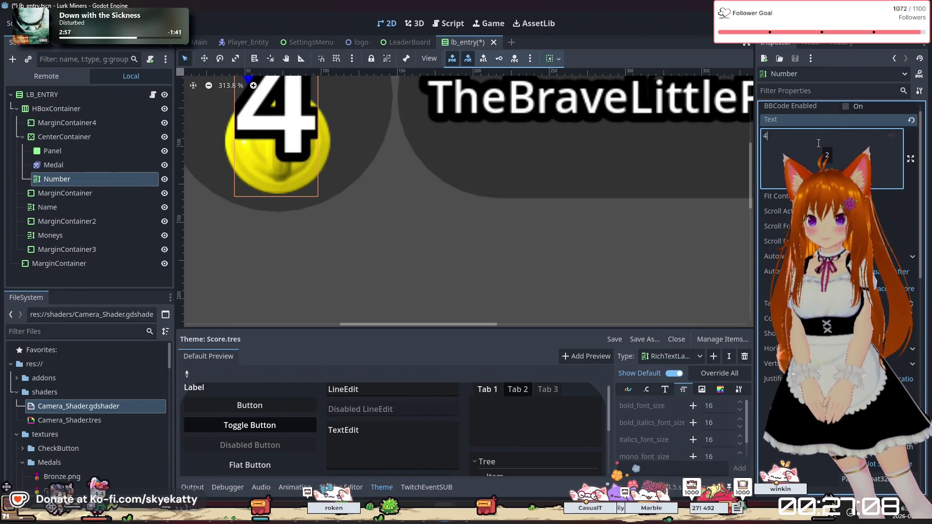
{"action": "key", "text": "BackSpace"}
{"action": "type", "text": "3"}
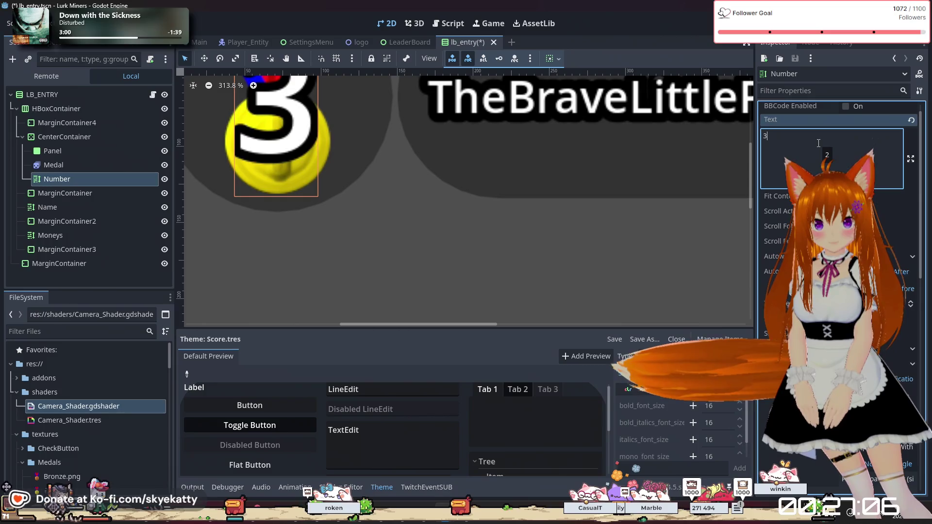
{"action": "key", "text": "BackSpace"}
{"action": "type", "text": "21"}
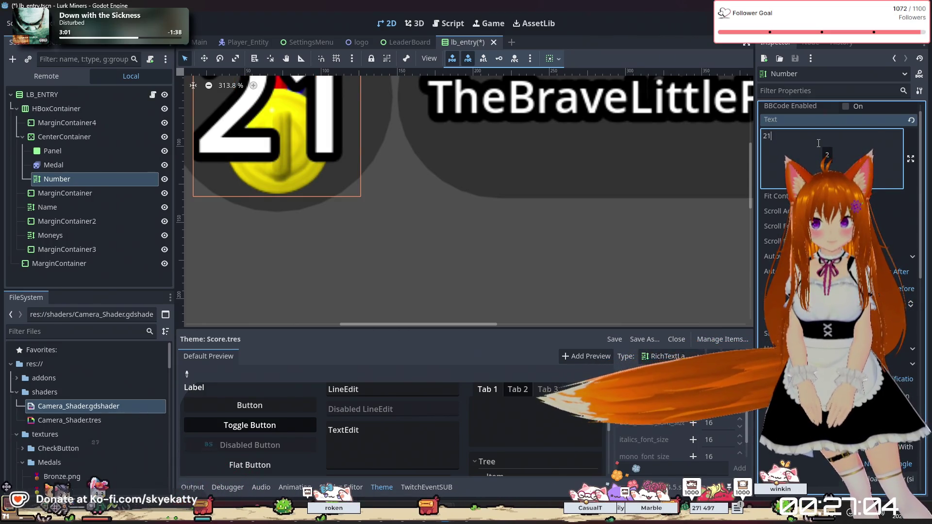